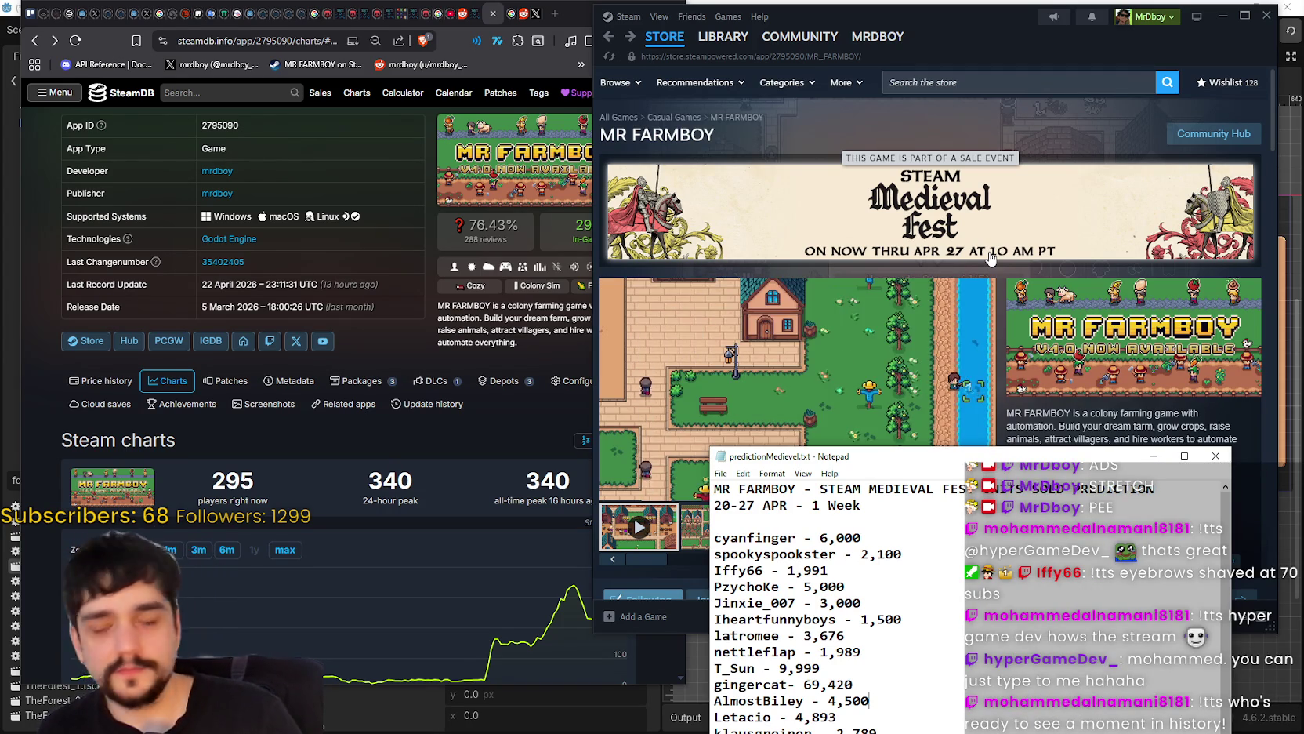
- Reload the MR FARMBOY SteamDB charts page to show 300 players, and move the predictions window up
{"action": "mouse_move", "coordinate": [859, 26]}
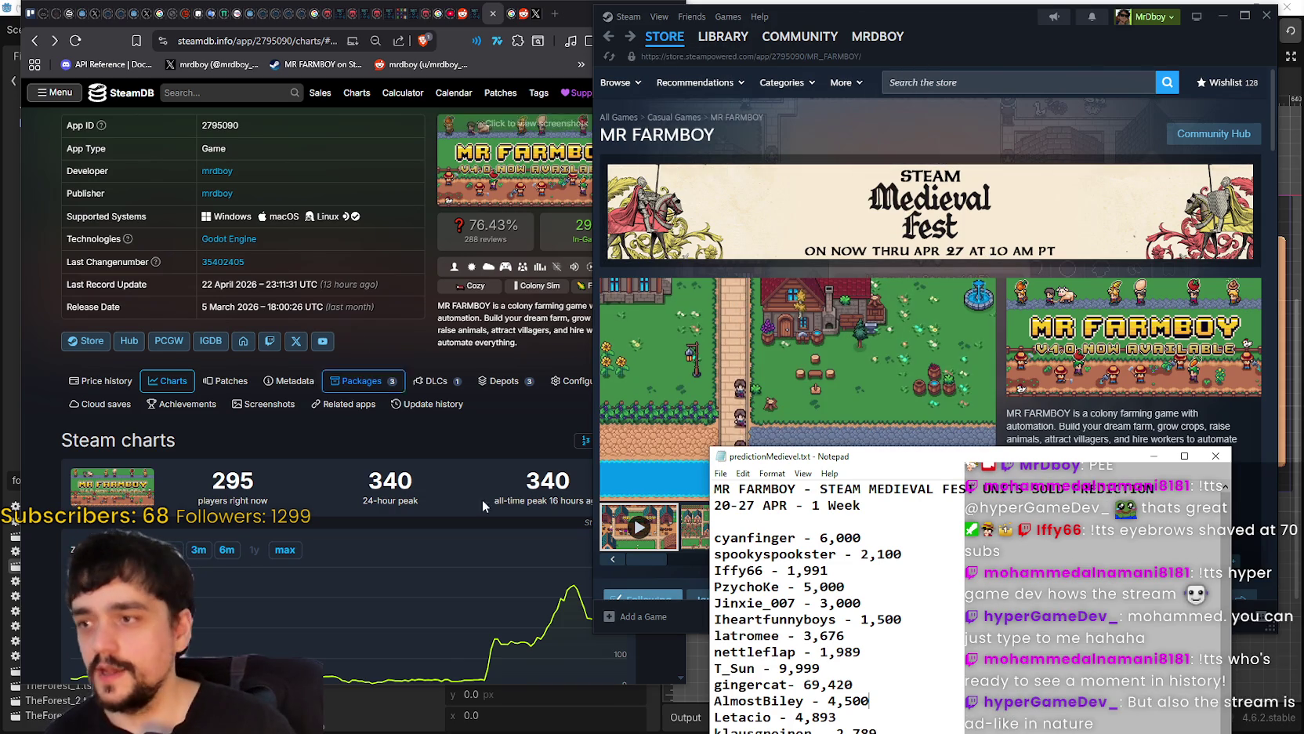
{"action": "left_click", "coordinate": [487, 453]}
{"action": "right_click", "coordinate": [492, 450]}
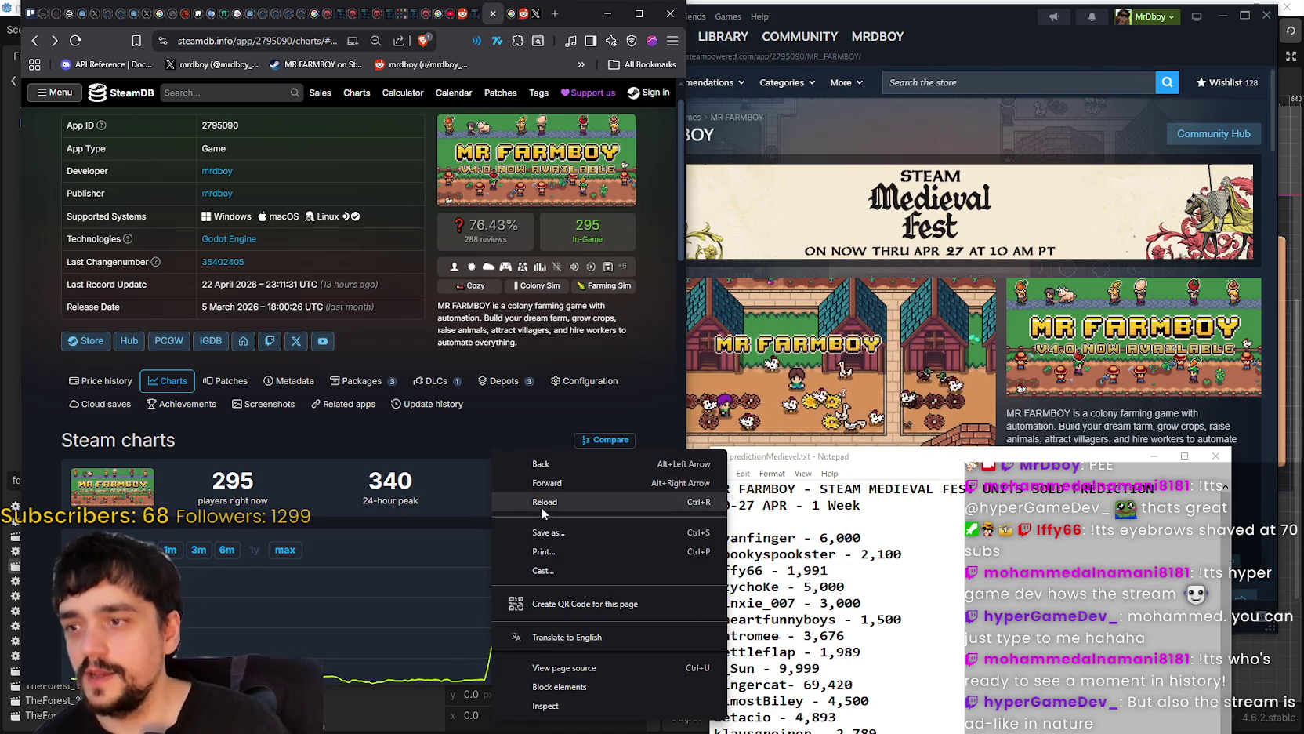
{"action": "left_click", "coordinate": [540, 505]}
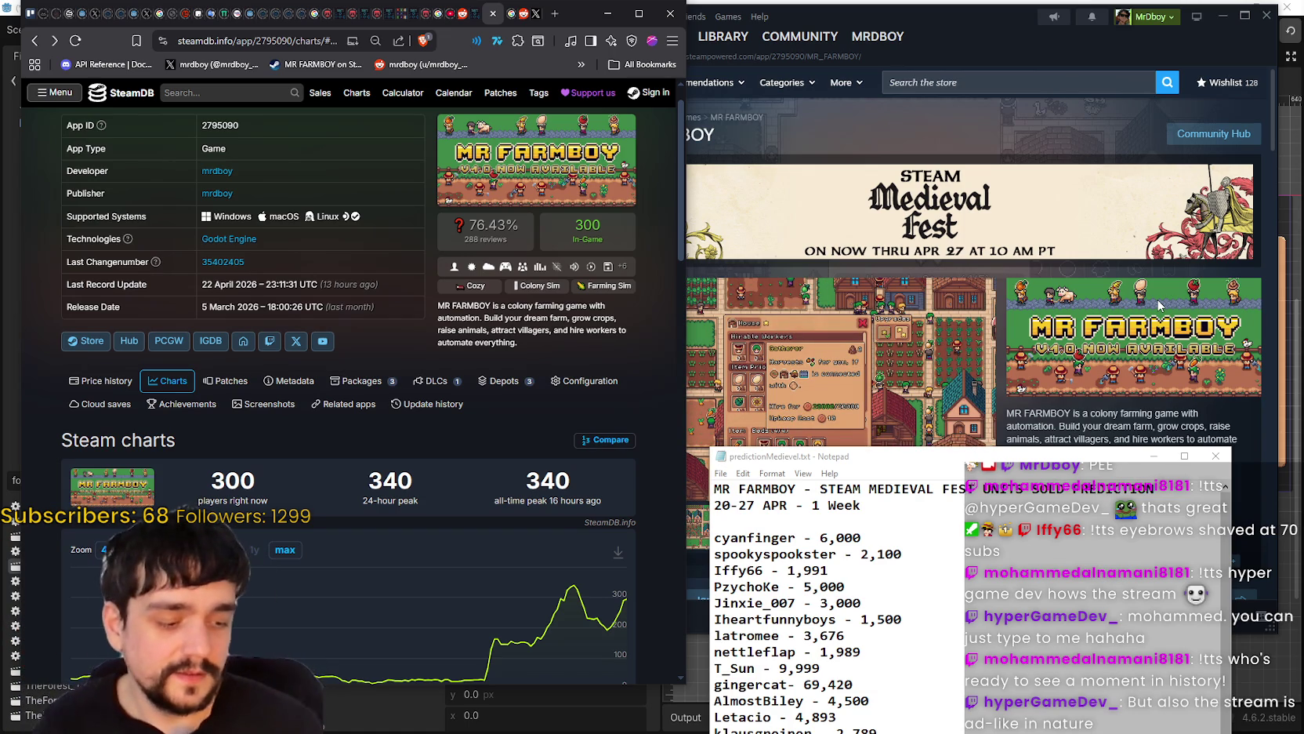
{"action": "left_click_drag", "start_coordinate": [874, 458], "coordinate": [863, 435]}
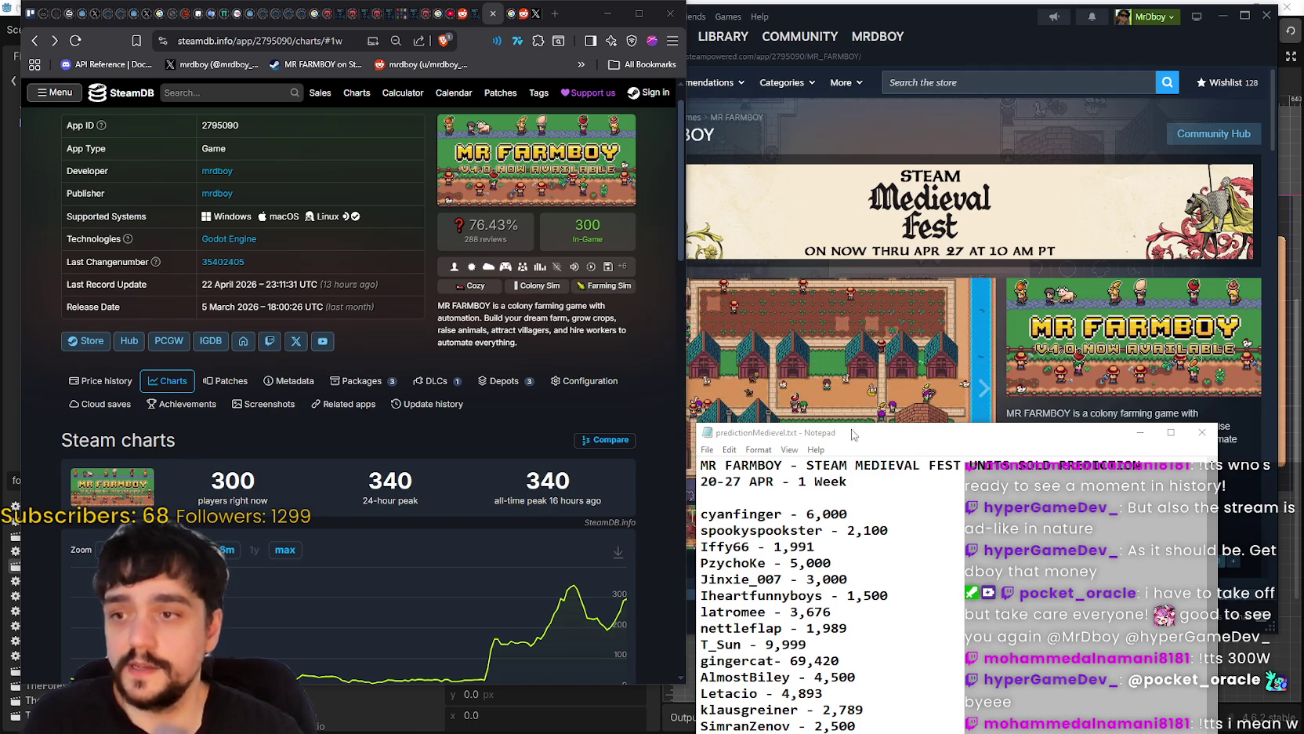
{"action": "left_click_drag", "start_coordinate": [875, 445], "coordinate": [889, 407]}
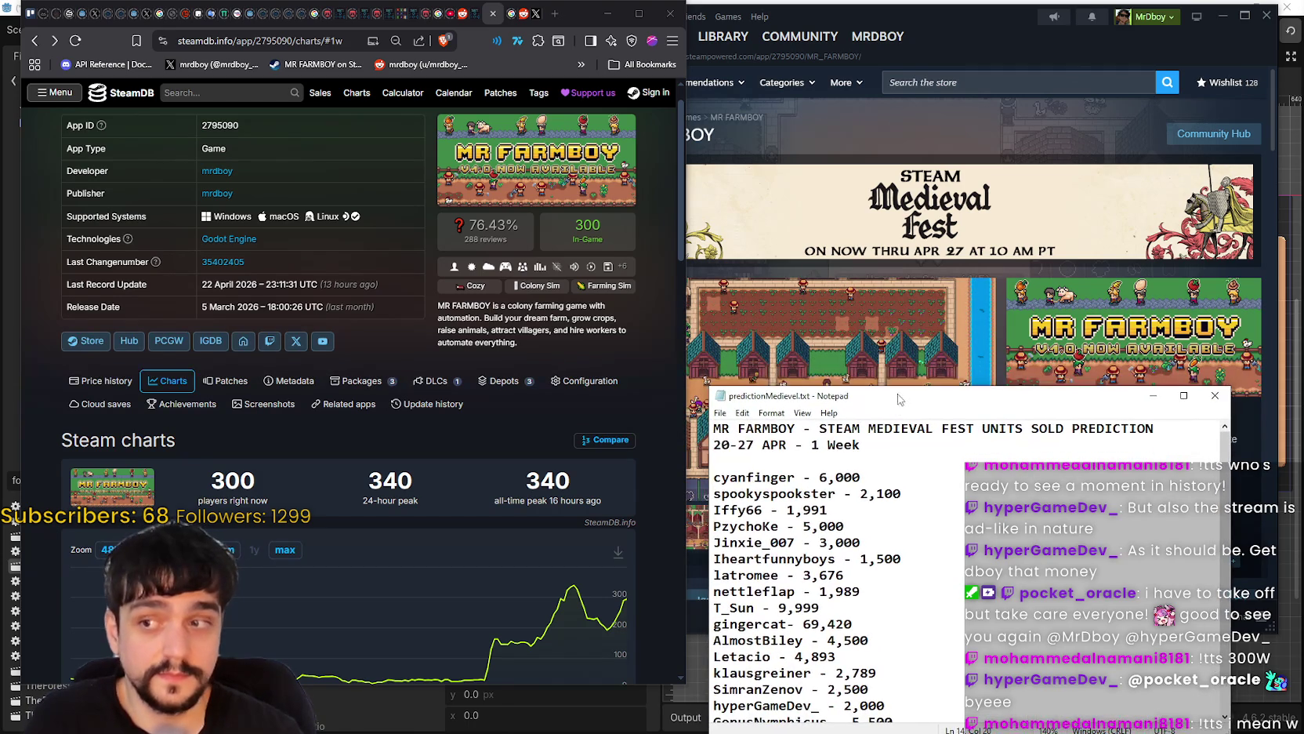
{"action": "left_click", "coordinate": [1215, 133]}
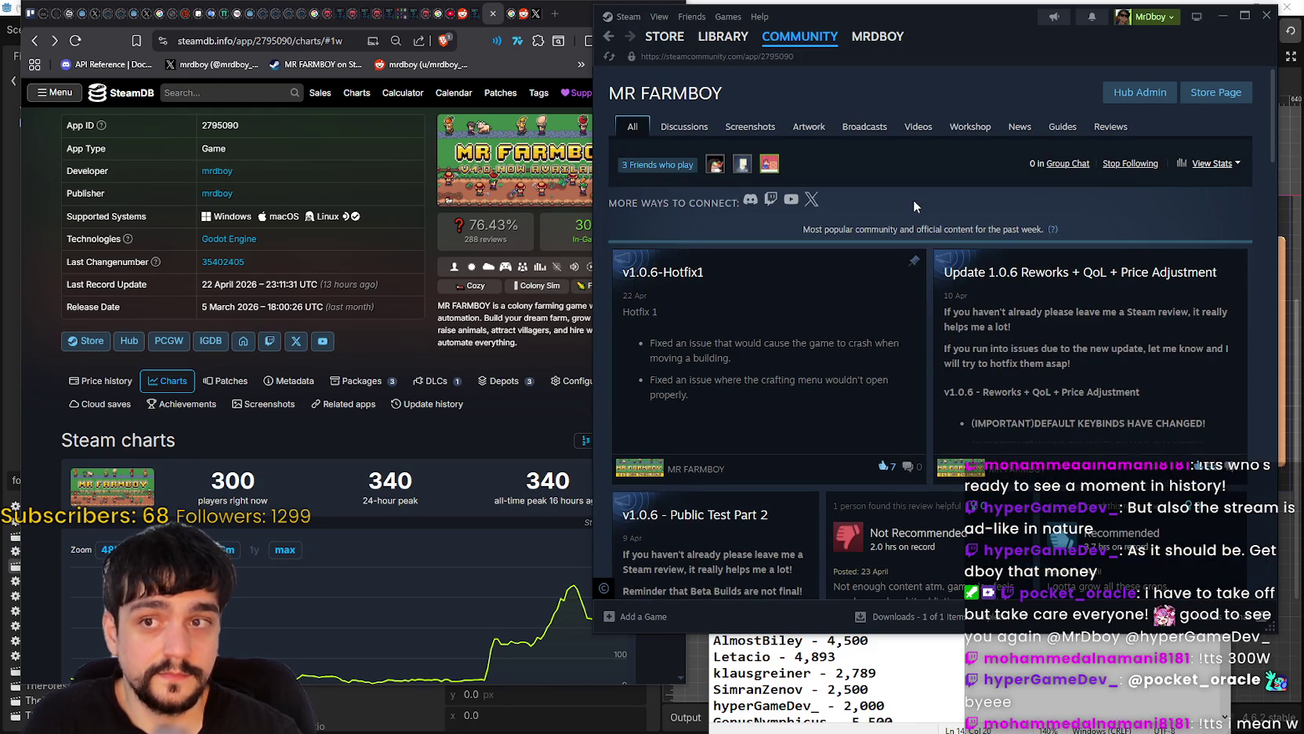
{"action": "right_click", "coordinate": [914, 201]}
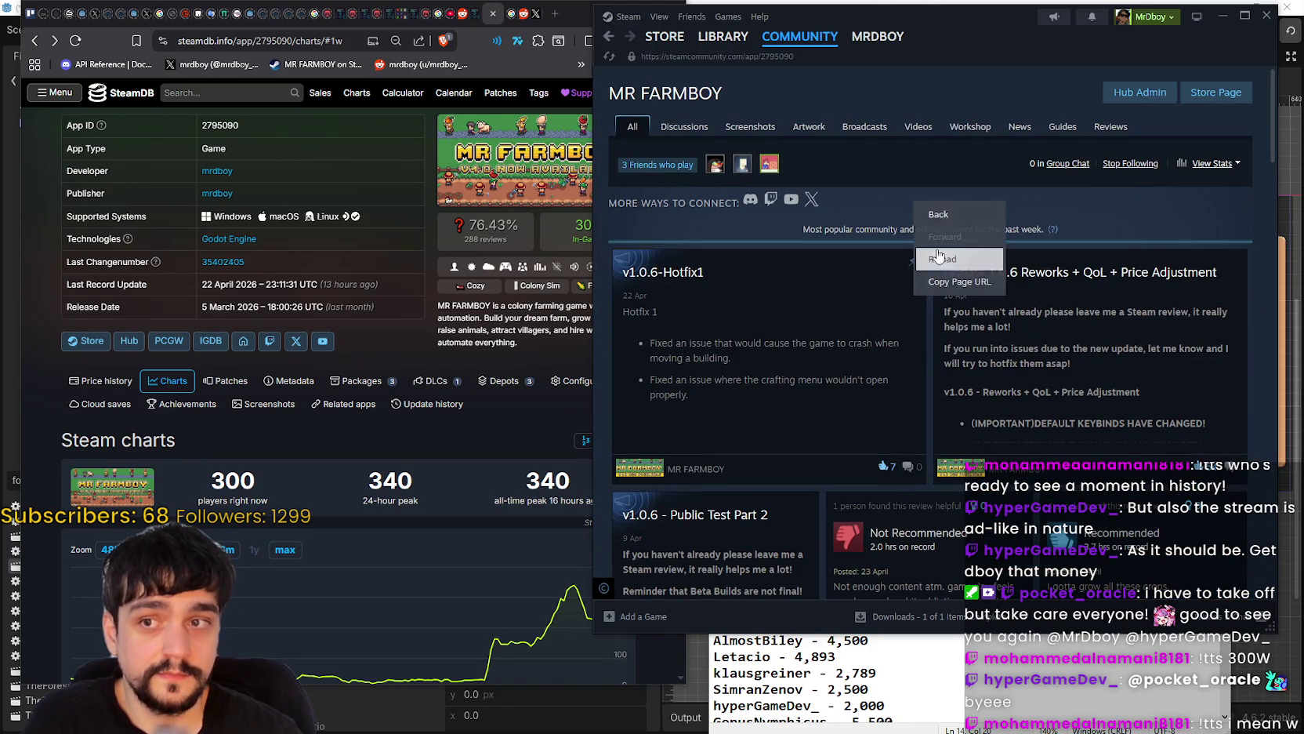
{"action": "scroll", "coordinate": [907, 235], "scroll_direction": "down", "scroll_amount": 1}
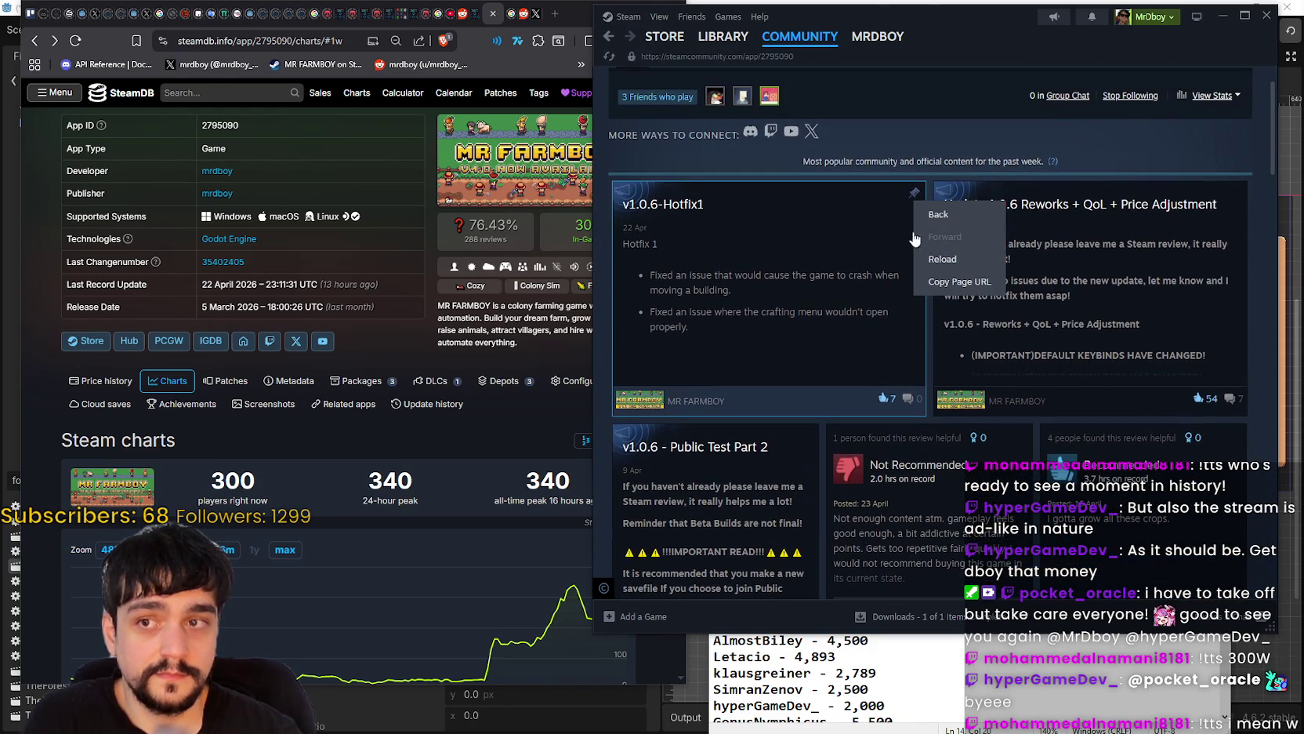
{"action": "left_click", "coordinate": [941, 259]}
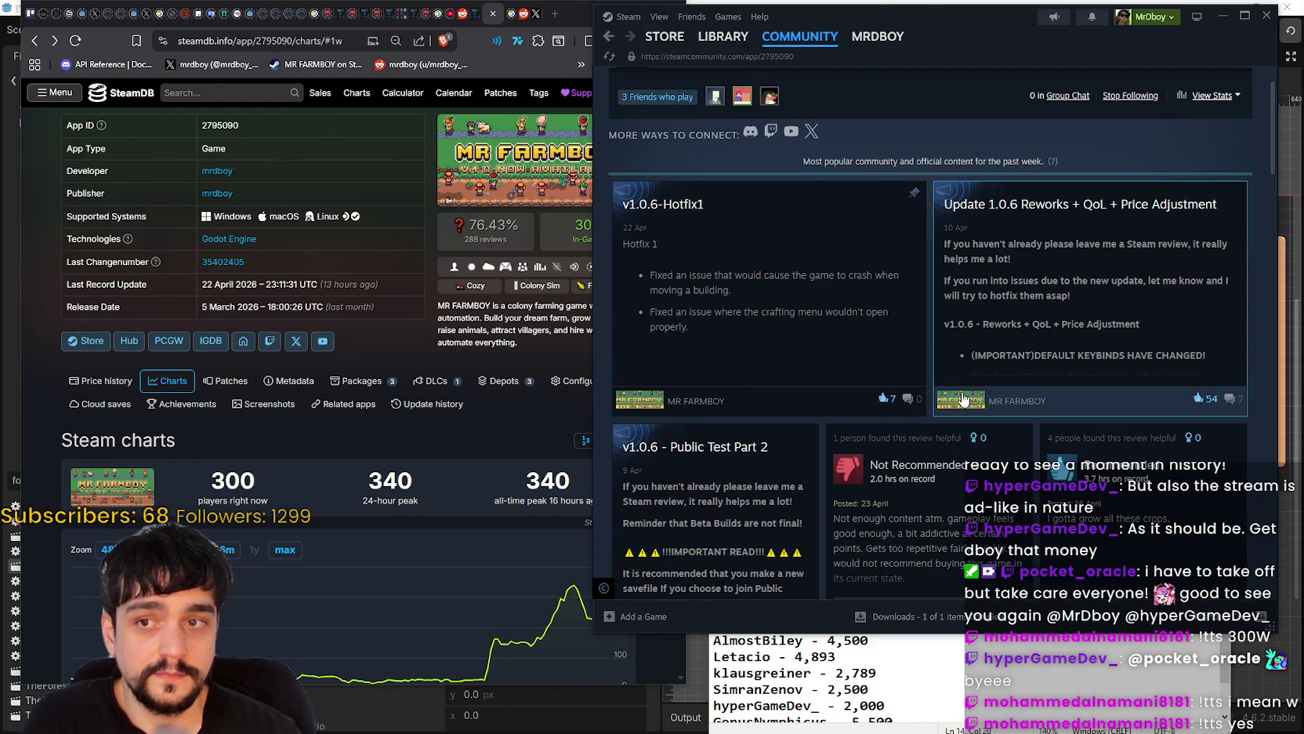
{"action": "scroll", "coordinate": [784, 227], "scroll_direction": "up", "scroll_amount": 1}
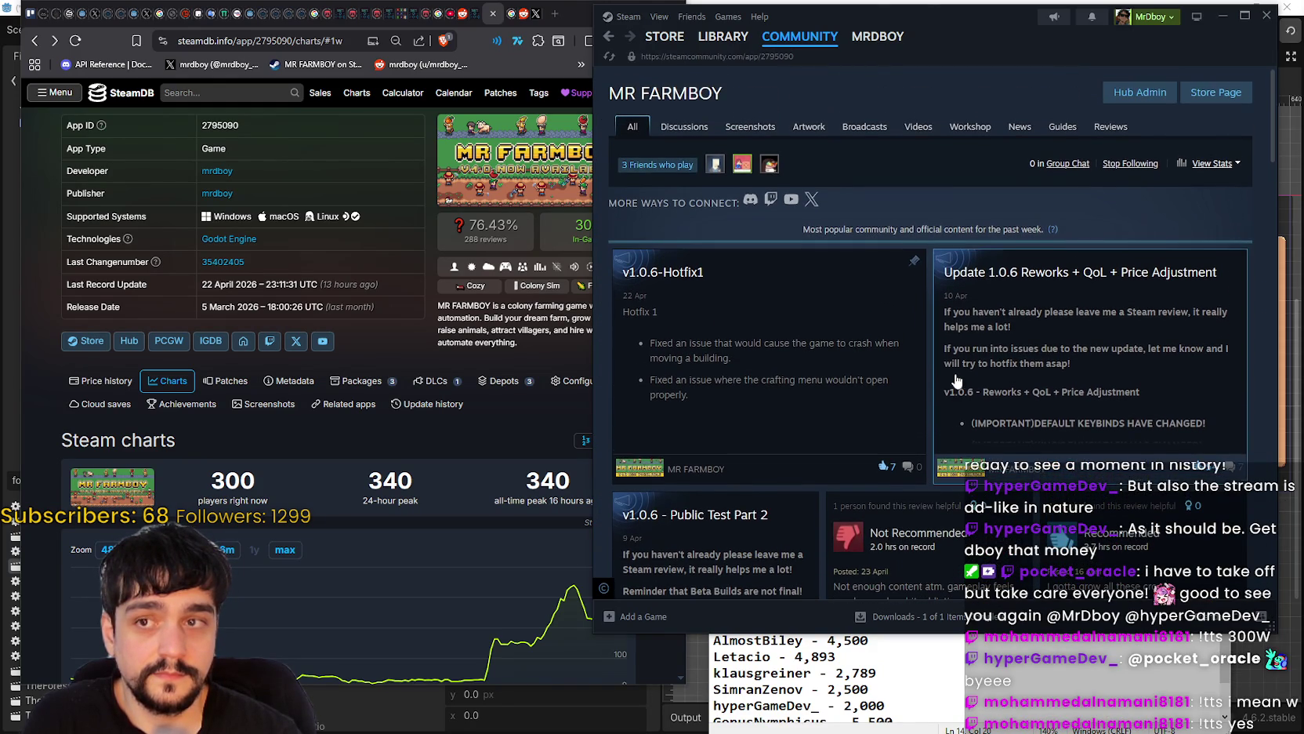
{"action": "left_click", "coordinate": [610, 40]}
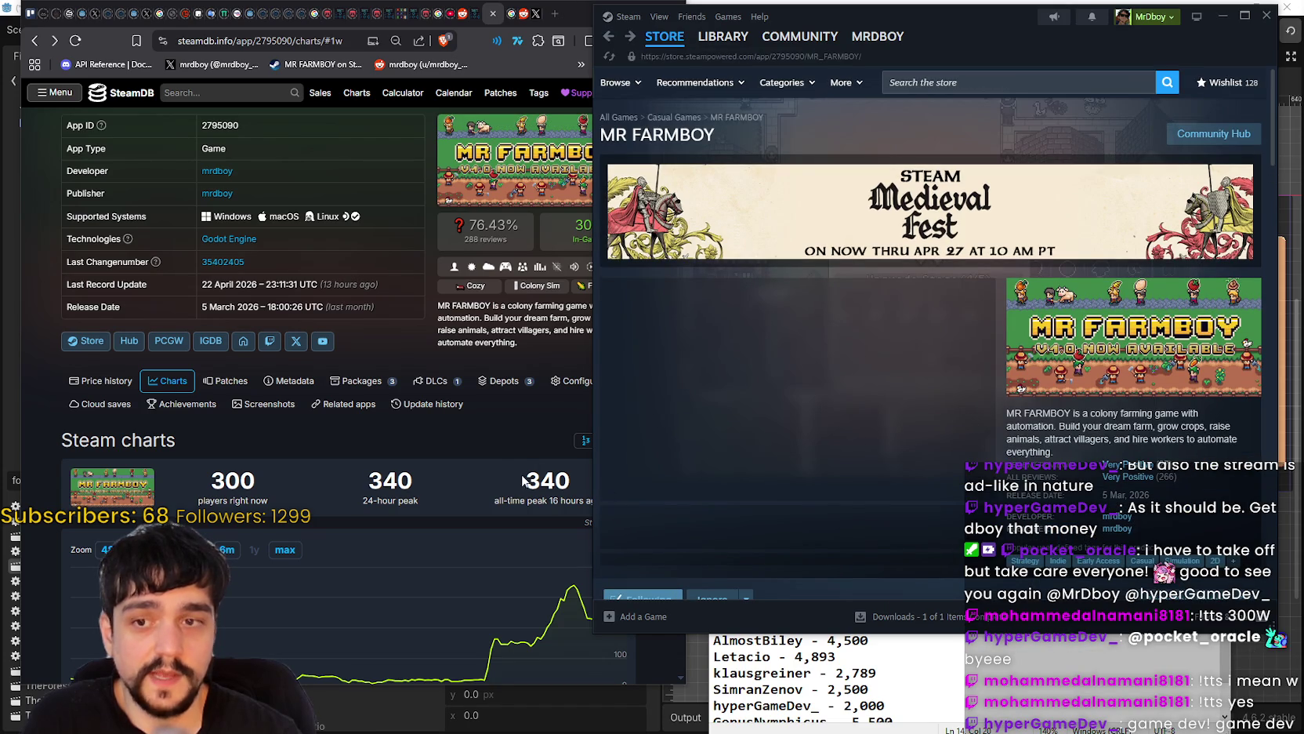
{"action": "left_click", "coordinate": [524, 484]}
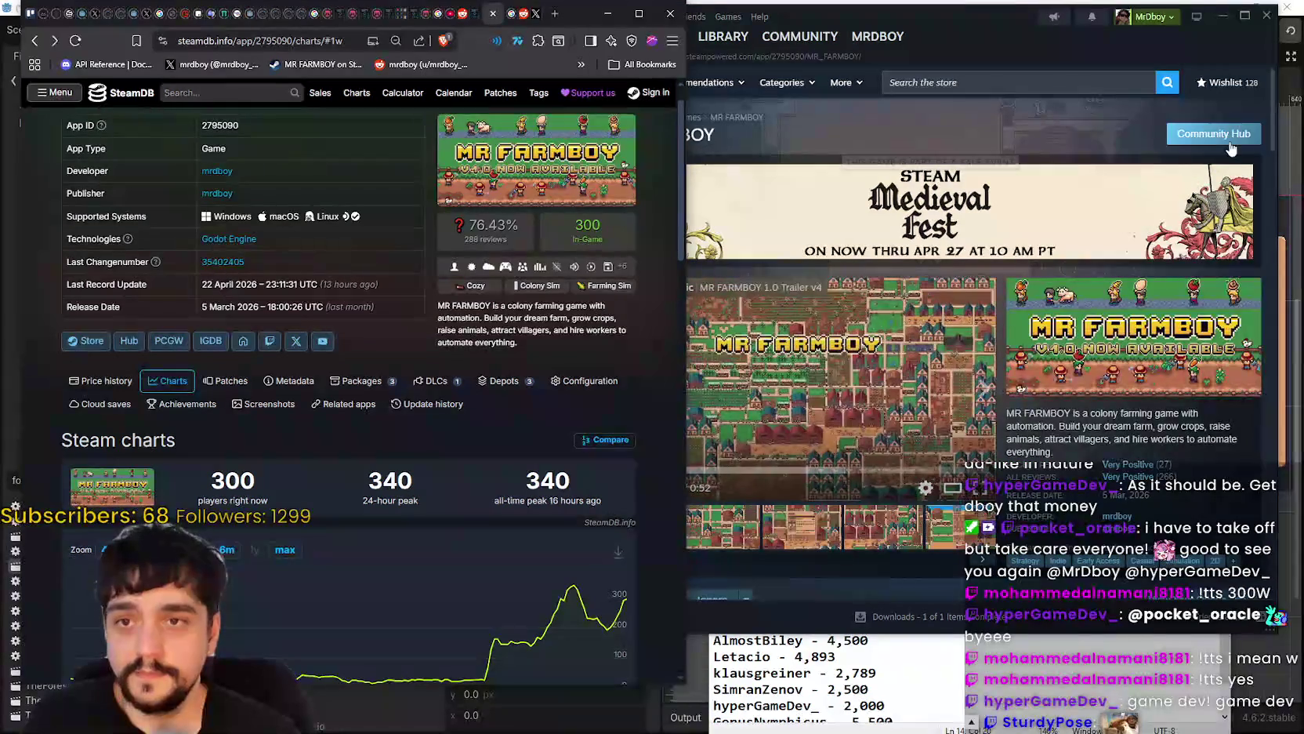
{"action": "left_click", "coordinate": [1231, 146]}
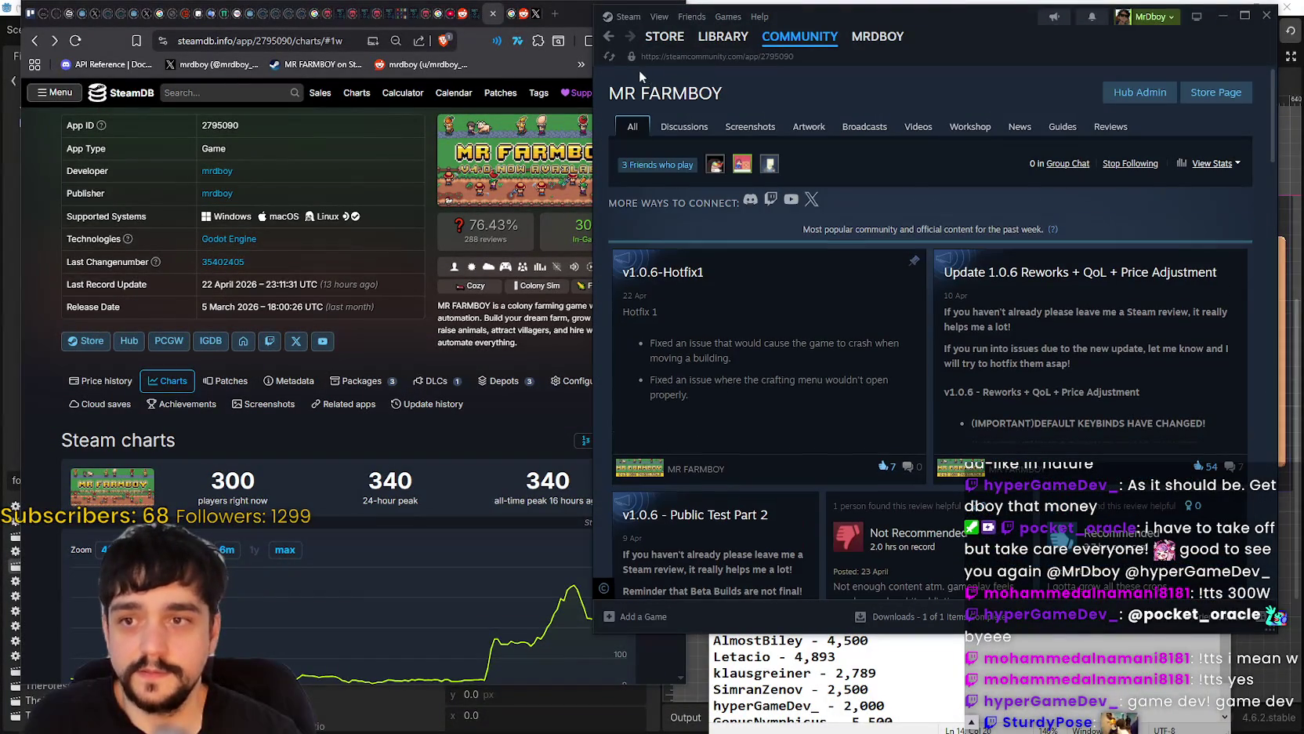
{"action": "left_click", "coordinate": [608, 36]}
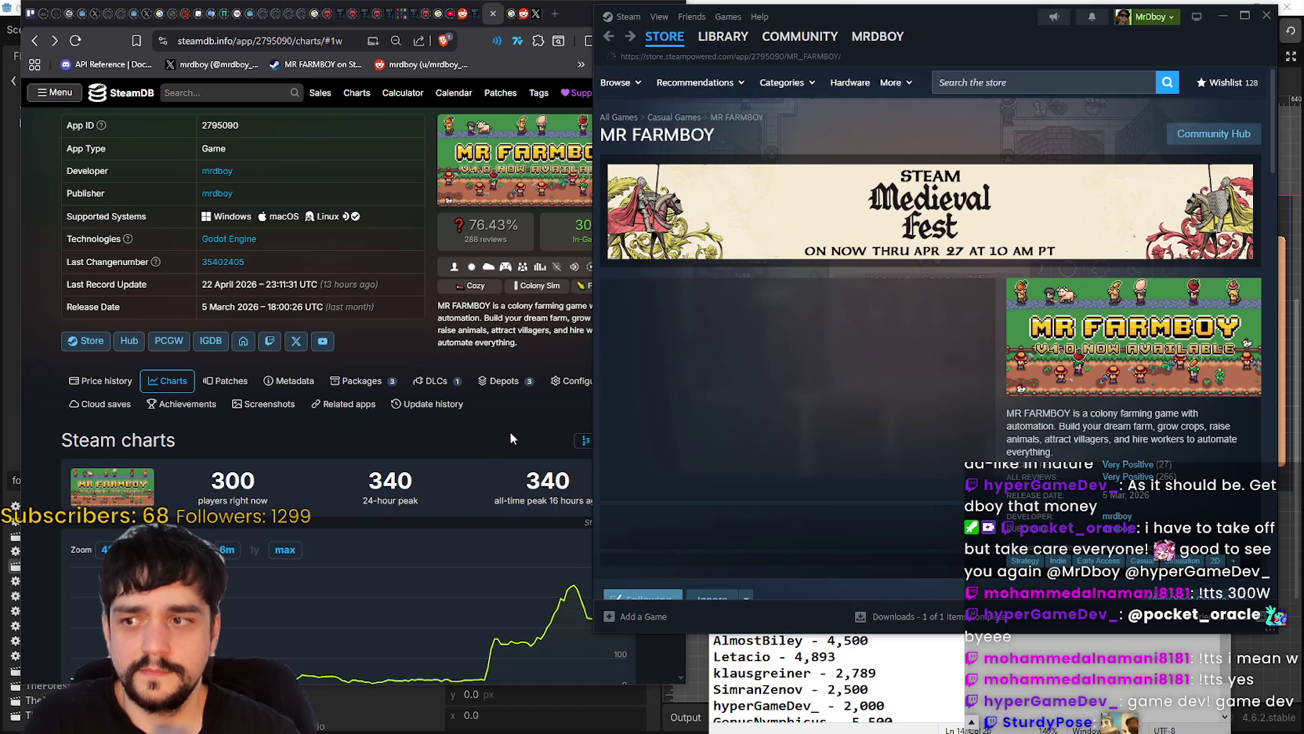
{"action": "left_click", "coordinate": [510, 439]}
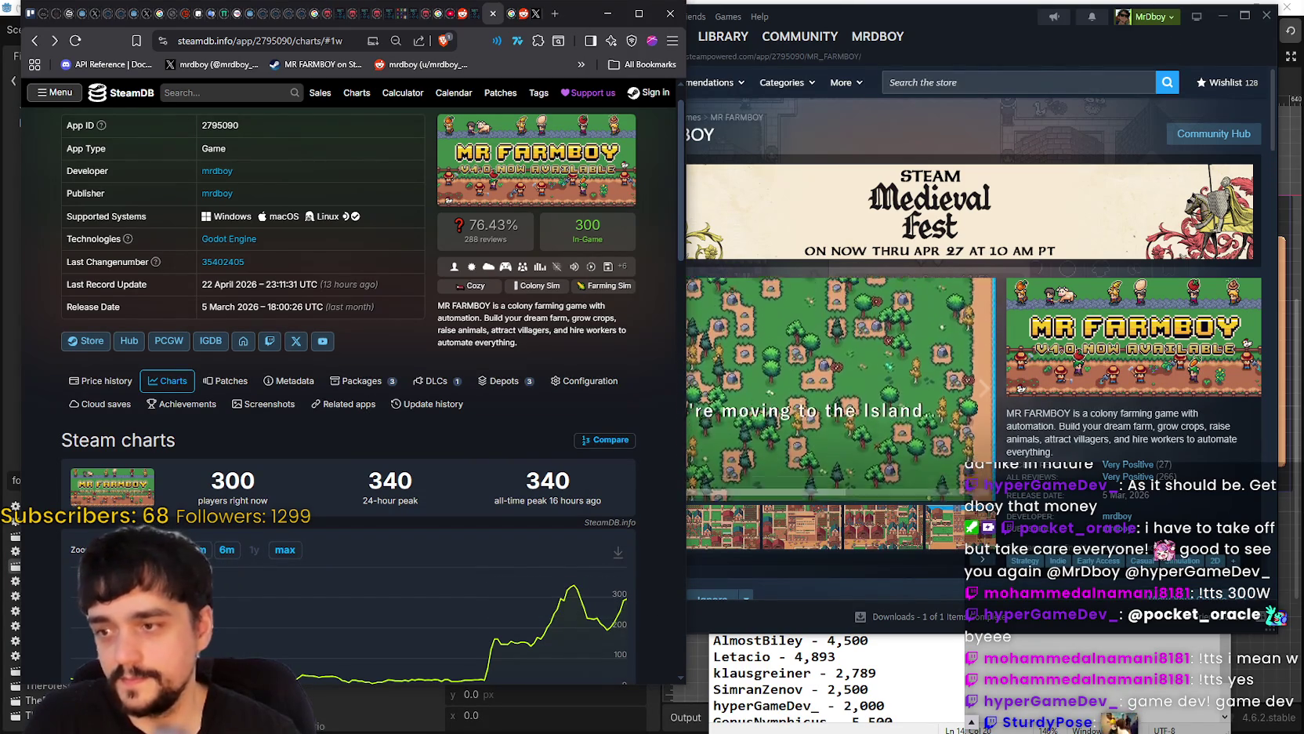
{"action": "left_click", "coordinate": [877, 691]}
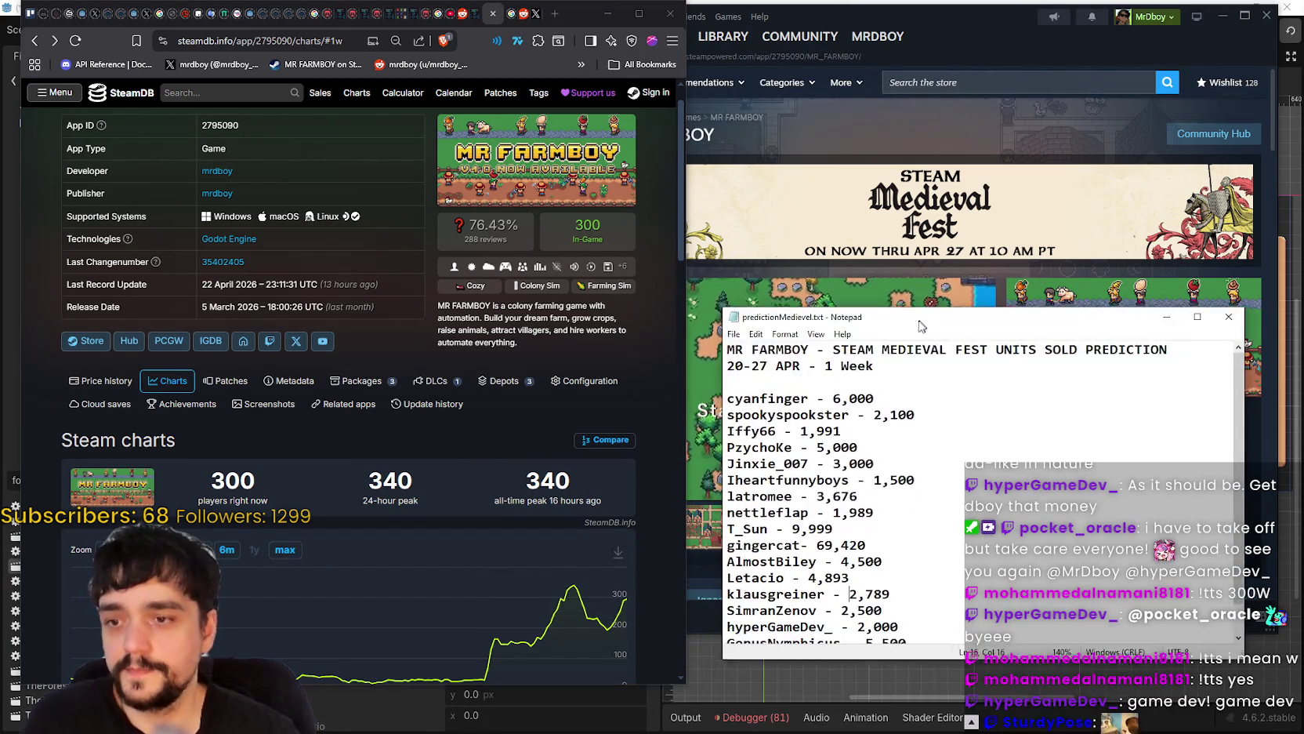
- Scroll to the last entry of the sales prediction list, then minimize Notepad
{"action": "scroll", "coordinate": [950, 661], "scroll_direction": "down", "scroll_amount": 1}
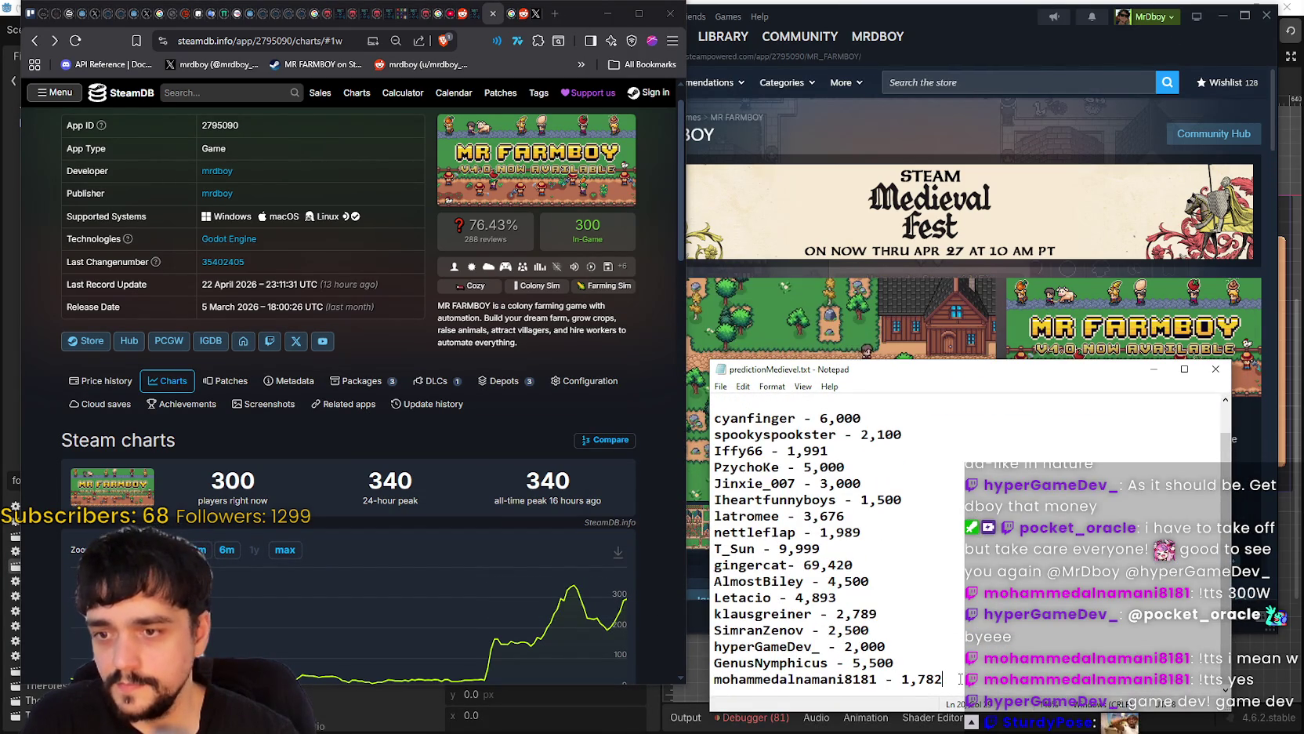
{"action": "left_click", "coordinate": [1155, 369]}
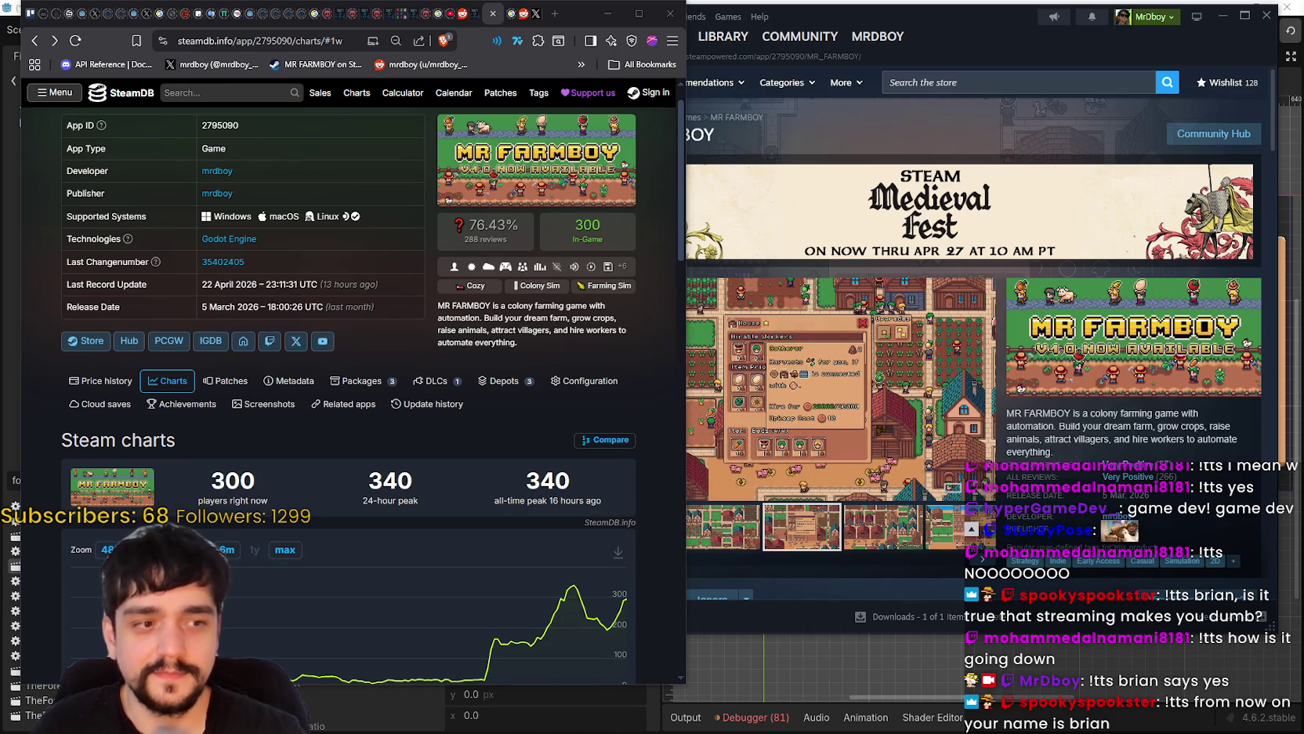
- In Godot, frame the Stage End and Your Harvest panels and save forest_end_window
{"action": "key", "text": "alt+Tab"}
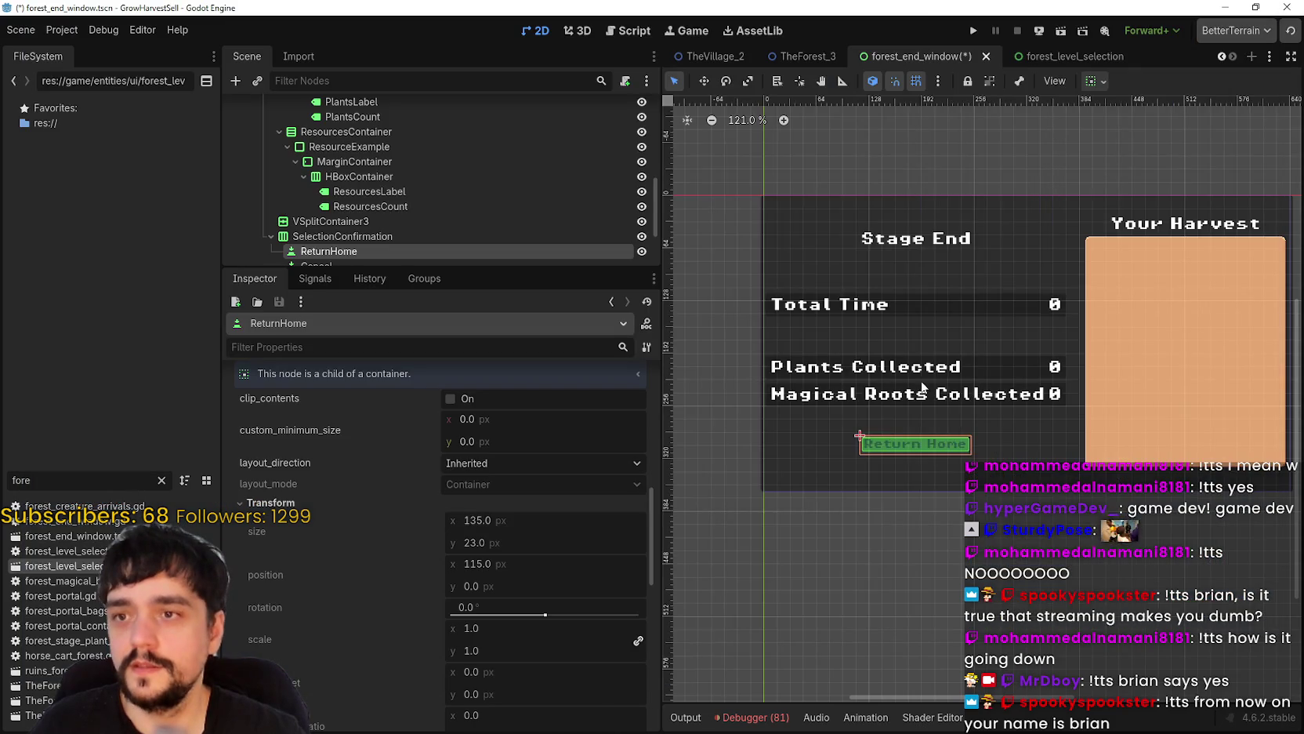
{"action": "scroll", "coordinate": [914, 376], "scroll_direction": "down", "scroll_amount": 2}
{"action": "scroll", "coordinate": [911, 356], "scroll_direction": "up", "scroll_amount": 5}
{"action": "scroll", "coordinate": [935, 380], "scroll_direction": "down", "scroll_amount": 2}
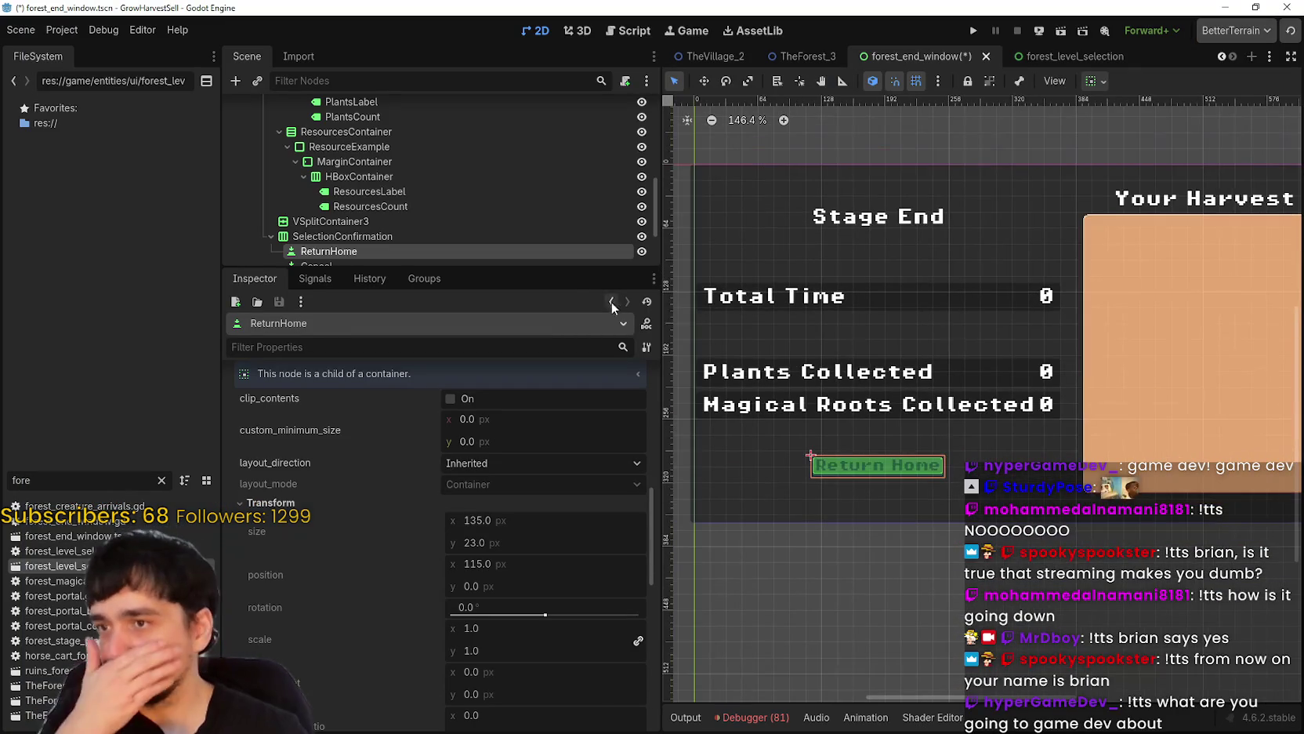
{"action": "left_click_drag", "start_coordinate": [583, 270], "coordinate": [583, 359]}
{"action": "scroll", "coordinate": [906, 349], "scroll_direction": "up", "scroll_amount": 2}
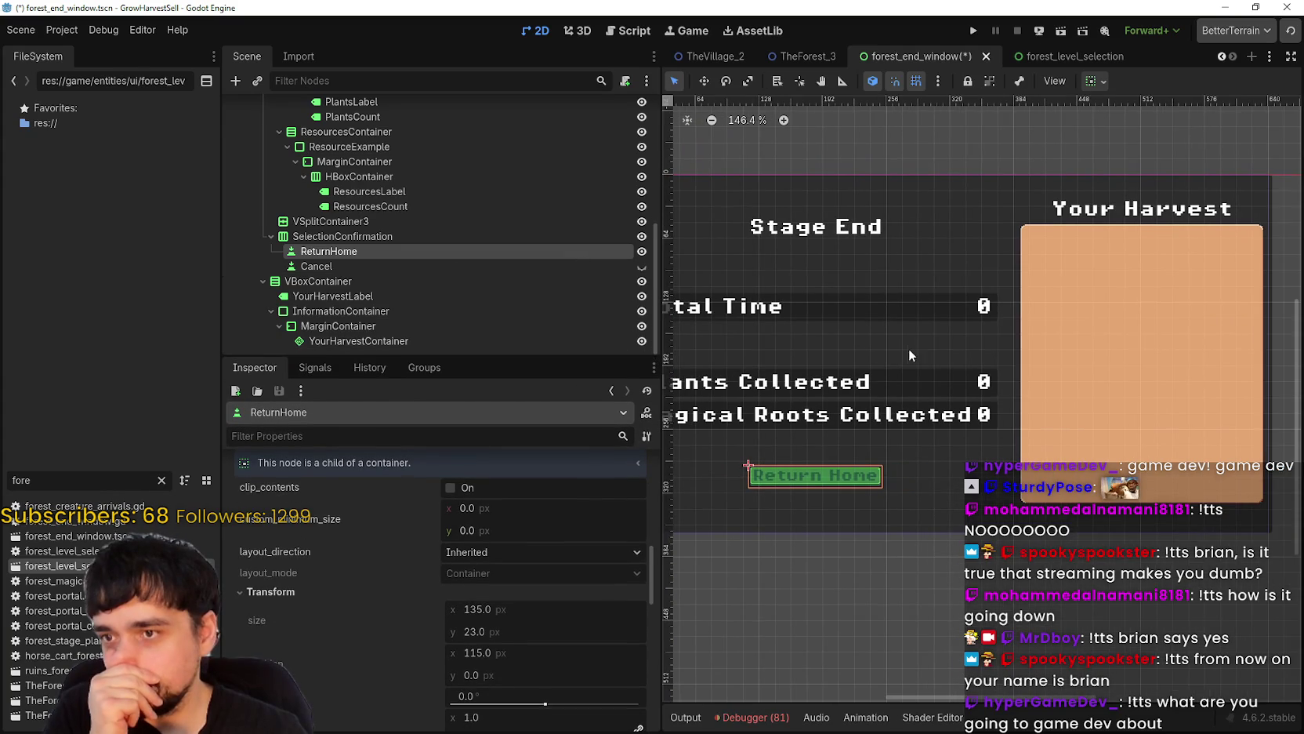
{"action": "mouse_move", "coordinate": [914, 262]}
{"action": "left_mouse_down"}
{"action": "mouse_move", "coordinate": [847, 297]}
{"action": "mouse_move", "coordinate": [870, 347]}
{"action": "mouse_move", "coordinate": [806, 377]}
{"action": "left_mouse_up"}
{"action": "scroll", "coordinate": [964, 406], "scroll_direction": "down", "scroll_amount": 3}
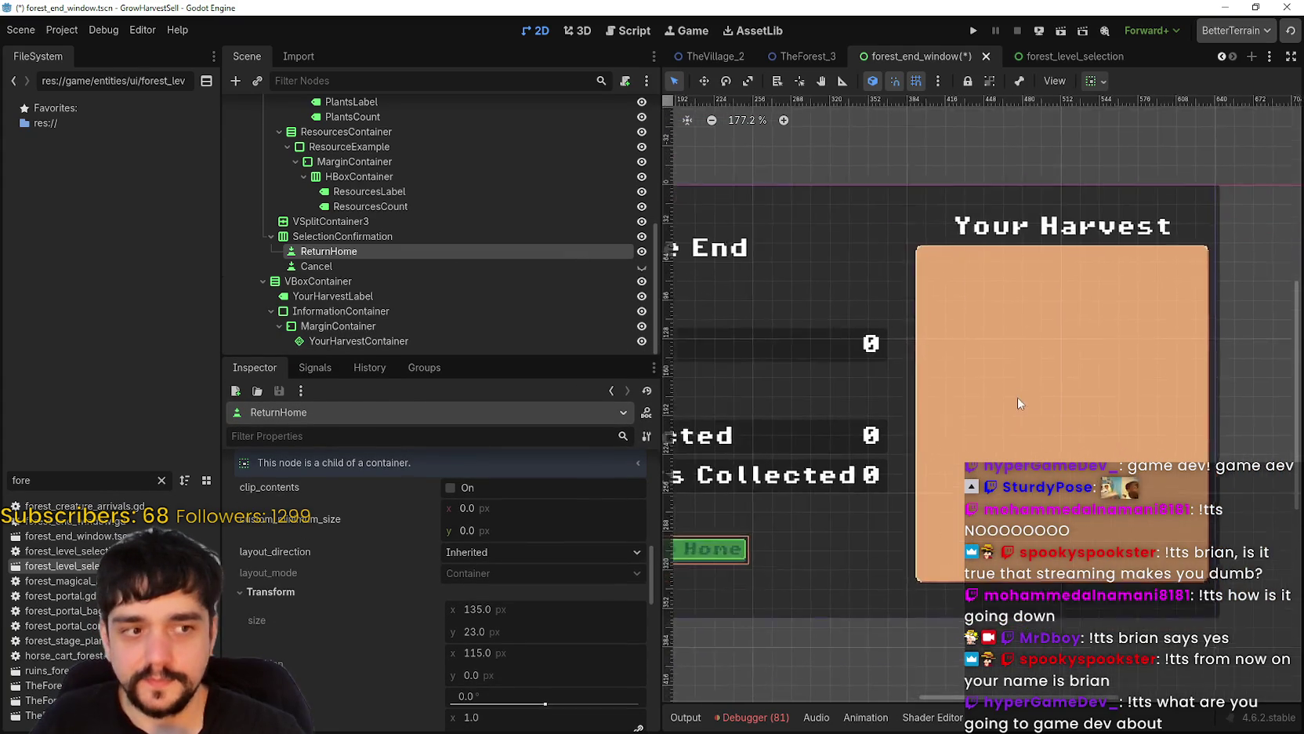
{"action": "left_click_drag", "start_coordinate": [870, 433], "coordinate": [862, 443]}
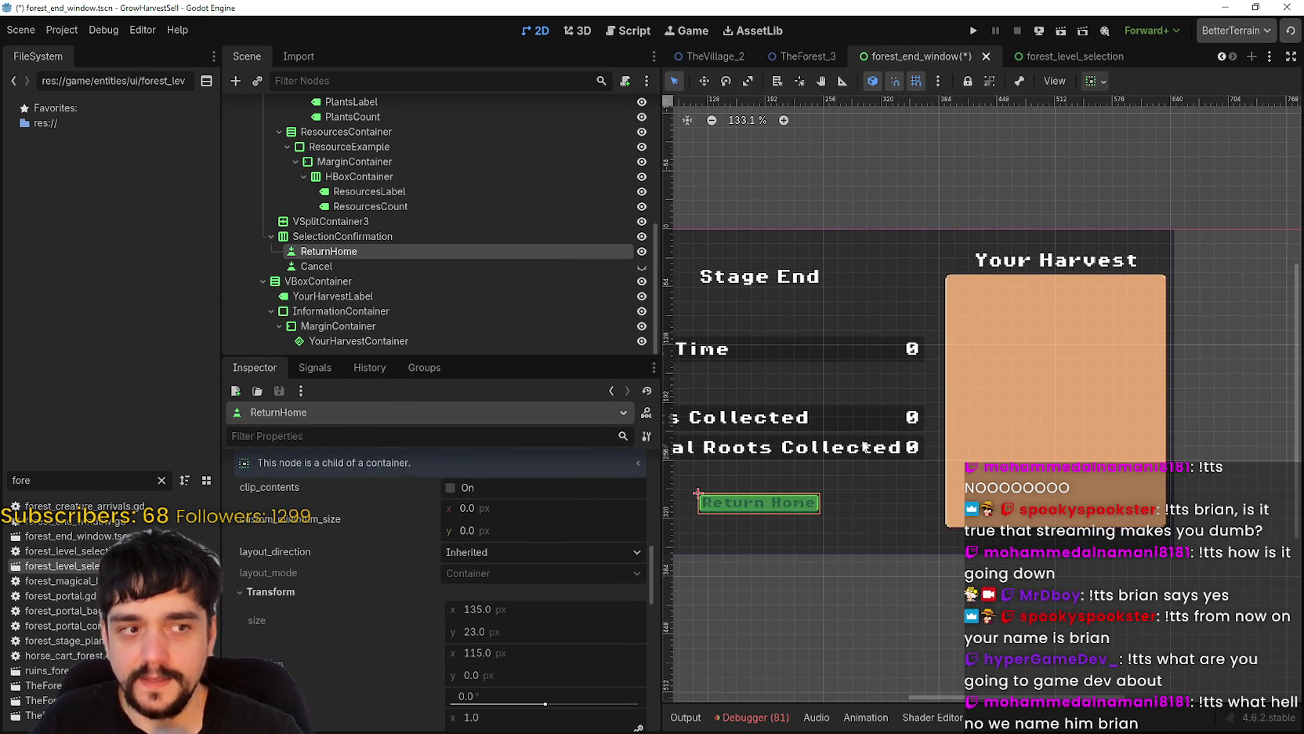
{"action": "mouse_move", "coordinate": [996, 468]}
{"action": "left_mouse_down"}
{"action": "mouse_move", "coordinate": [973, 467]}
{"action": "mouse_move", "coordinate": [1019, 474]}
{"action": "mouse_move", "coordinate": [984, 400]}
{"action": "left_mouse_up"}
{"action": "key", "text": "ctrl+s"}
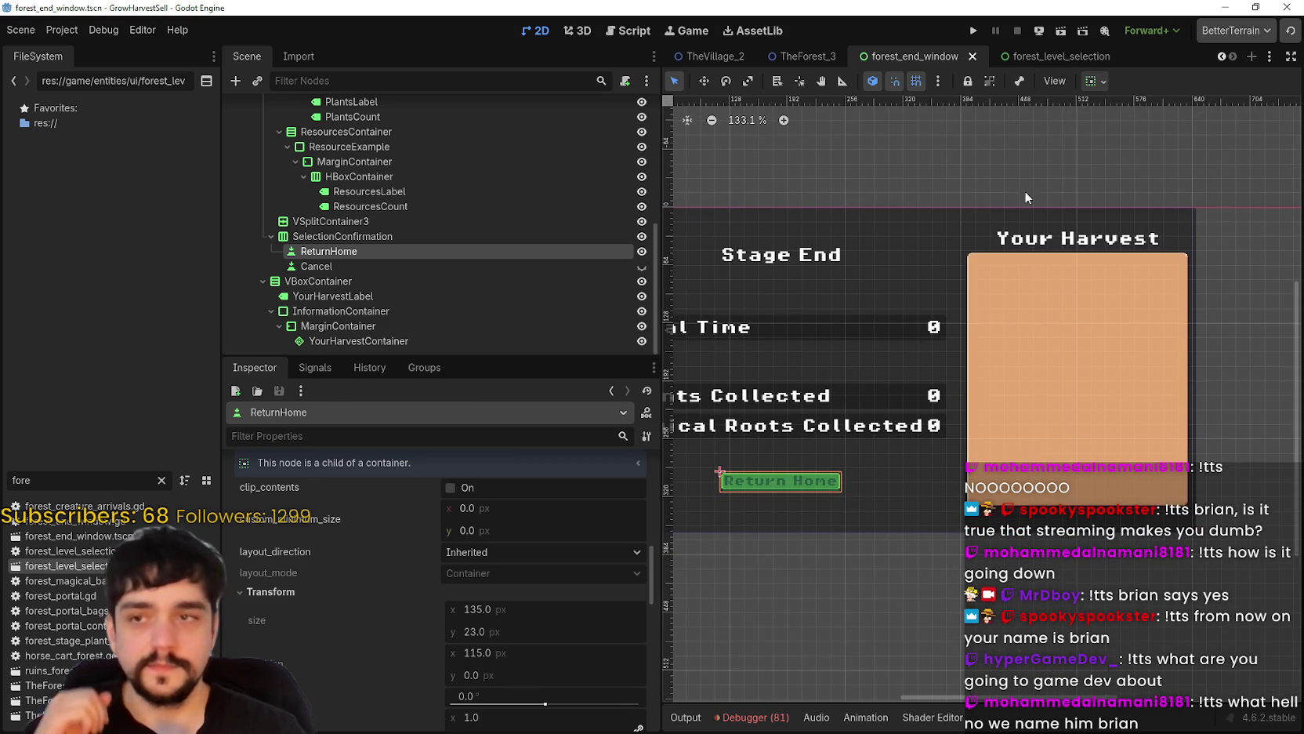
- Run the project to launch Harvest Mage to its title screen
{"action": "scroll", "coordinate": [958, 366], "scroll_direction": "down", "scroll_amount": 2}
{"action": "scroll", "coordinate": [872, 447], "scroll_direction": "up", "scroll_amount": 4}
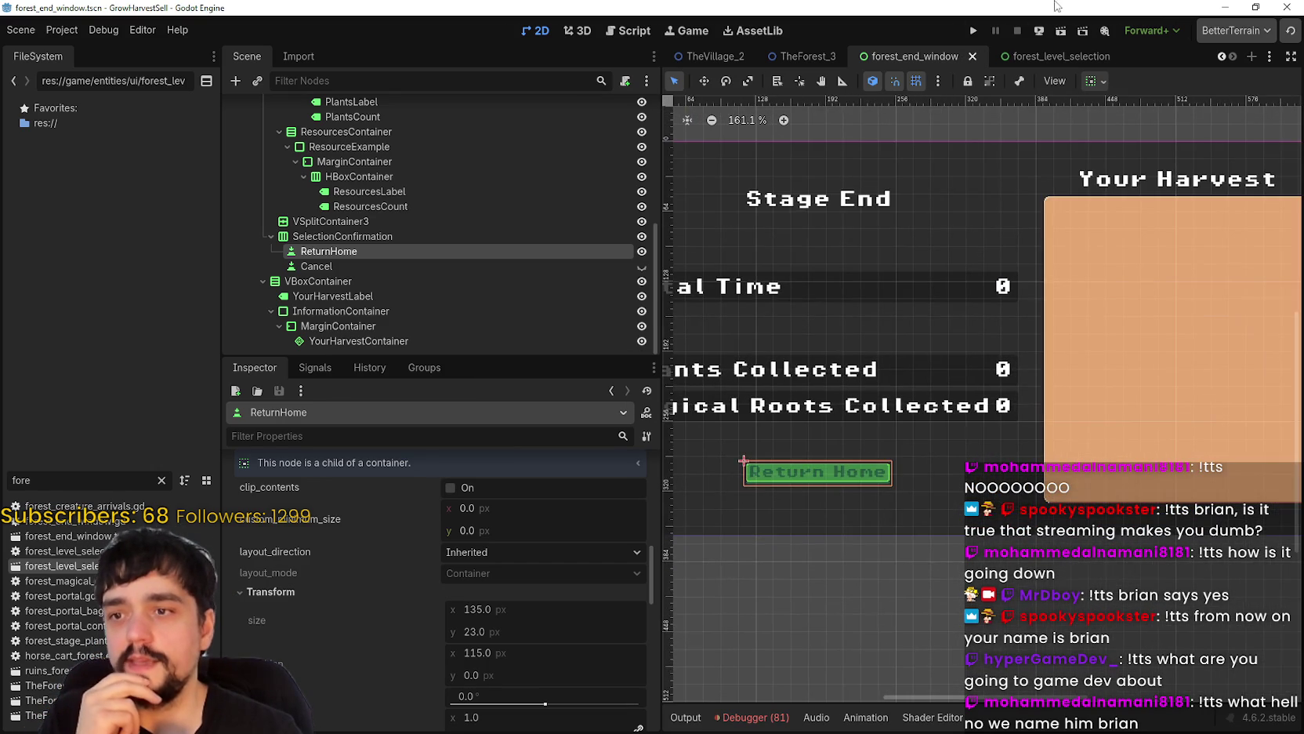
{"action": "left_click", "coordinate": [974, 33]}
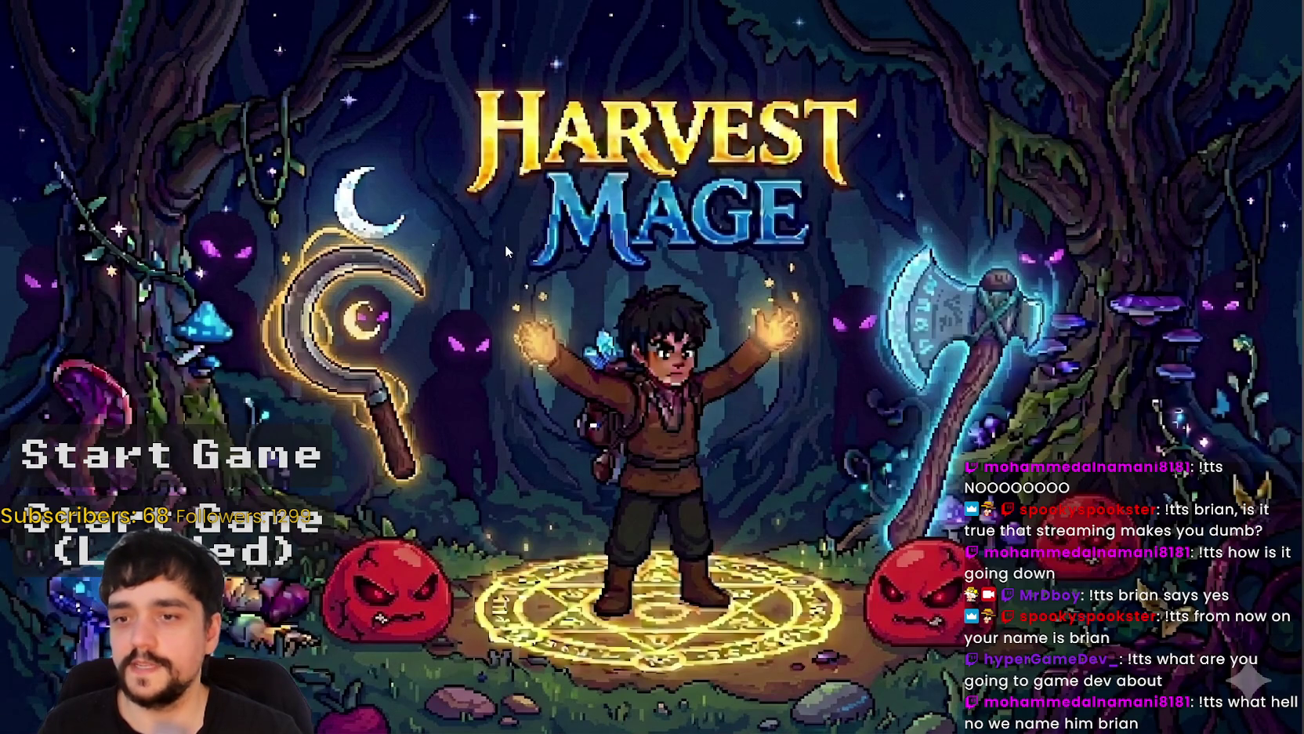
- Start the game, visit the Mage Tower, then walk to the portal and open Stage 1 selection
{"action": "key", "text": "Return"}
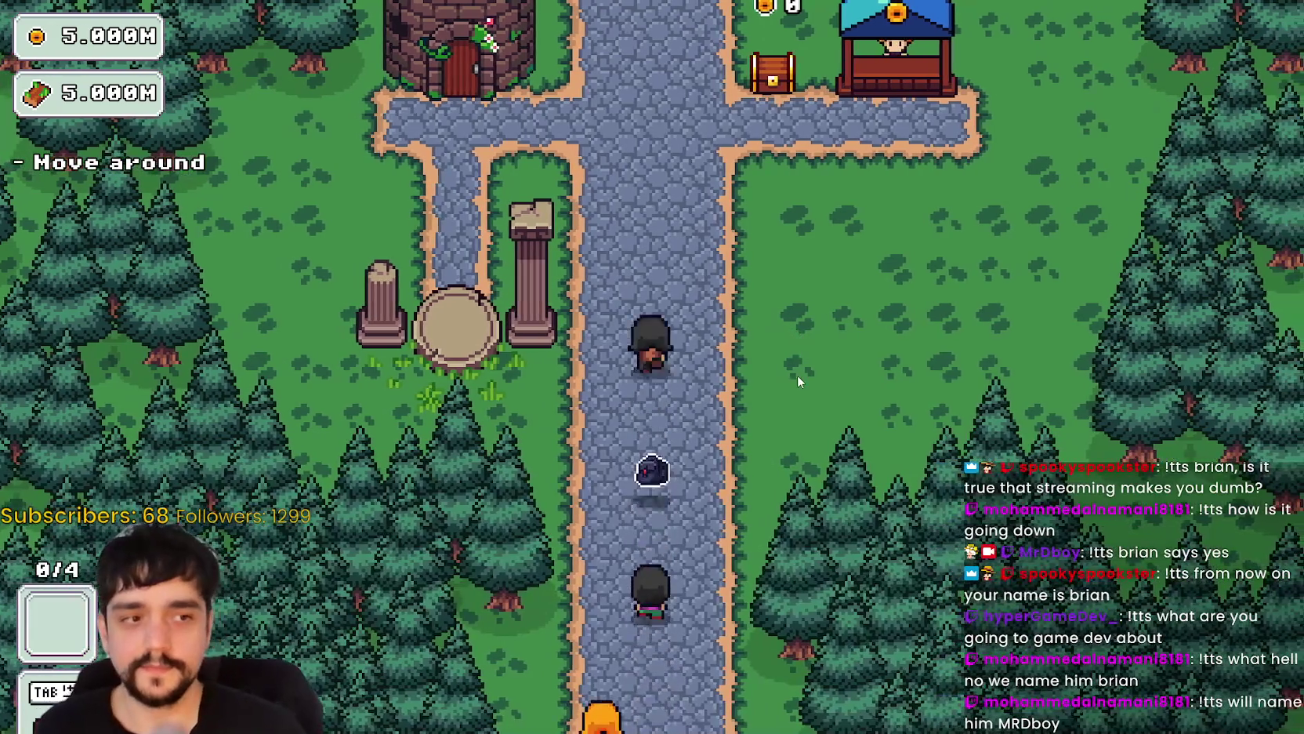
{"action": "key", "text": "w"}
{"action": "key", "text": "d"}
{"action": "key", "text": "a"}
{"action": "key", "text": "w"}
{"action": "key", "text": "e"}
{"action": "left_click", "coordinate": [635, 390]}
{"action": "key", "text": "s"}
{"action": "key", "text": "e"}
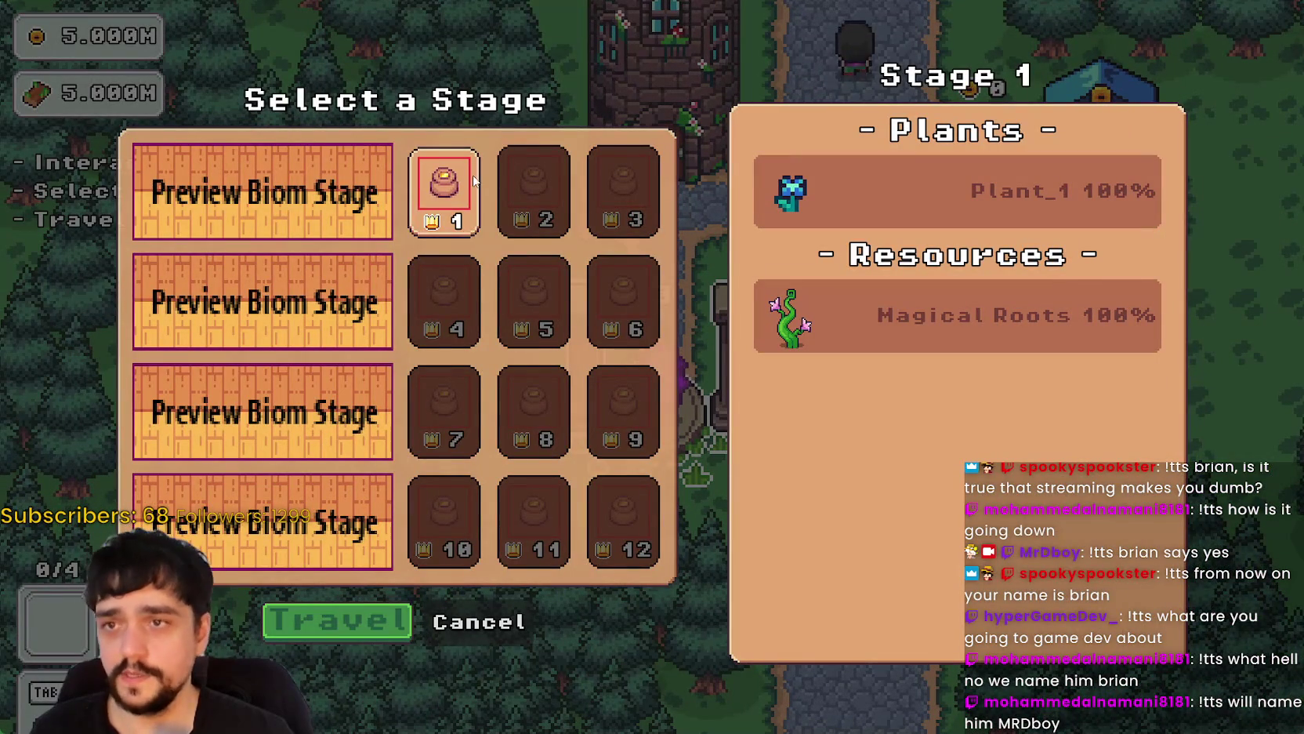
- Travel to Stage 1 and harvest four blue flowers until the bag is full
{"action": "key", "text": "e"}
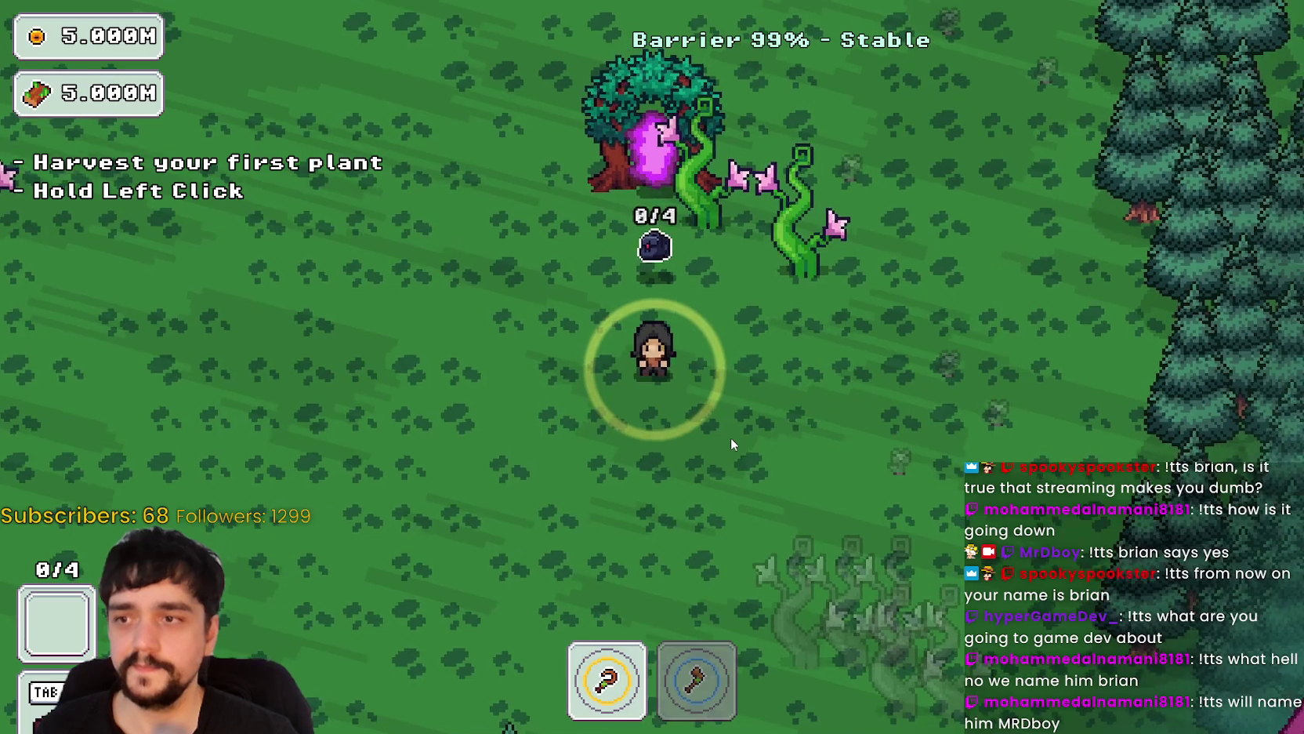
{"action": "key", "text": "a"}
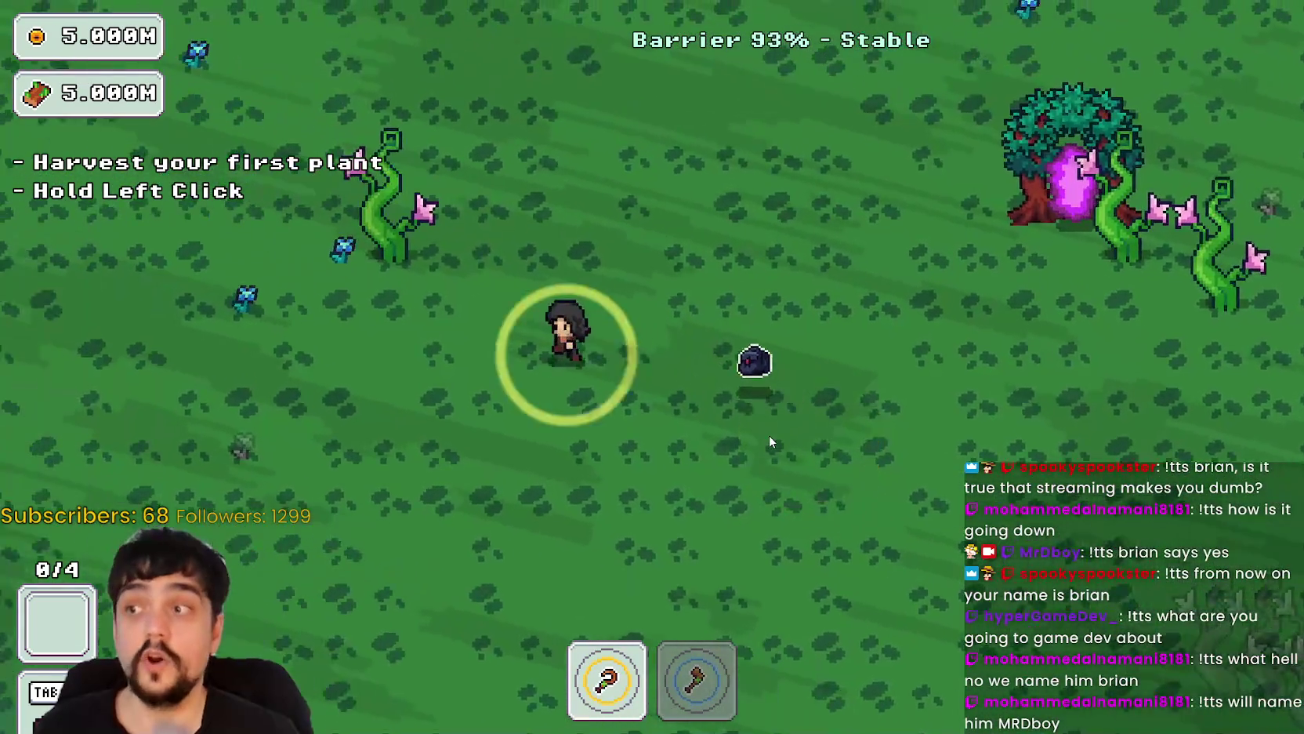
{"action": "key", "text": "w"}
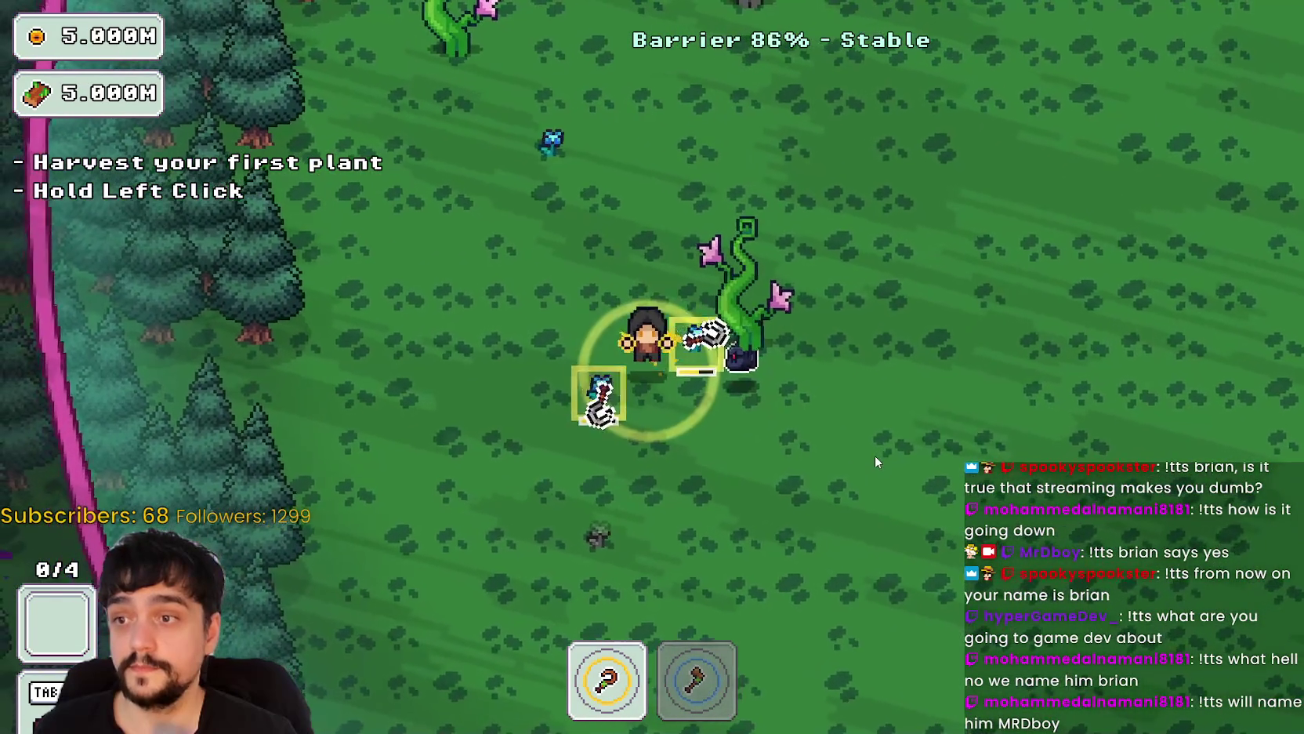
{"action": "left_click_drag", "start_coordinate": [876, 455], "coordinate": [872, 453]}
{"action": "key", "text": "a"}
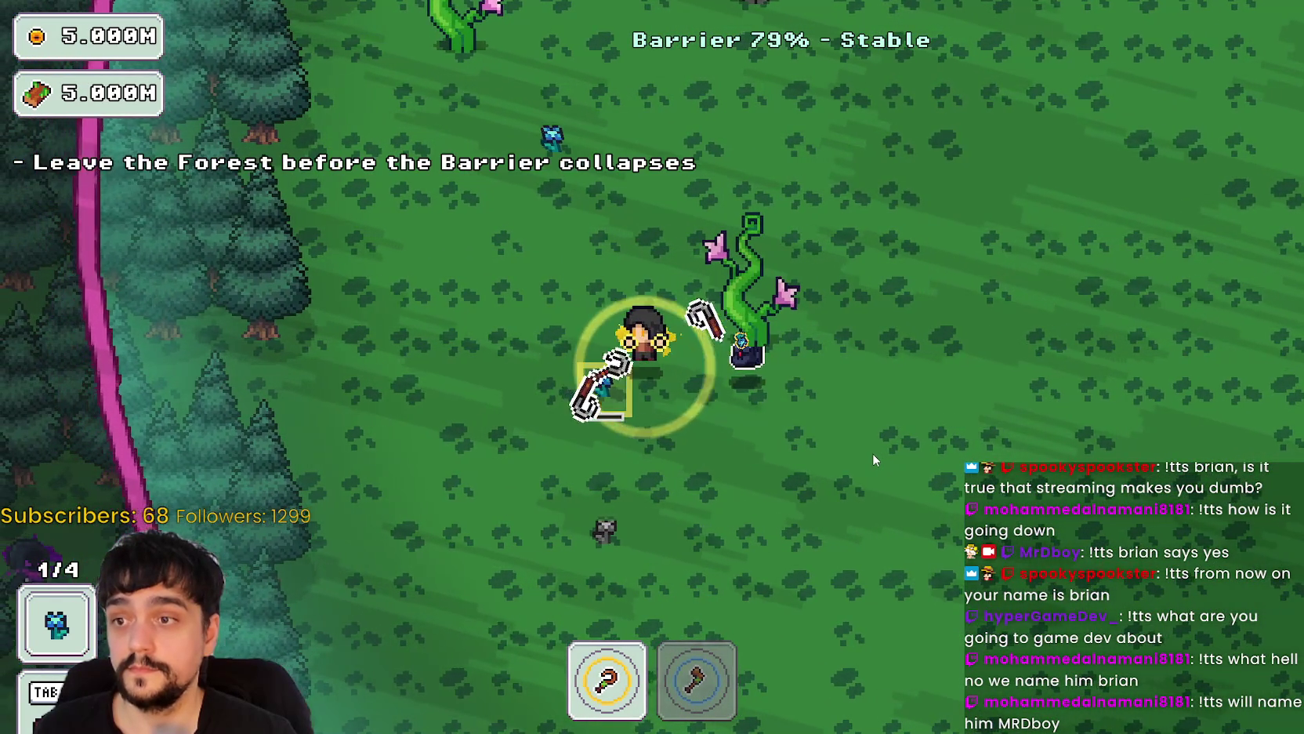
{"action": "key", "text": "a"}
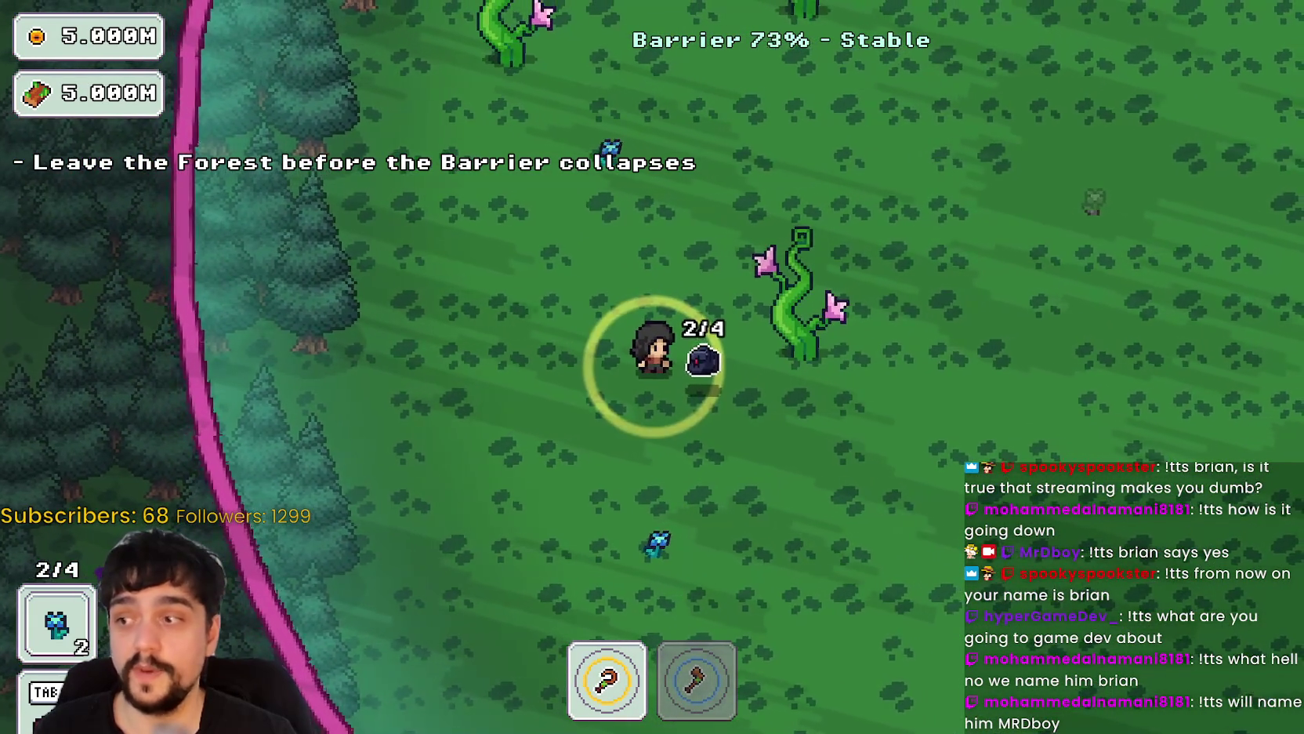
{"action": "key", "text": "w"}
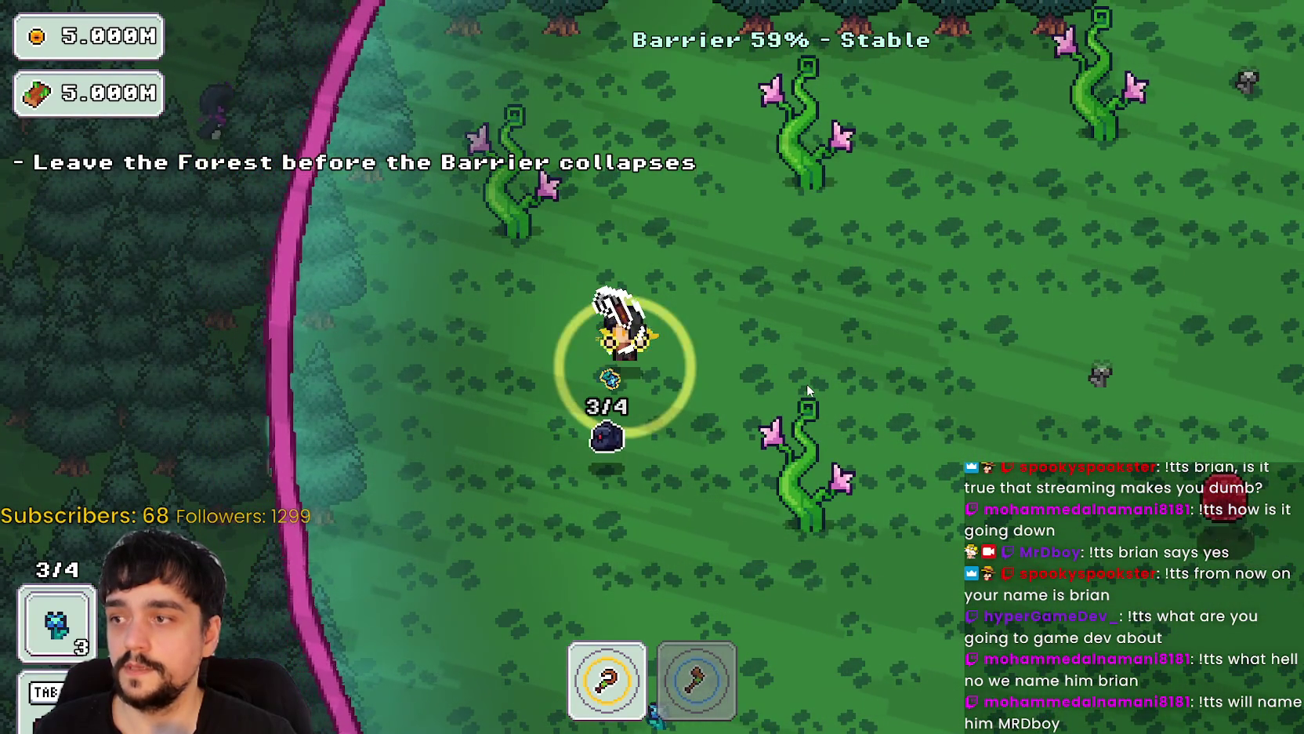
{"action": "key", "text": "a"}
{"action": "key", "text": "s"}
{"action": "key", "text": "d"}
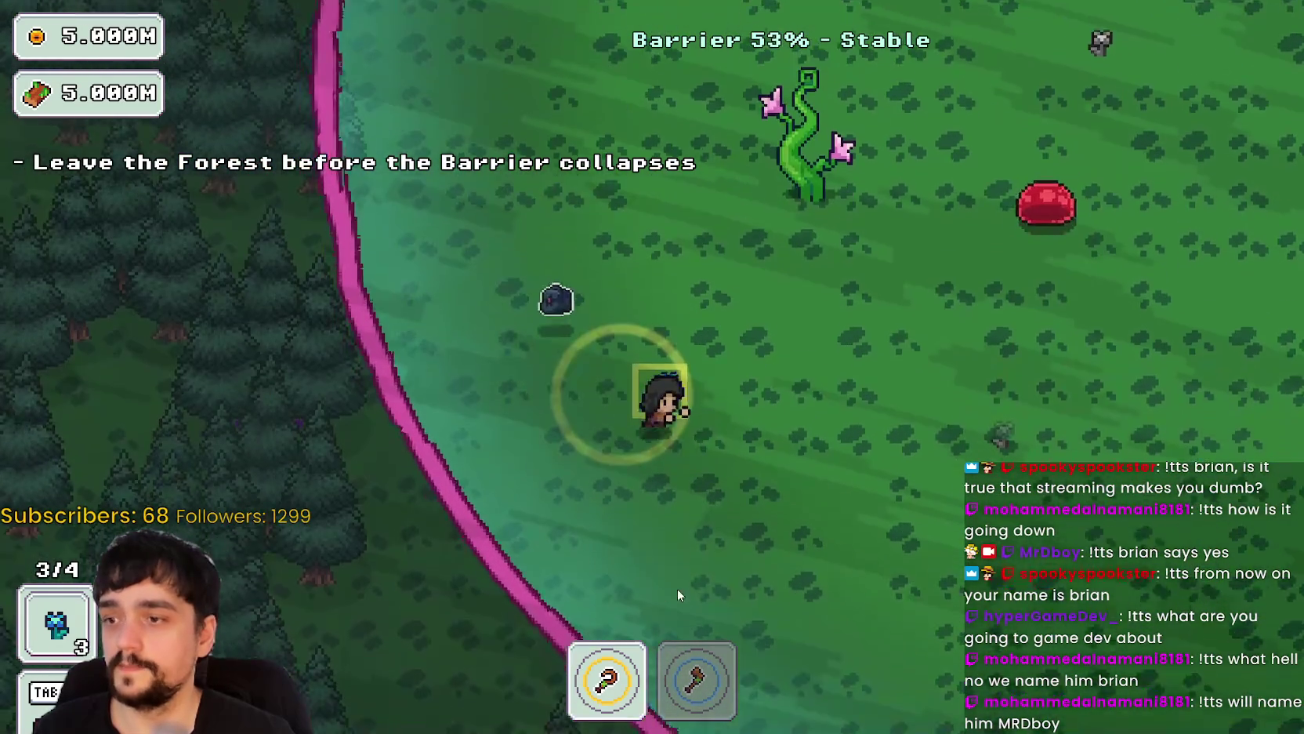
{"action": "key", "text": "w"}
{"action": "key", "text": "a"}
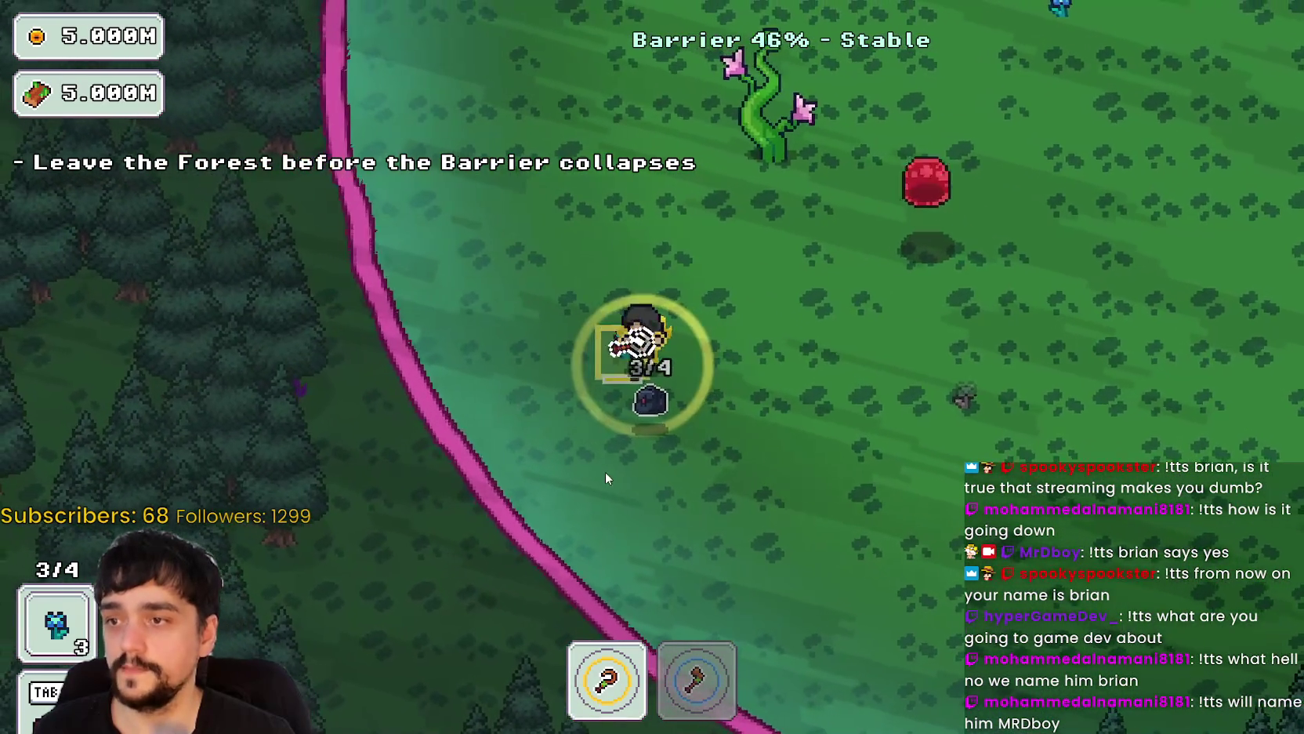
{"action": "key", "text": "w"}
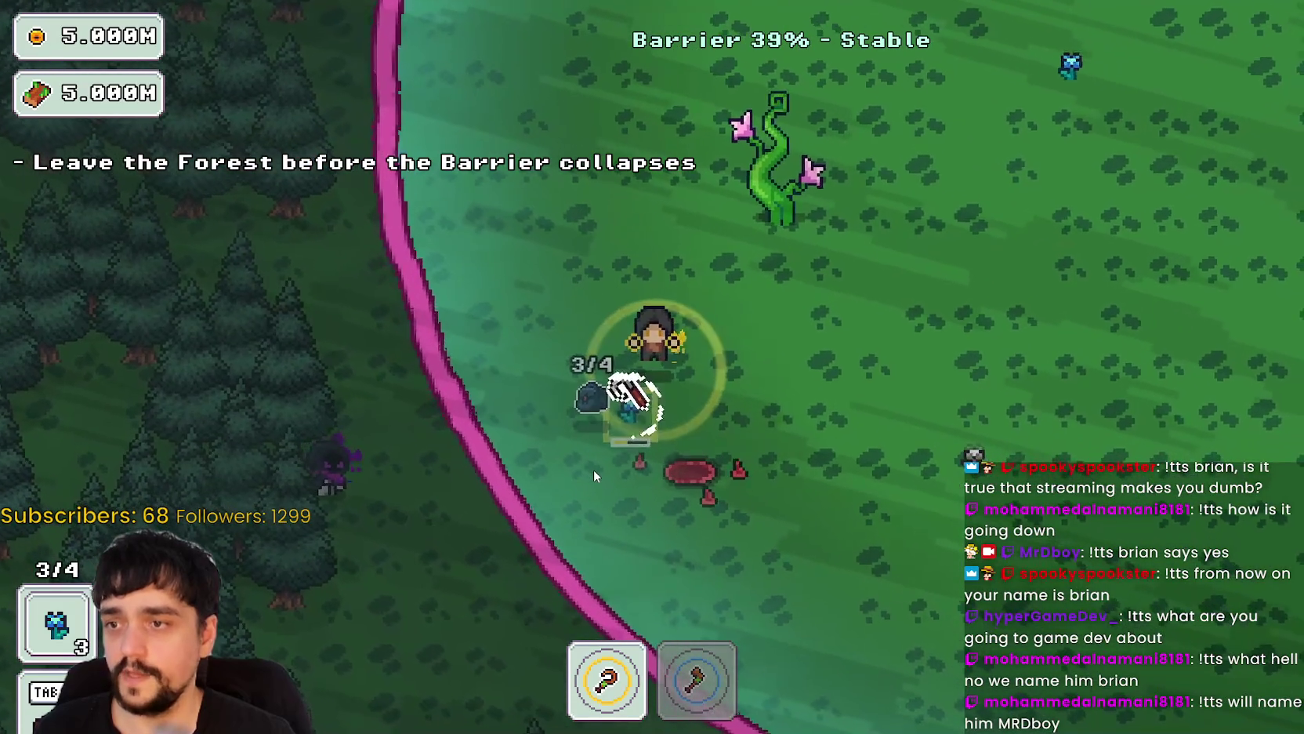
{"action": "key", "text": "d"}
{"action": "key", "text": "s"}
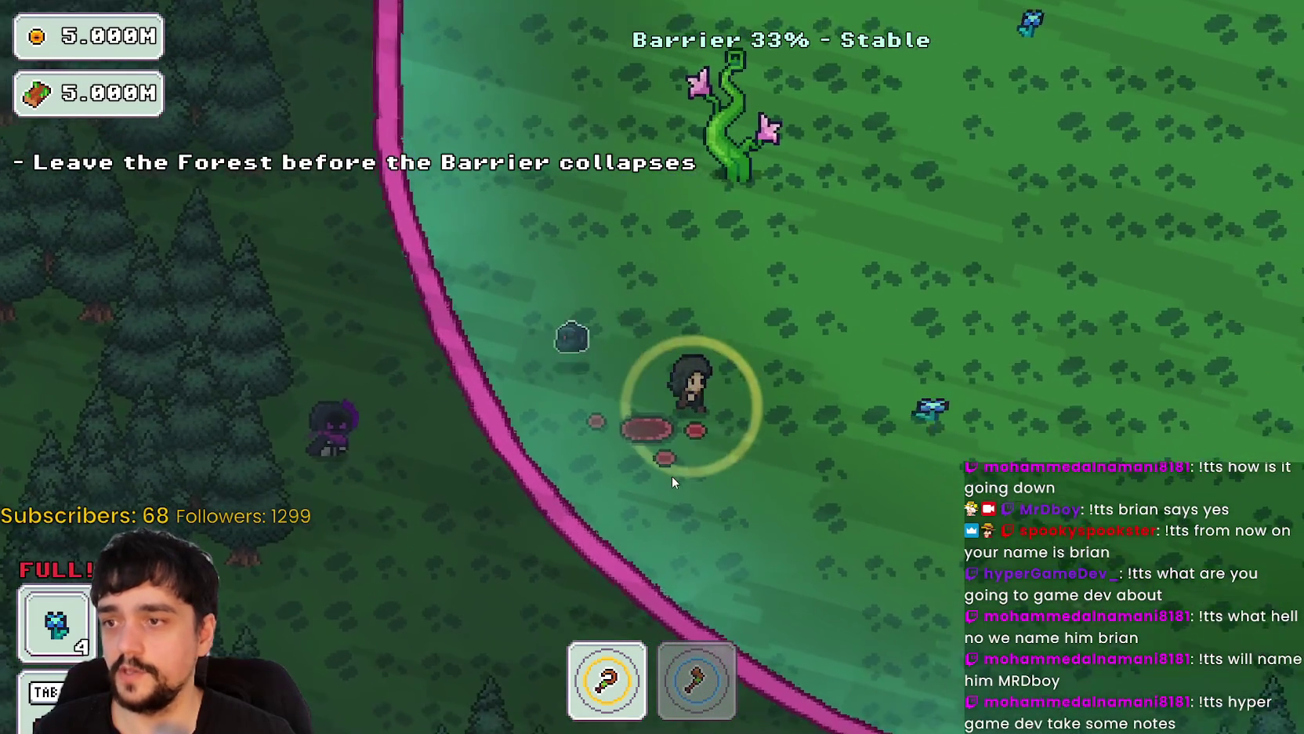
- Push through the vines to the portal tree and leave the forest for the village
{"action": "key", "text": "w"}
{"action": "key", "text": "d"}
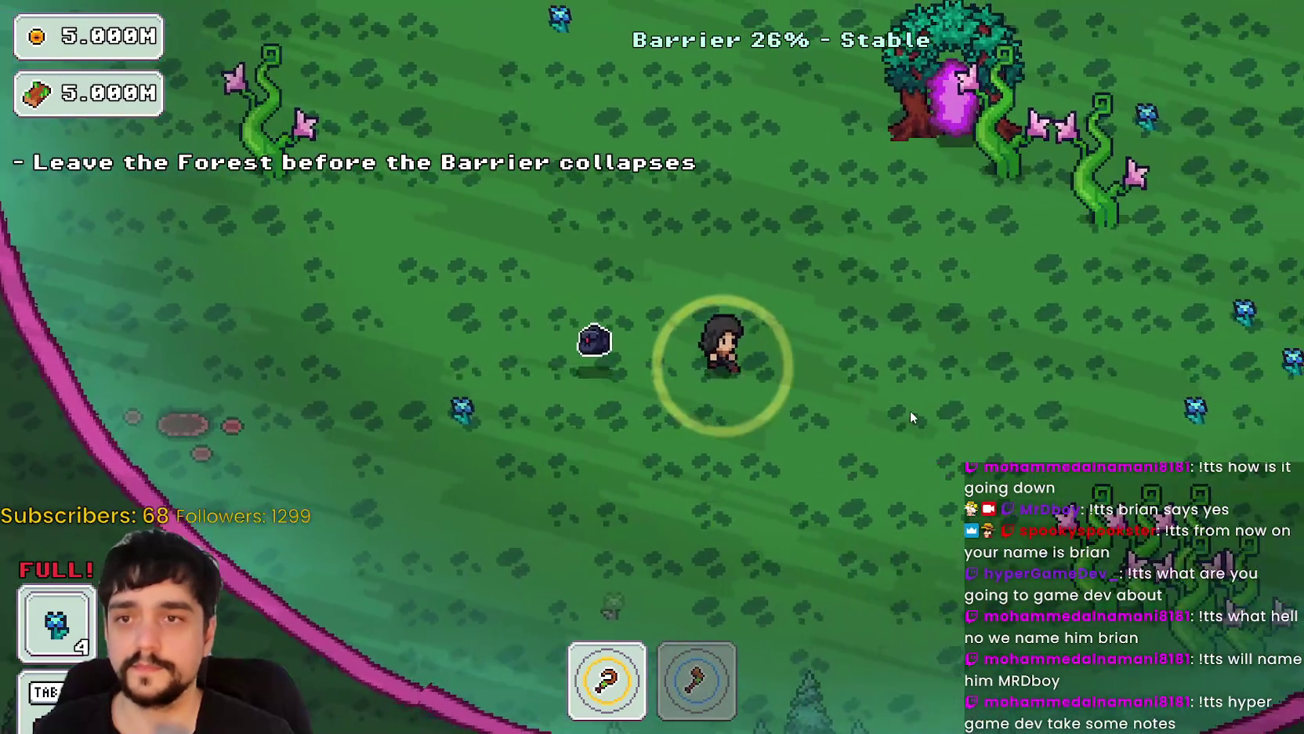
{"action": "key", "text": "w"}
{"action": "key", "text": "d"}
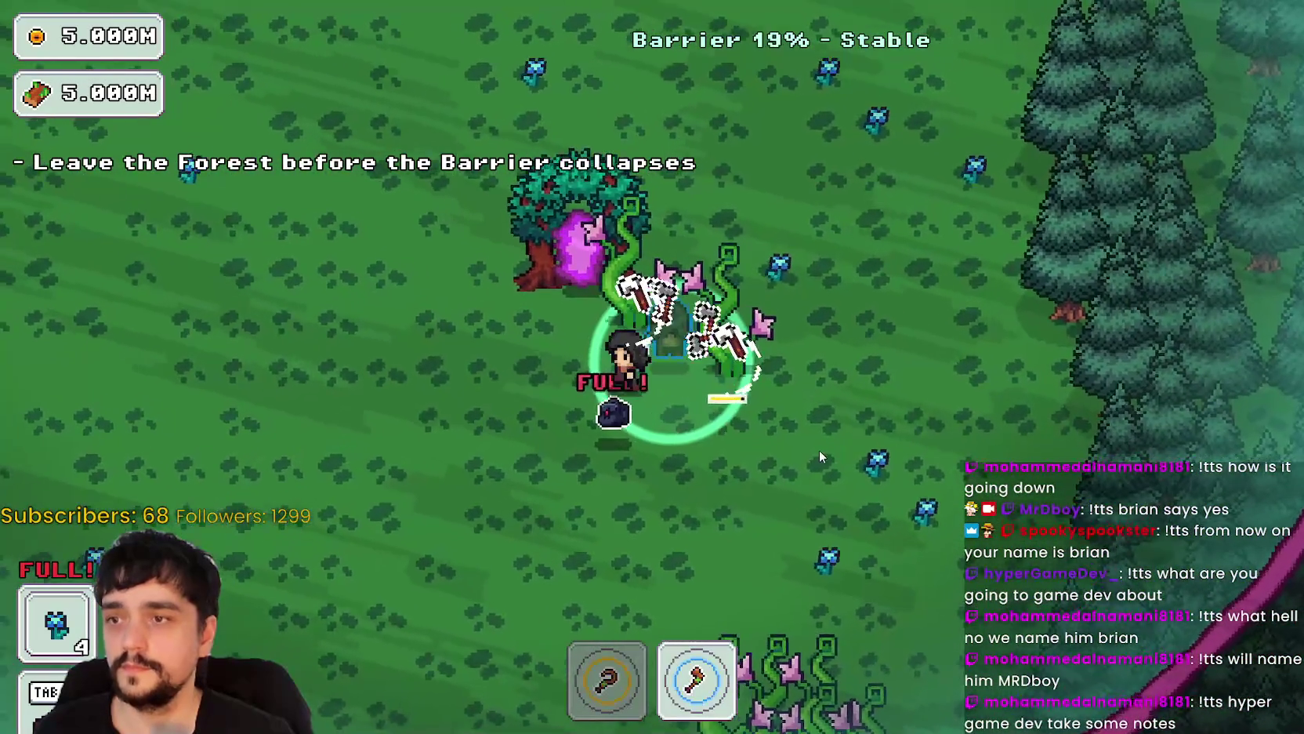
{"action": "key", "text": "w"}
{"action": "key", "text": "a"}
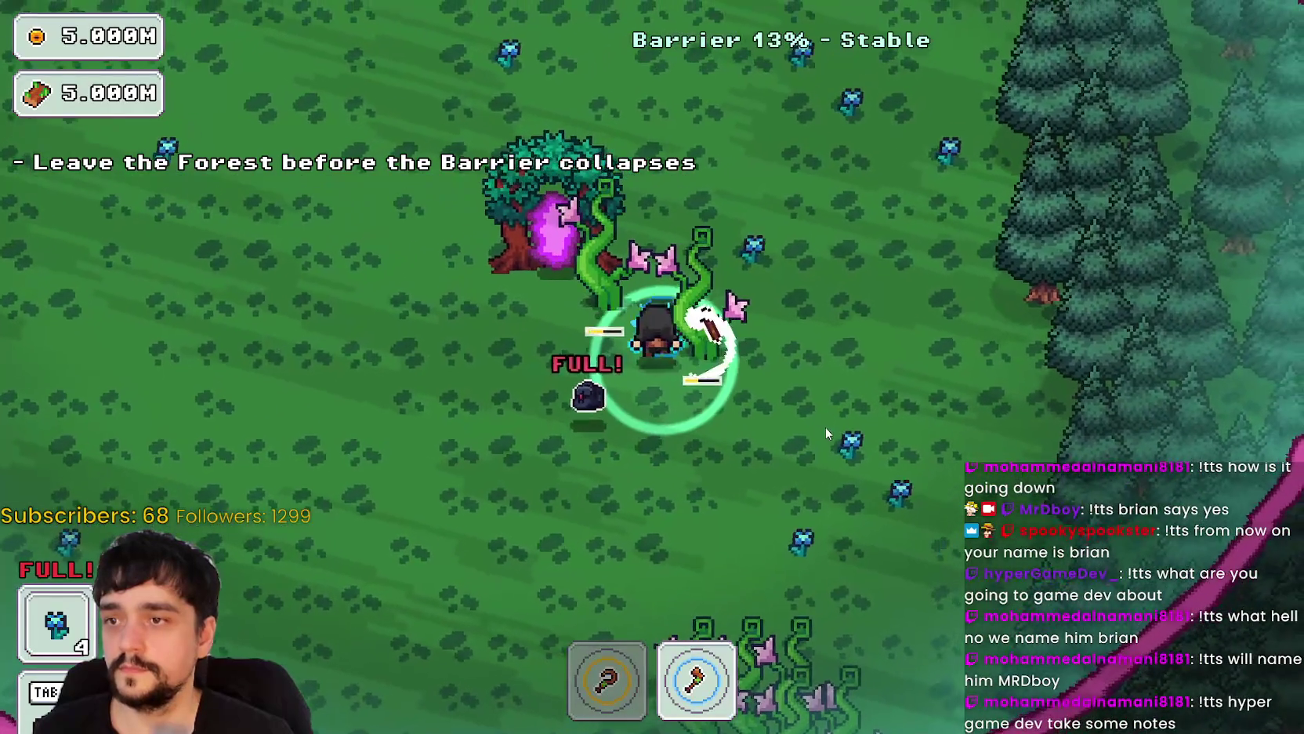
{"action": "key", "text": "w"}
{"action": "key", "text": "a"}
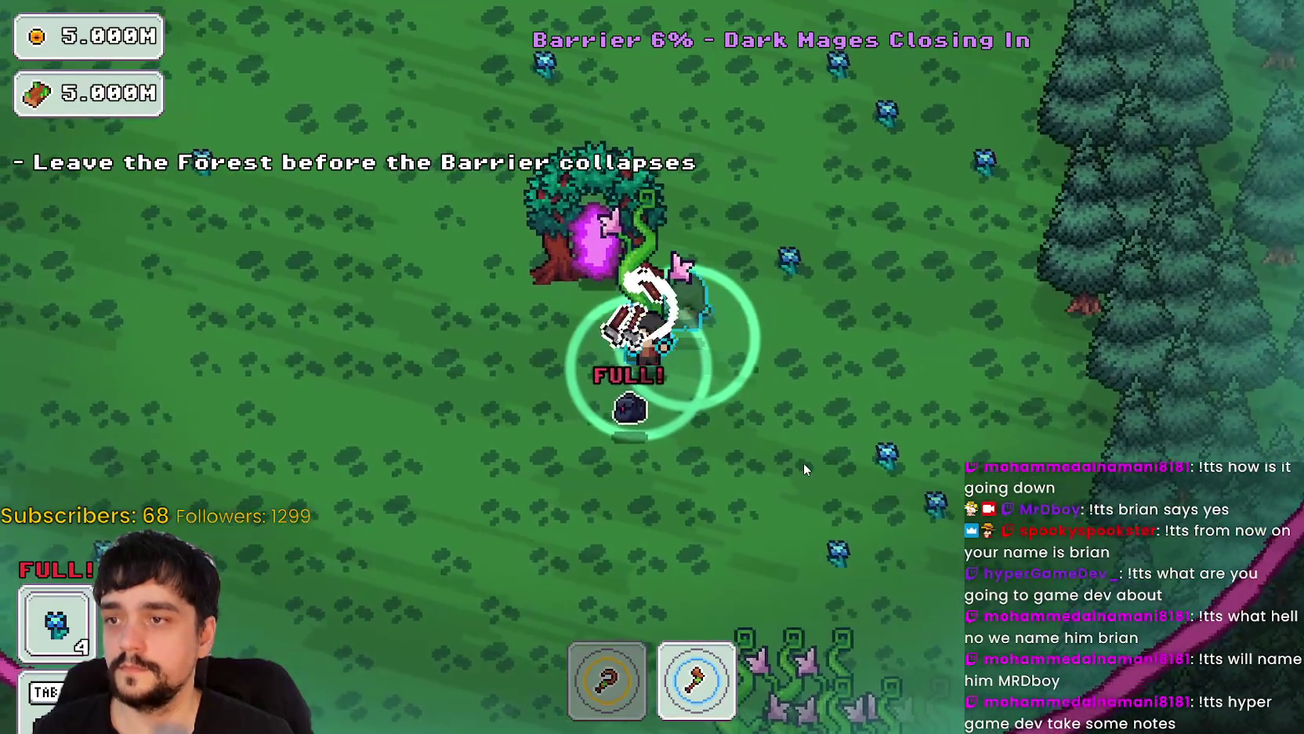
{"action": "key", "text": "a"}
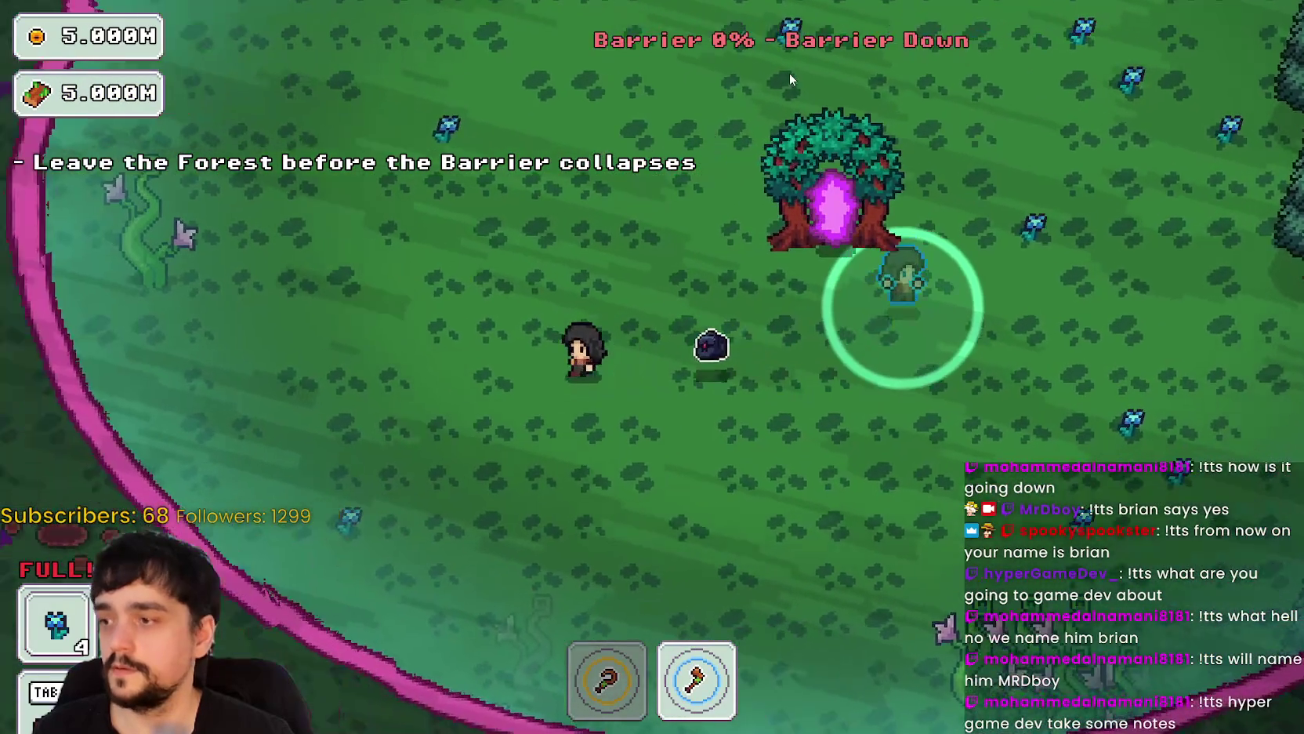
{"action": "key", "text": "a"}
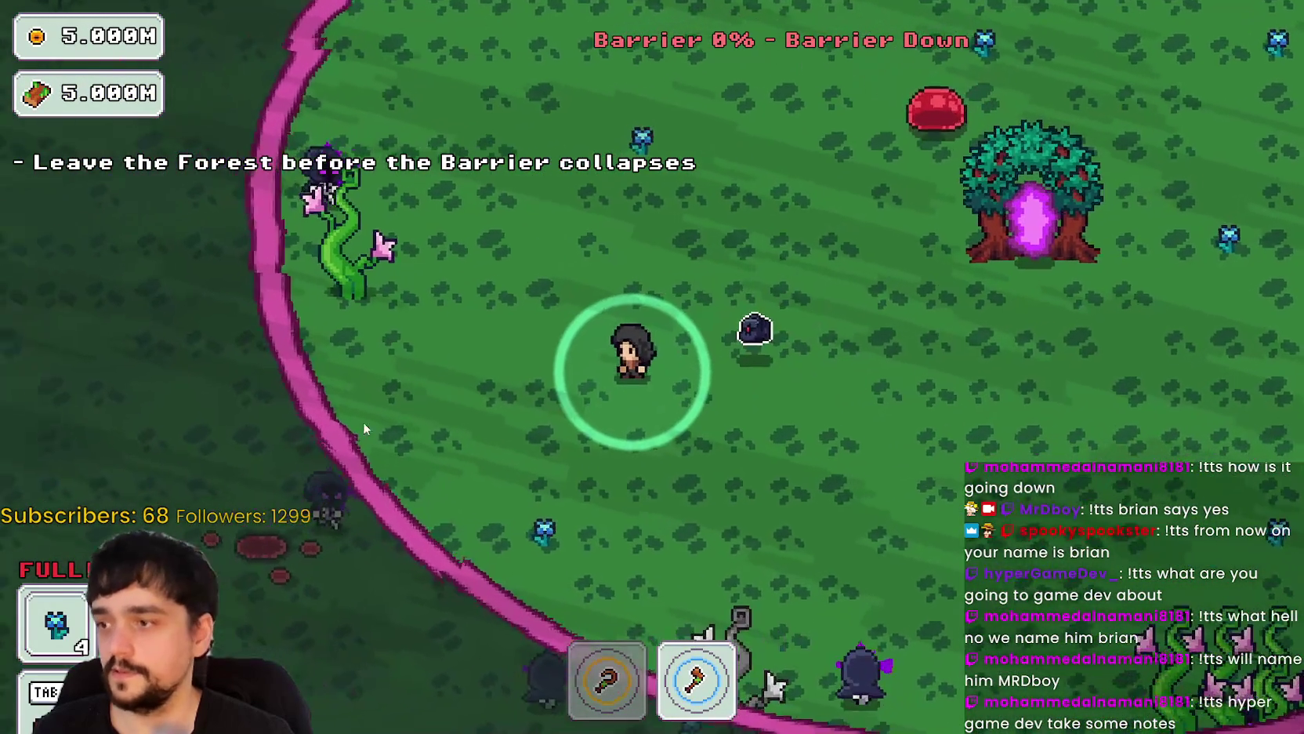
{"action": "key", "text": "d"}
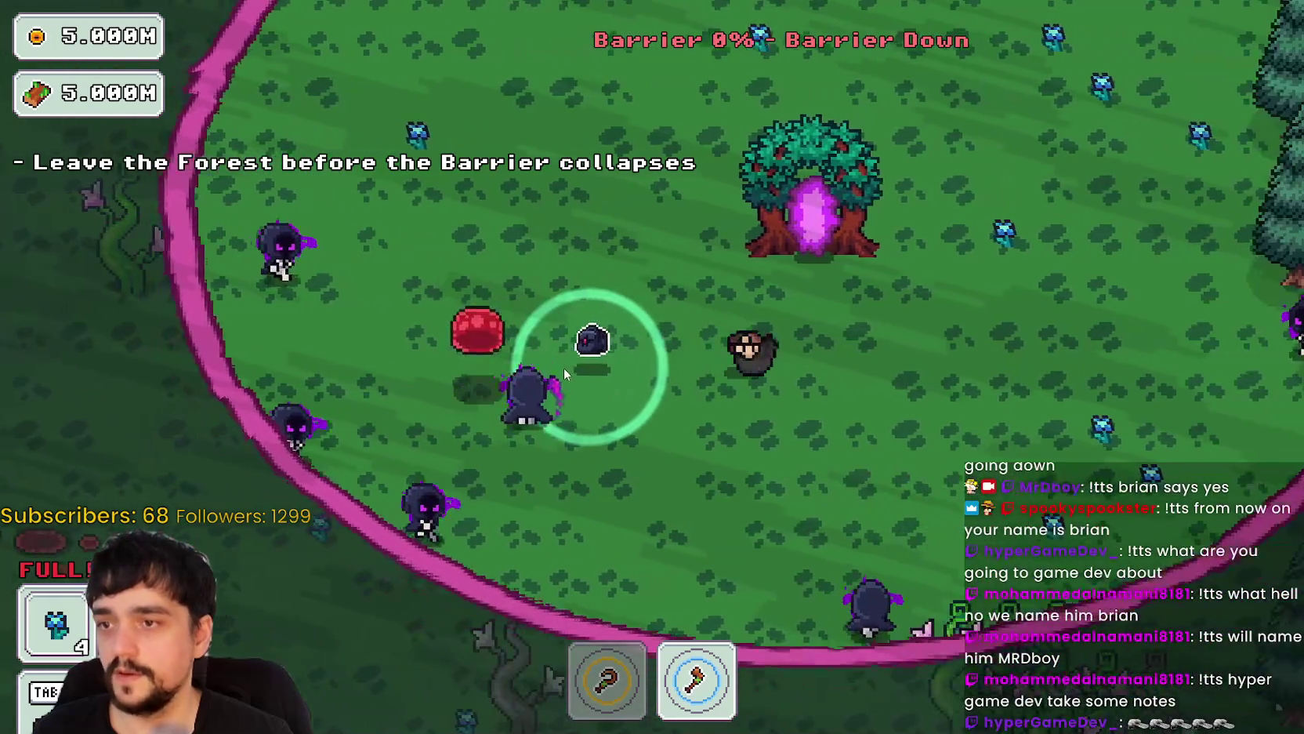
{"action": "key", "text": "w"}
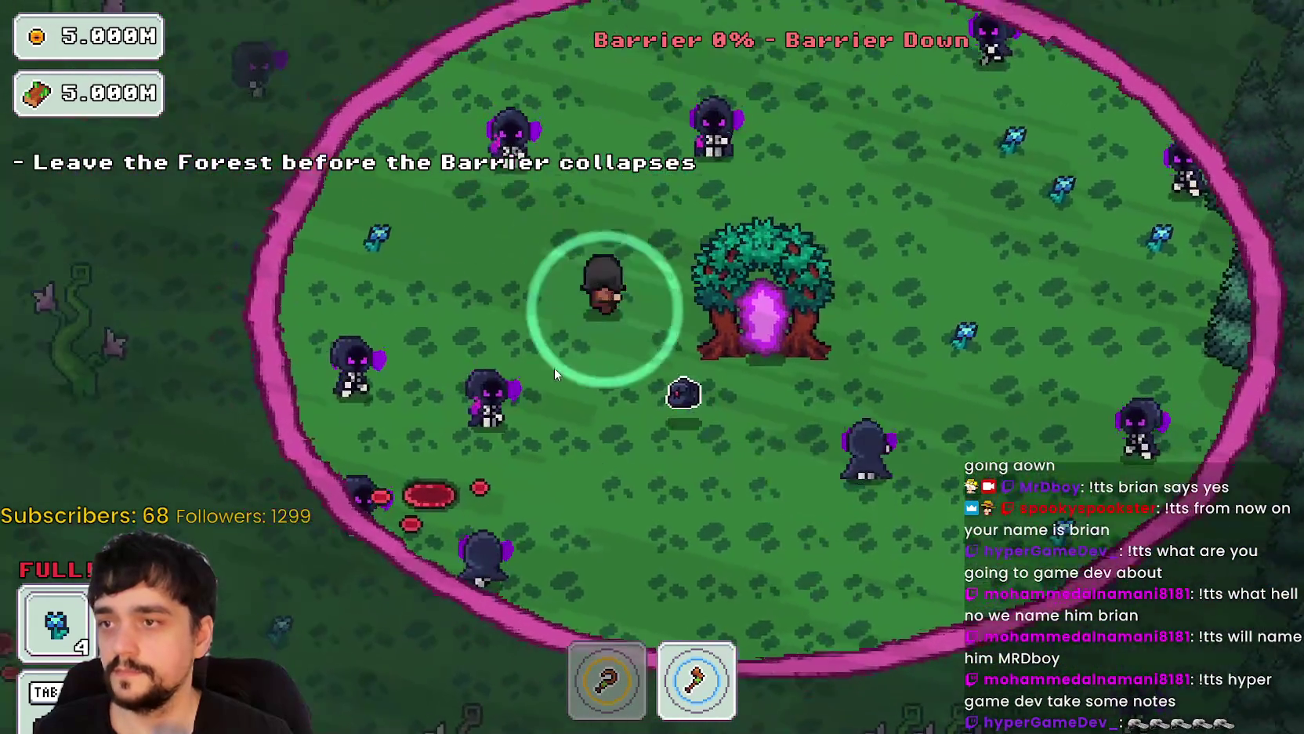
{"action": "key", "text": "e"}
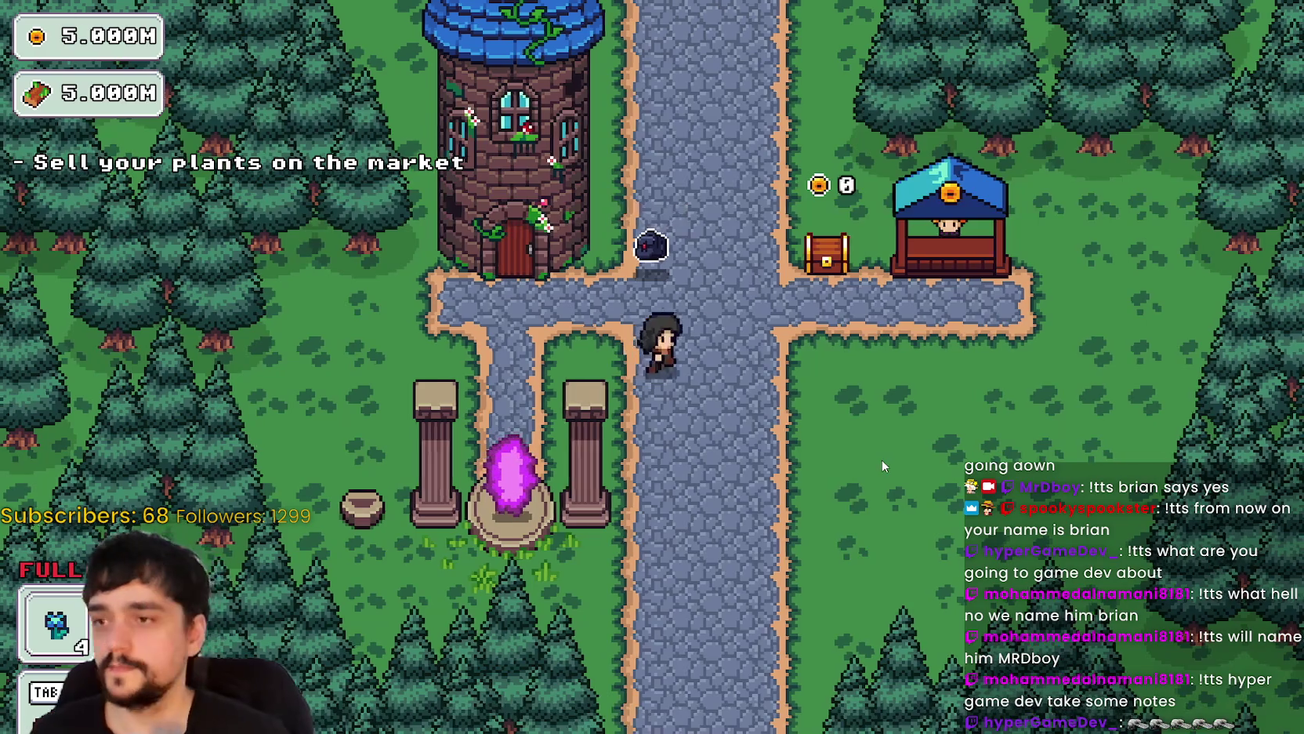
- Walk to the market stall to sell the harvested plants
{"action": "key", "text": "d"}
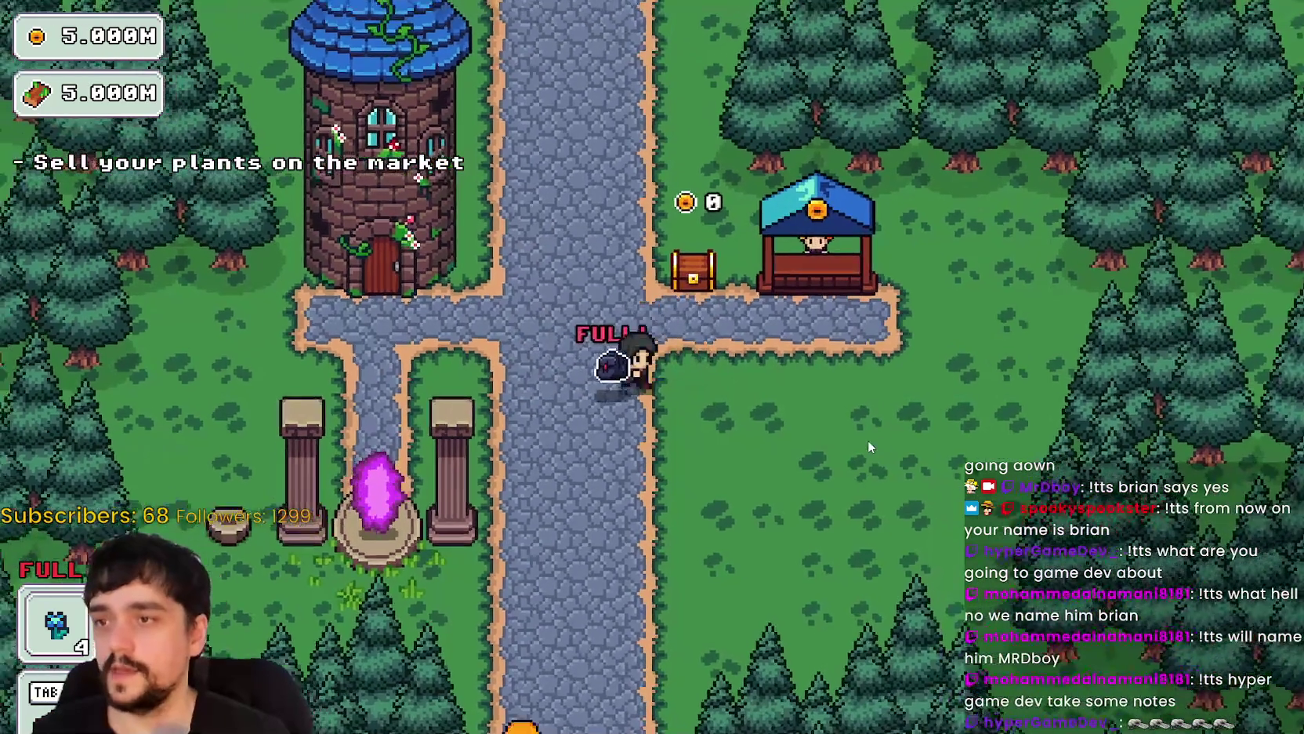
{"action": "key", "text": "w"}
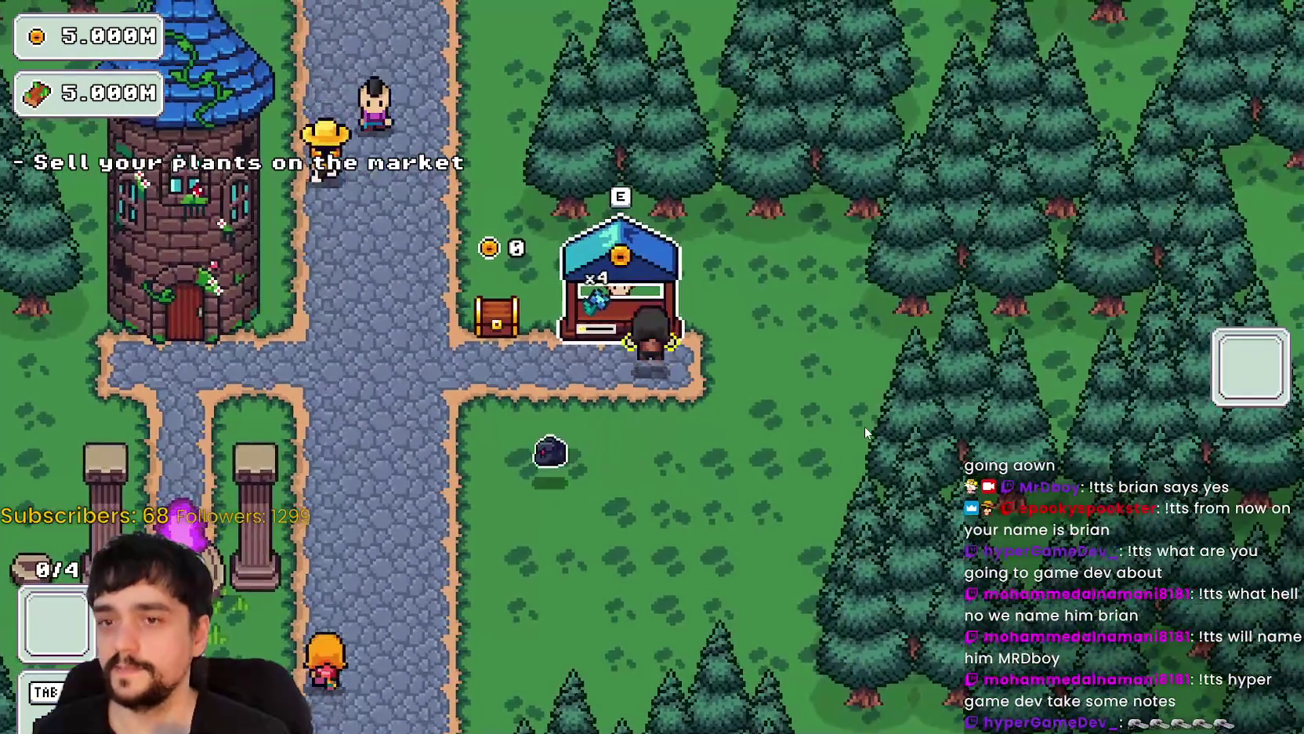
{"action": "key", "text": "s"}
{"action": "key", "text": "w"}
{"action": "key", "text": "a"}
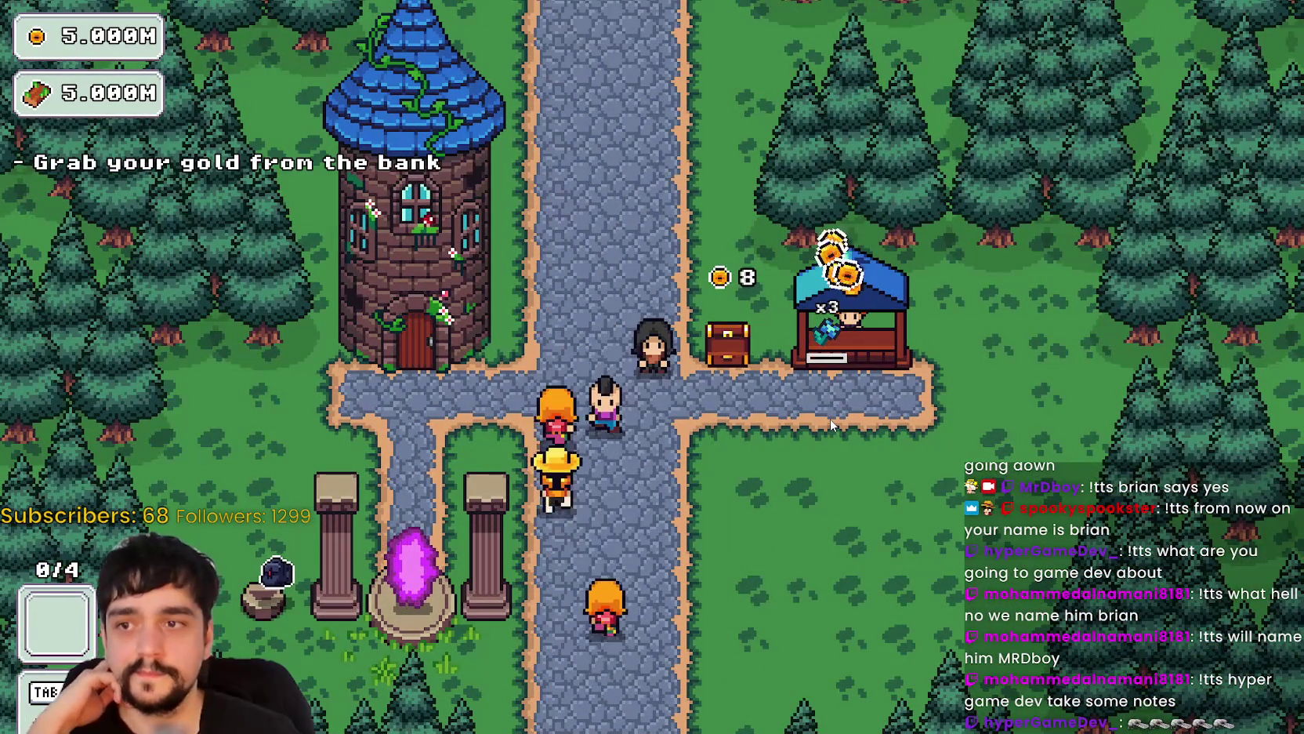
- Collect gold from the bank chest, then open the Prestige skill tree at the Mage Tower
{"action": "key", "text": "s"}
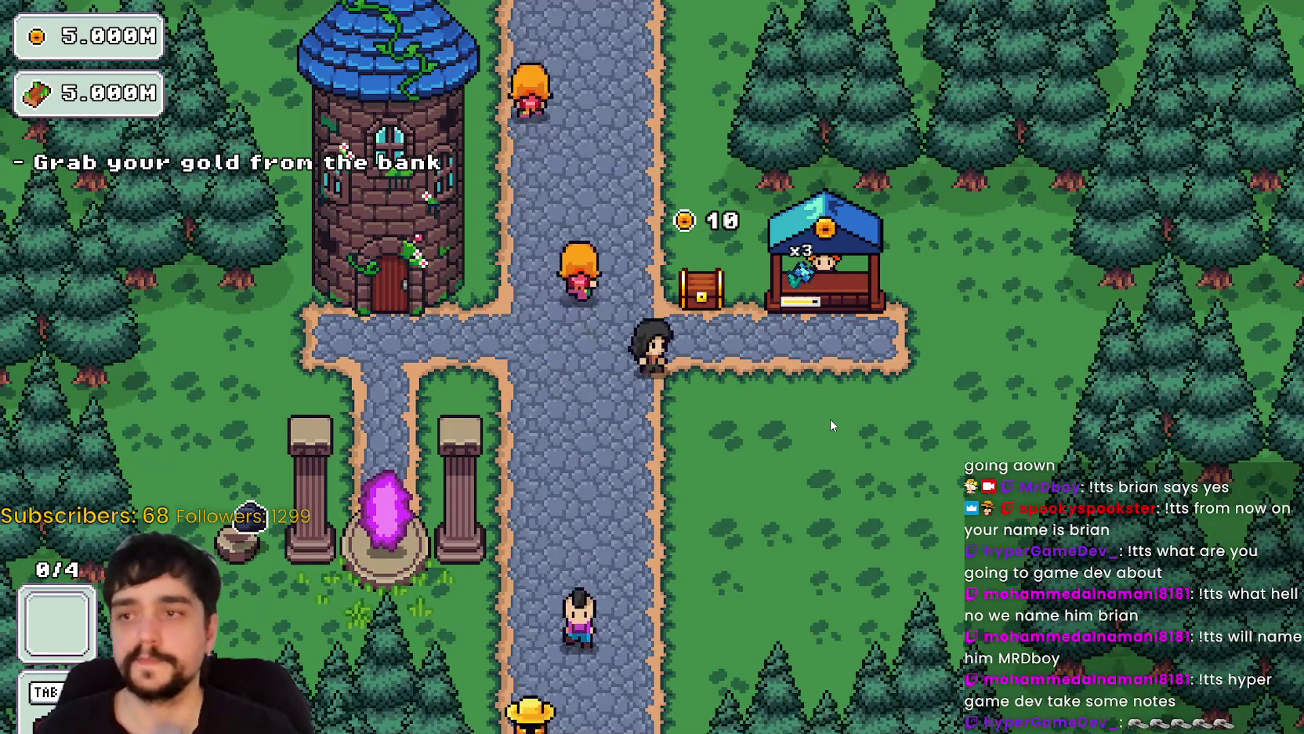
{"action": "key", "text": "d"}
{"action": "key", "text": "w"}
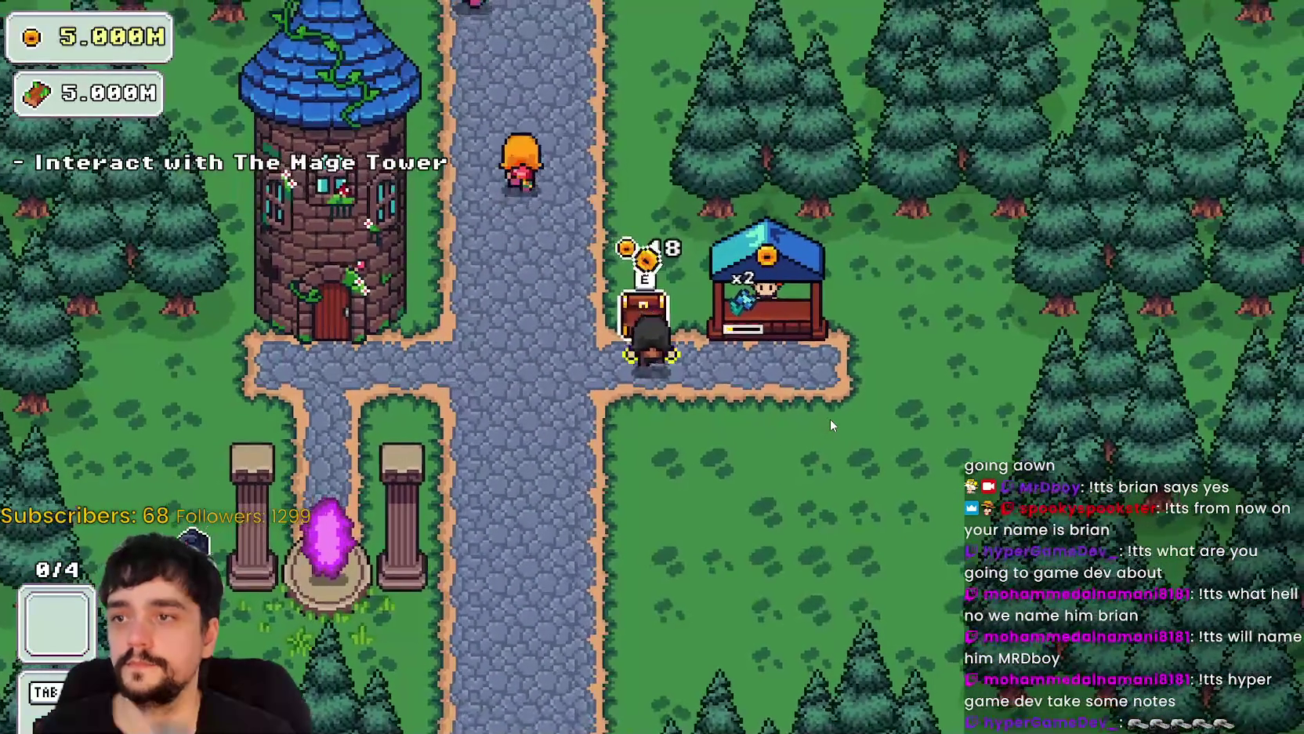
{"action": "key", "text": "a"}
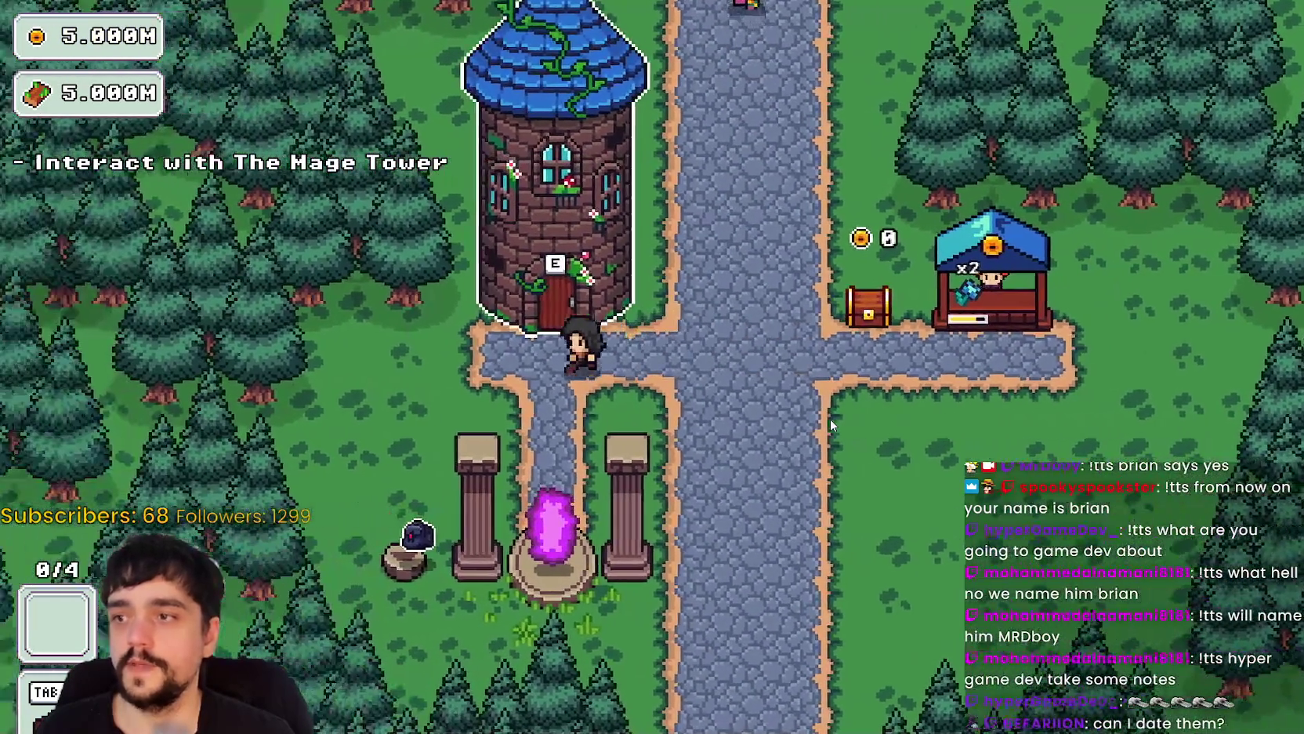
{"action": "key", "text": "e"}
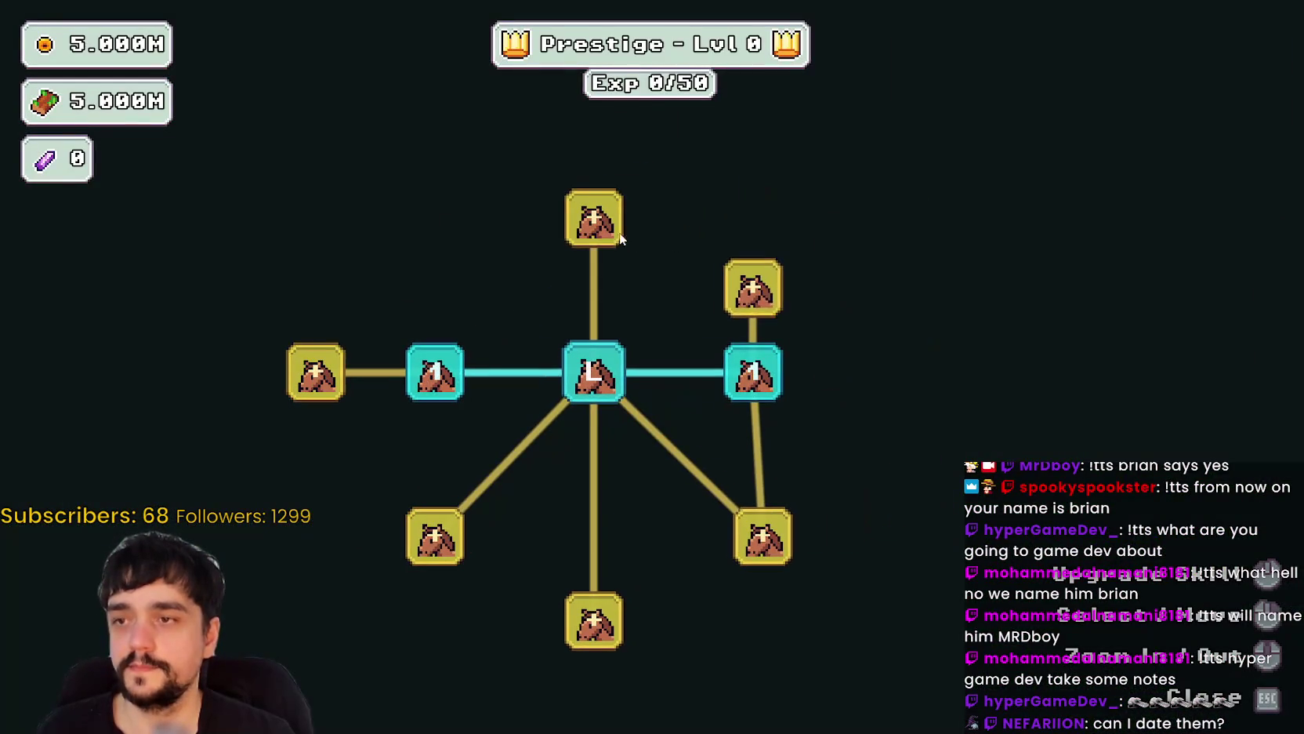
- Upgrade the Item Capacity I, Market Stall I and Chest Speed Prestige skills
{"action": "left_click", "coordinate": [511, 141]}
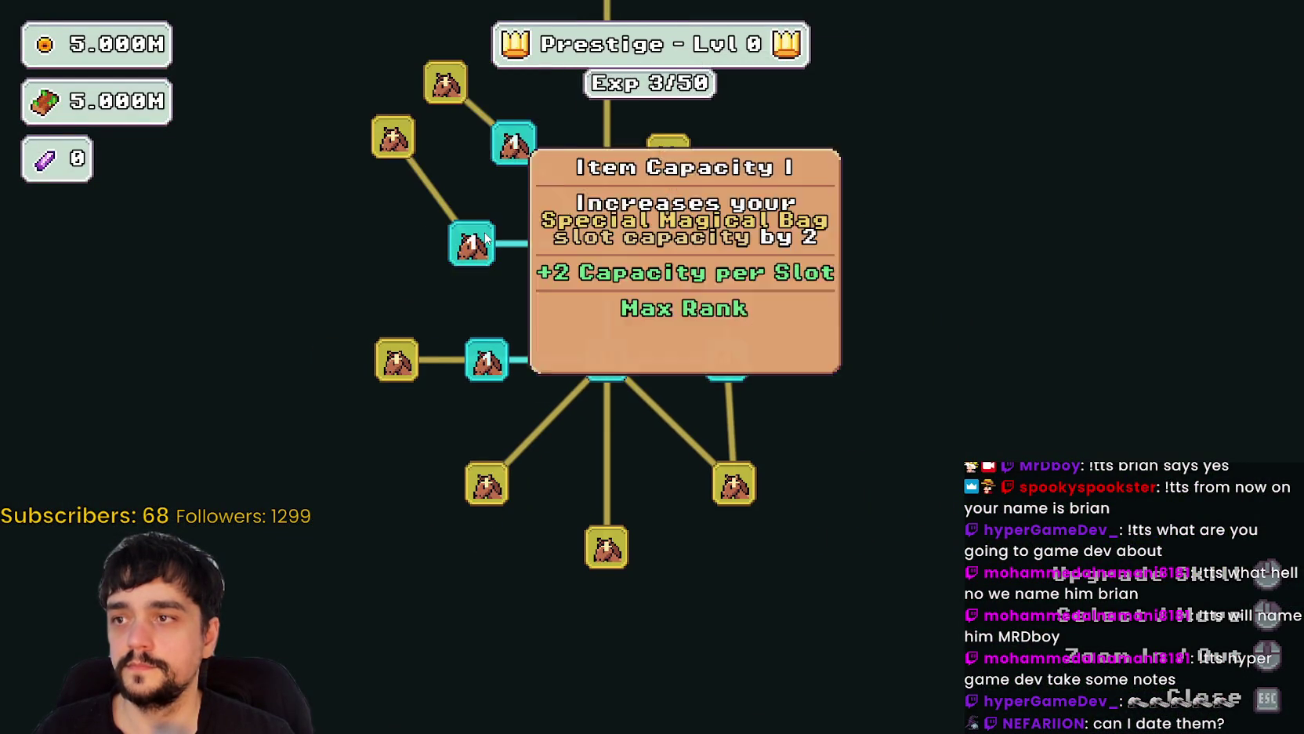
{"action": "left_click", "coordinate": [469, 244]}
{"action": "left_click", "coordinate": [410, 173]}
{"action": "left_click", "coordinate": [634, 247]}
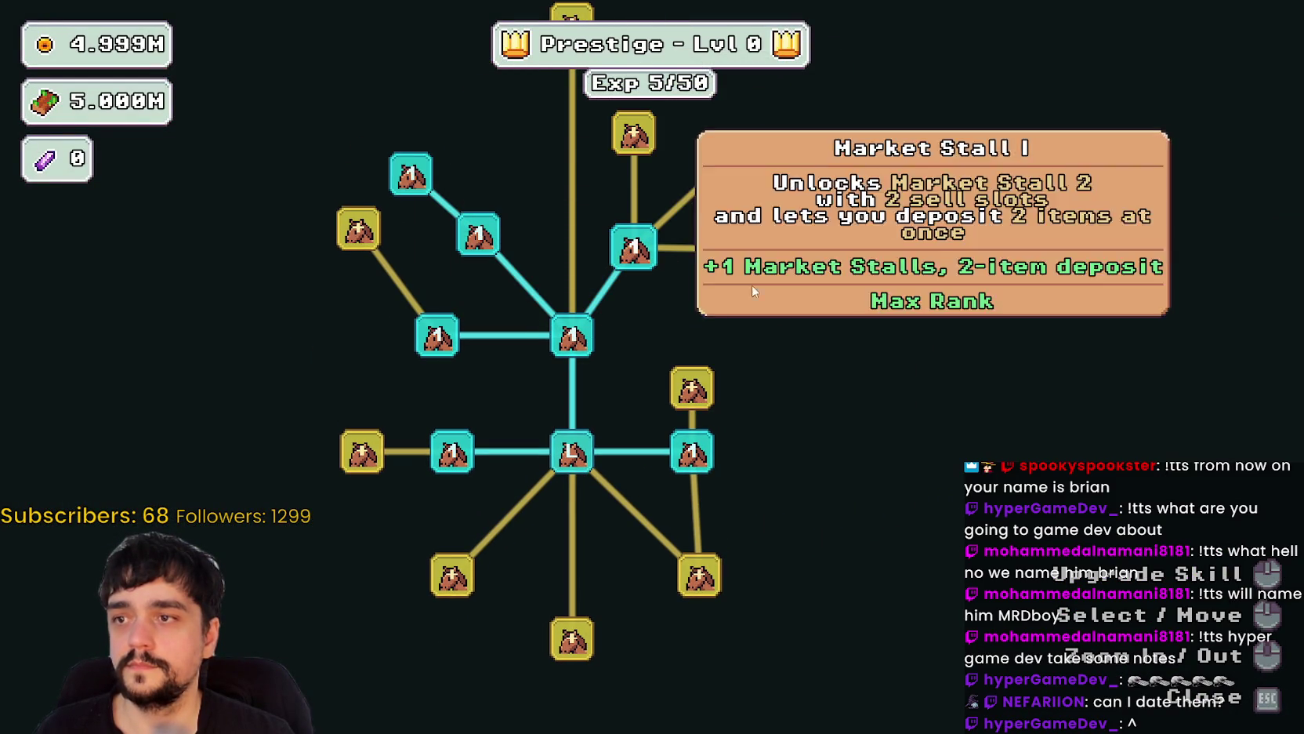
{"action": "left_click", "coordinate": [635, 134]}
{"action": "left_click", "coordinate": [740, 163]}
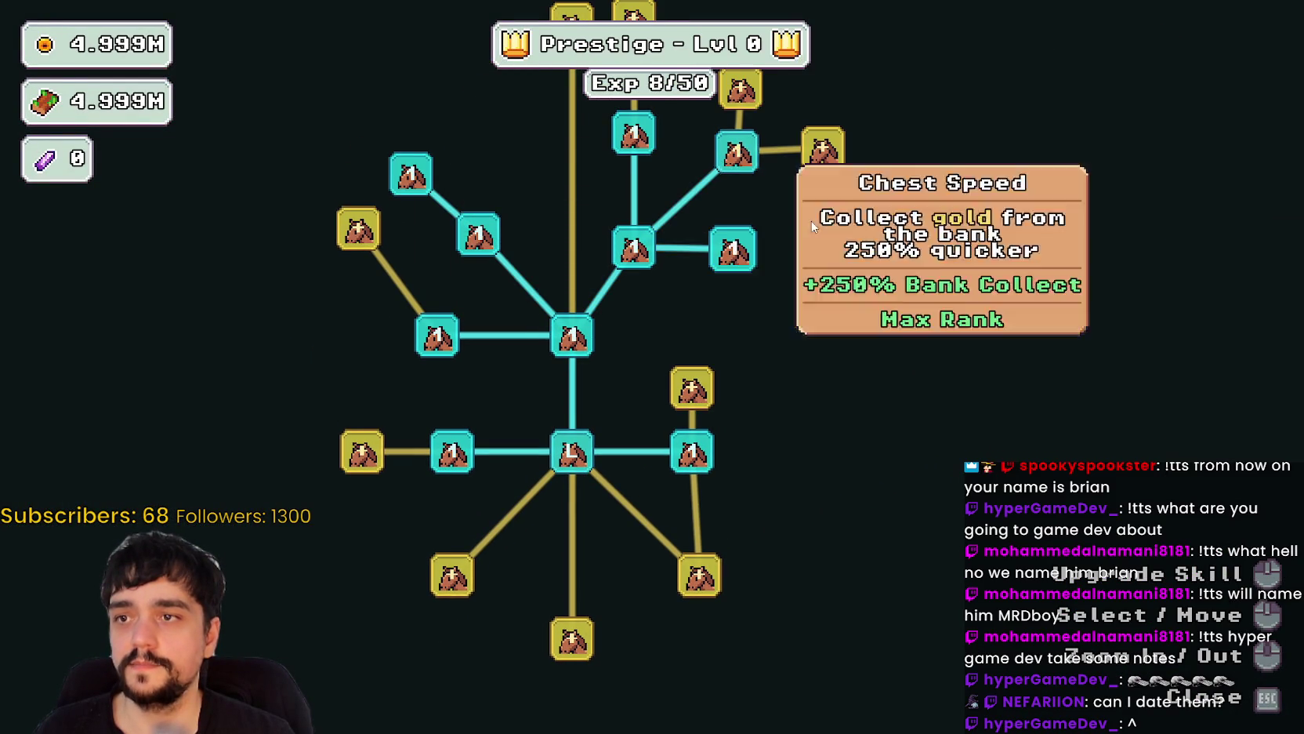
{"action": "left_click", "coordinate": [741, 243]}
{"action": "left_click", "coordinate": [666, 168]}
- Unlock the remaining yellow skill nodes across the right and left clusters
{"action": "left_click_drag", "start_coordinate": [809, 666], "coordinate": [779, 404]}
{"action": "left_click", "coordinate": [694, 274]}
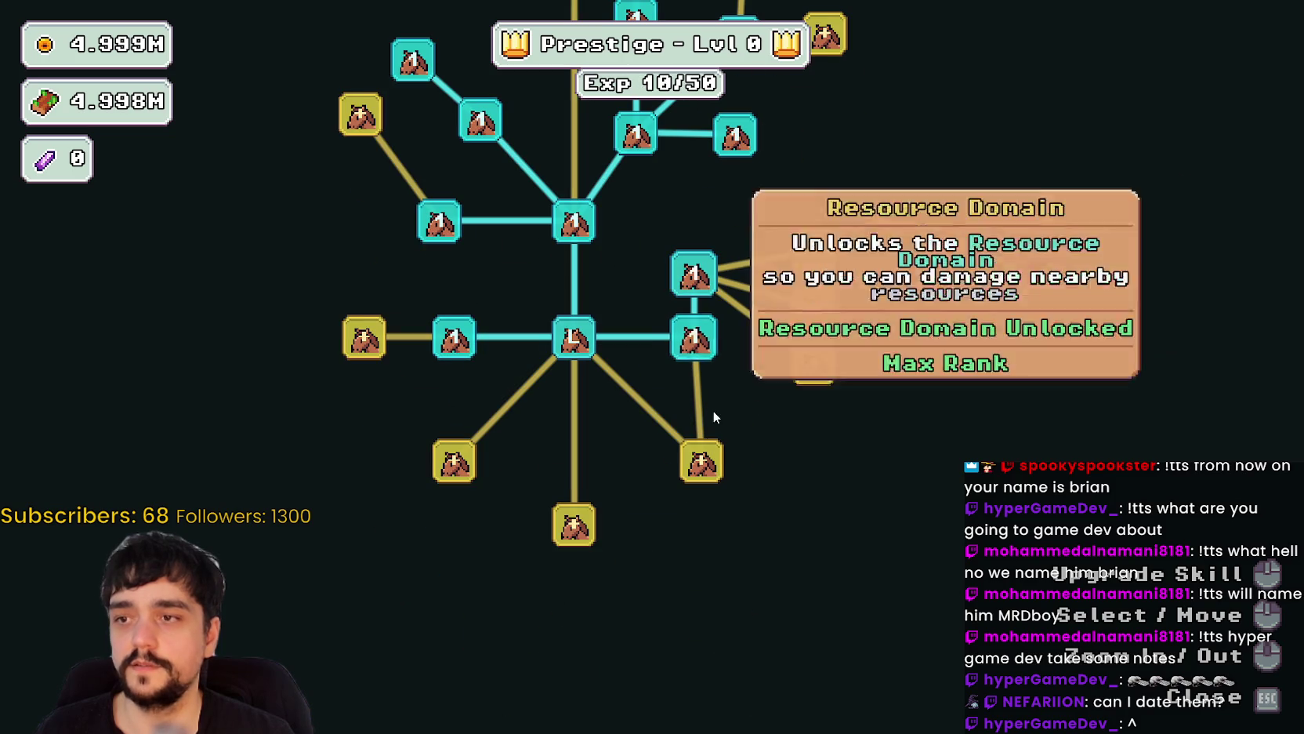
{"action": "left_click", "coordinate": [703, 462]}
{"action": "left_click", "coordinate": [814, 307]}
{"action": "left_click", "coordinate": [814, 251]}
{"action": "left_click", "coordinate": [814, 362]}
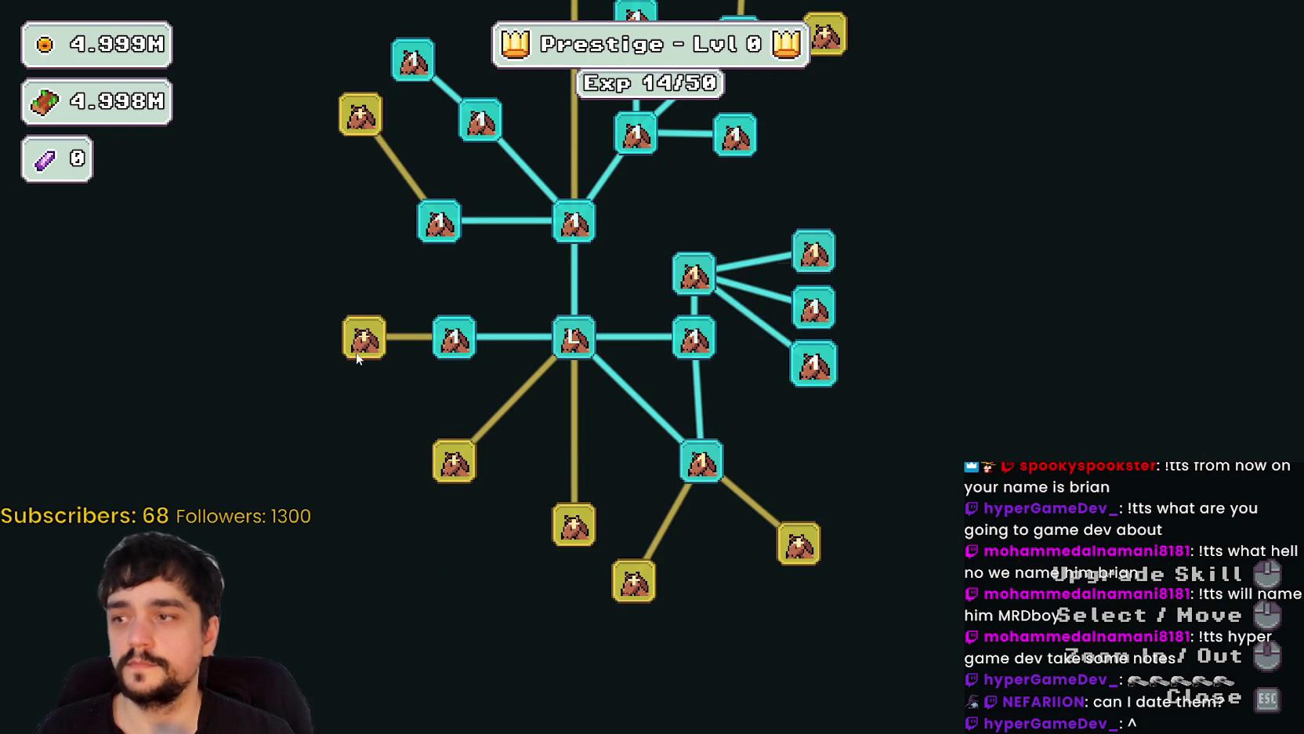
{"action": "left_click", "coordinate": [362, 339]}
{"action": "left_click", "coordinate": [362, 282]}
{"action": "left_click", "coordinate": [276, 337]}
{"action": "left_click", "coordinate": [364, 399]}
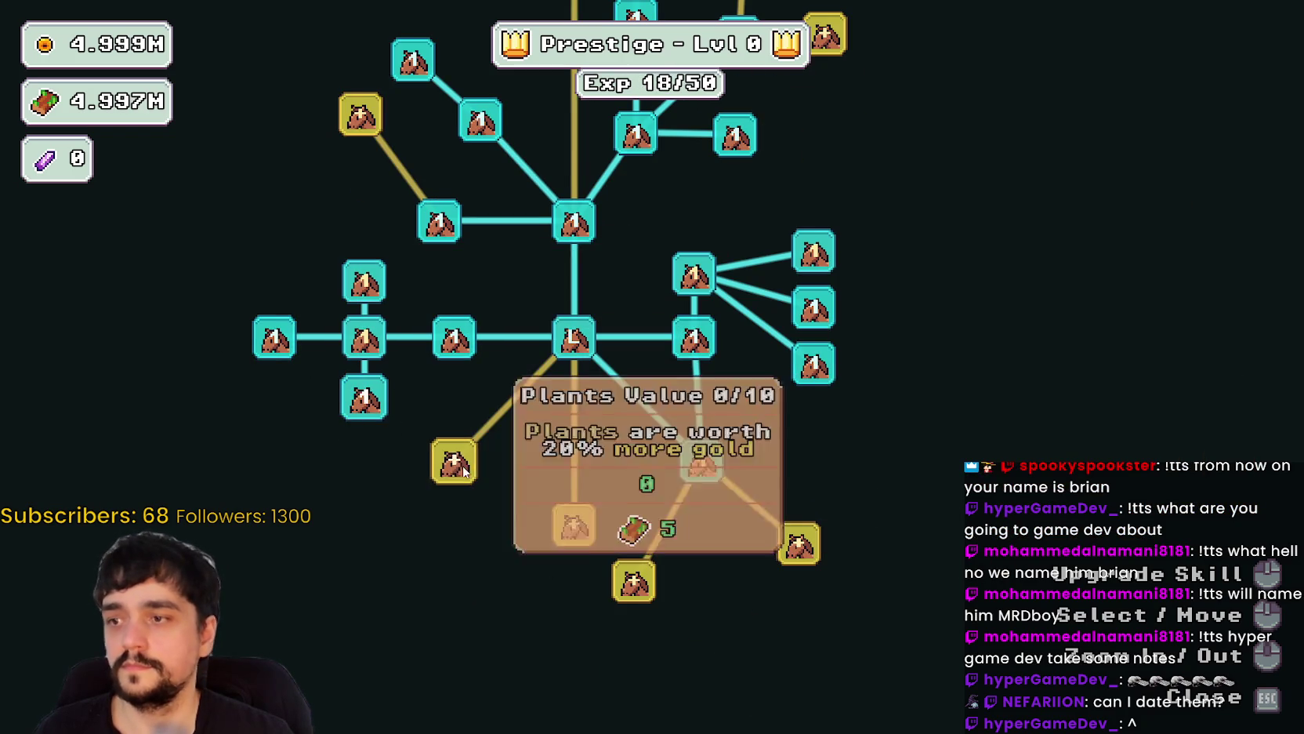
{"action": "left_click", "coordinate": [454, 461]}
{"action": "left_click", "coordinate": [571, 529]}
- Max out the Forest 1 - 3 Spawn Rate upgrade
{"action": "left_click", "coordinate": [339, 462]}
{"action": "left_click", "coordinate": [345, 543]}
{"action": "left_click", "coordinate": [339, 466]}
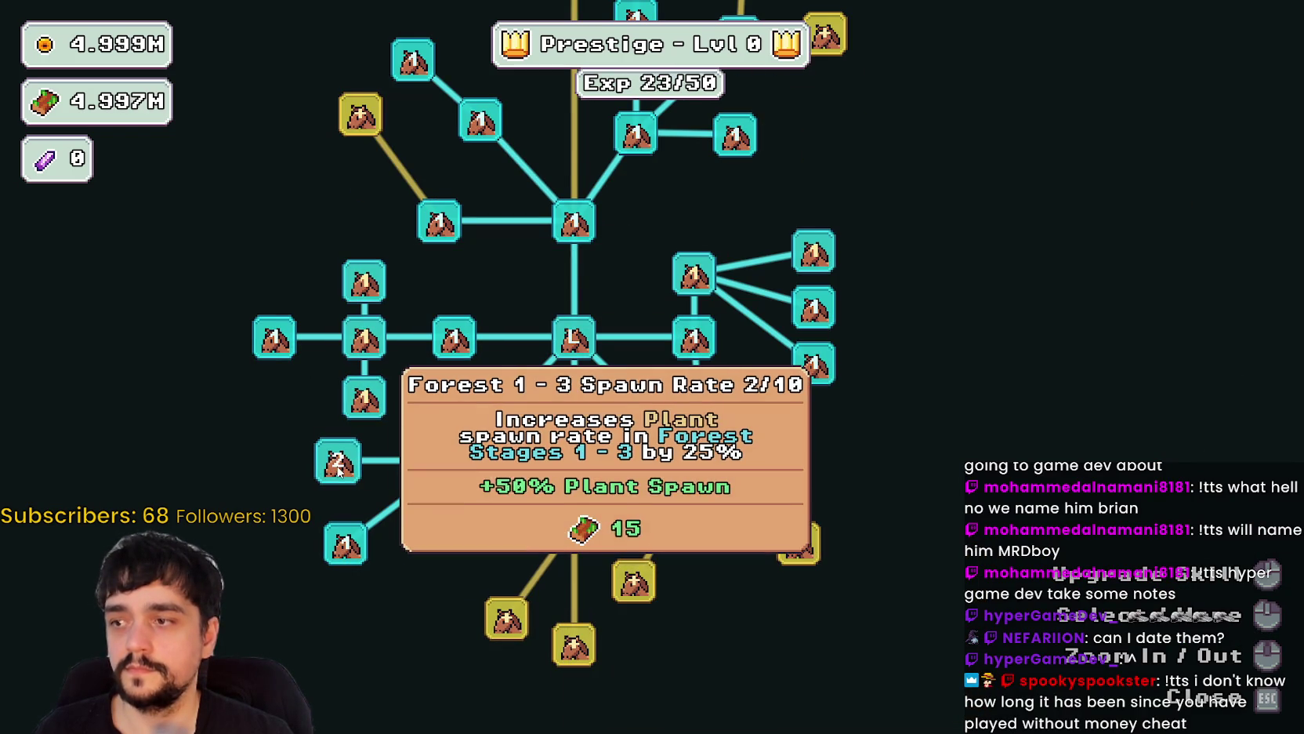
{"action": "left_click", "coordinate": [338, 463]}
{"action": "left_click", "coordinate": [337, 463]}
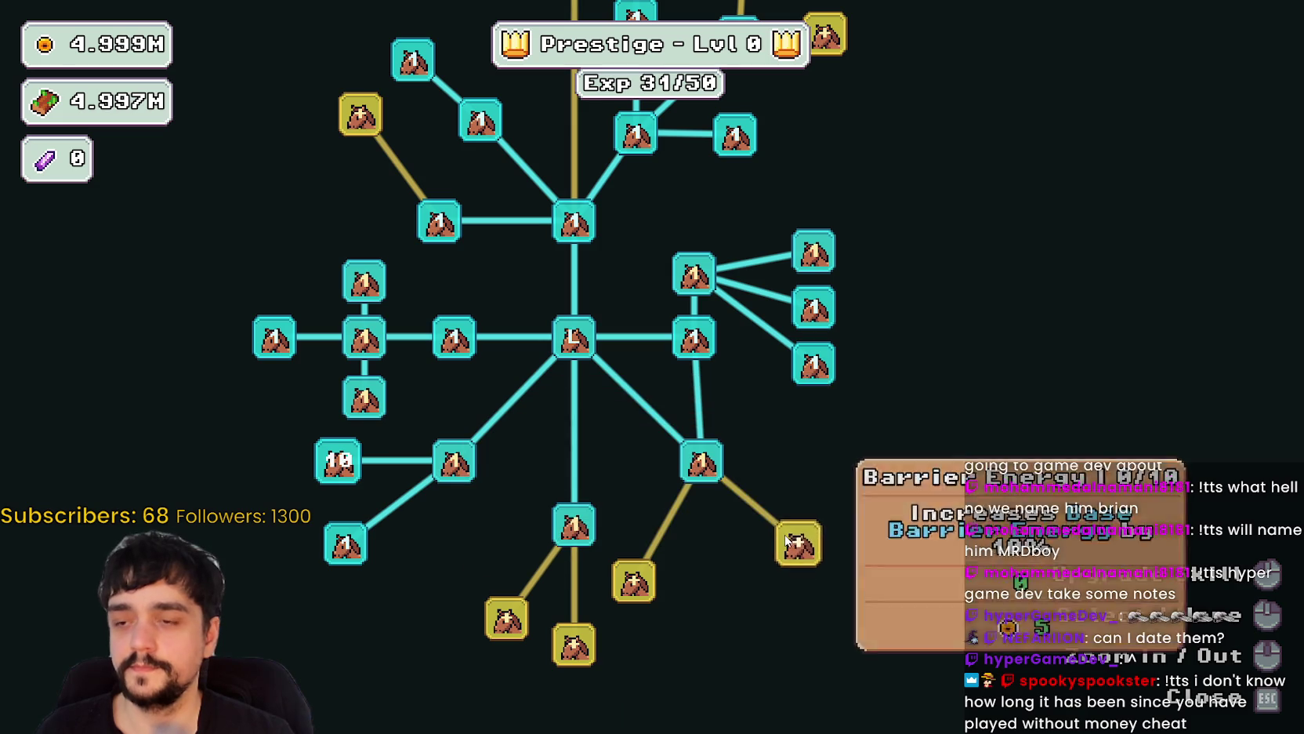
- Unlock Barrier Energy, level up Barrier Energy II, and buy three more upgrades
{"action": "left_click", "coordinate": [798, 542]}
{"action": "left_click", "coordinate": [633, 580]}
{"action": "left_click", "coordinate": [866, 607]}
{"action": "left_click", "coordinate": [596, 628]}
{"action": "left_click", "coordinate": [564, 623]}
{"action": "left_click", "coordinate": [535, 619]}
- Upgrade Plant Domain Damage II twice more, then start The Forest stage forest_1
{"action": "key", "text": "Escape"}
{"action": "key", "text": "d"}
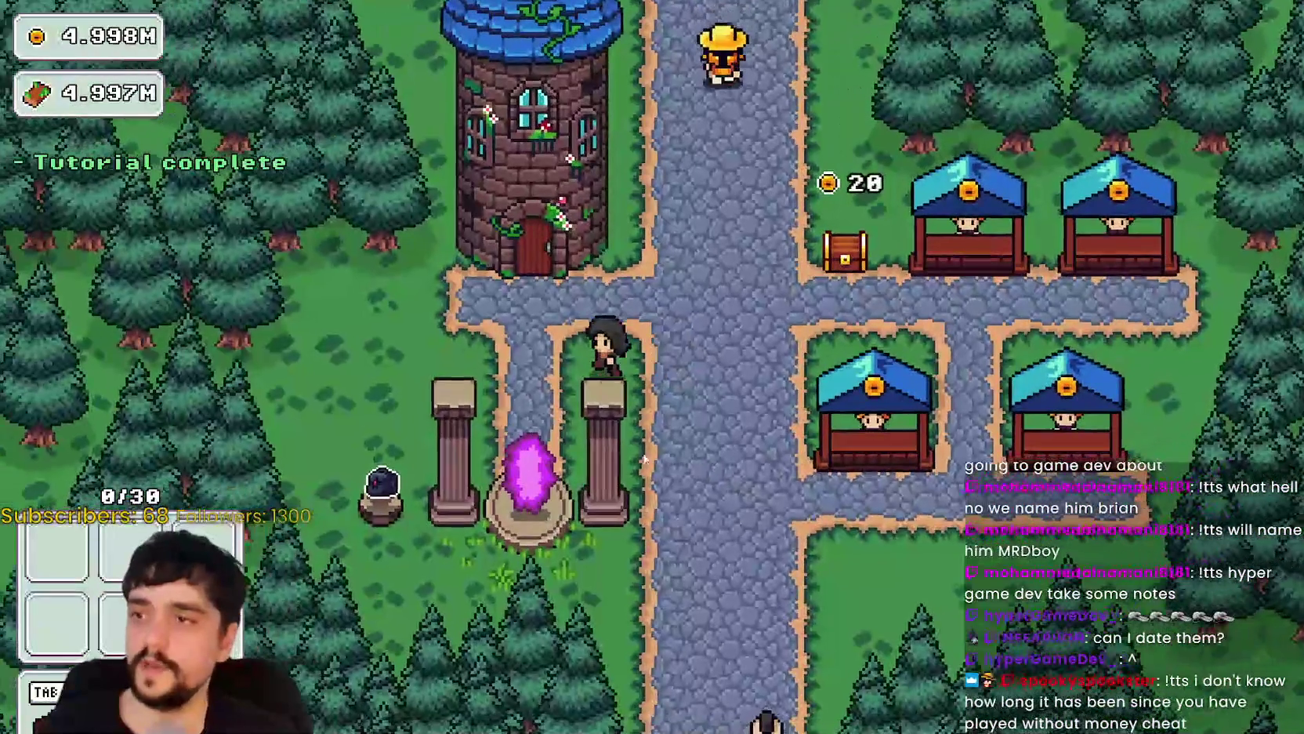
{"action": "key", "text": "Tab"}
{"action": "left_click", "coordinate": [510, 373]}
{"action": "left_click", "coordinate": [510, 373]}
{"action": "left_click", "coordinate": [510, 373]}
{"action": "left_click", "coordinate": [510, 373]}
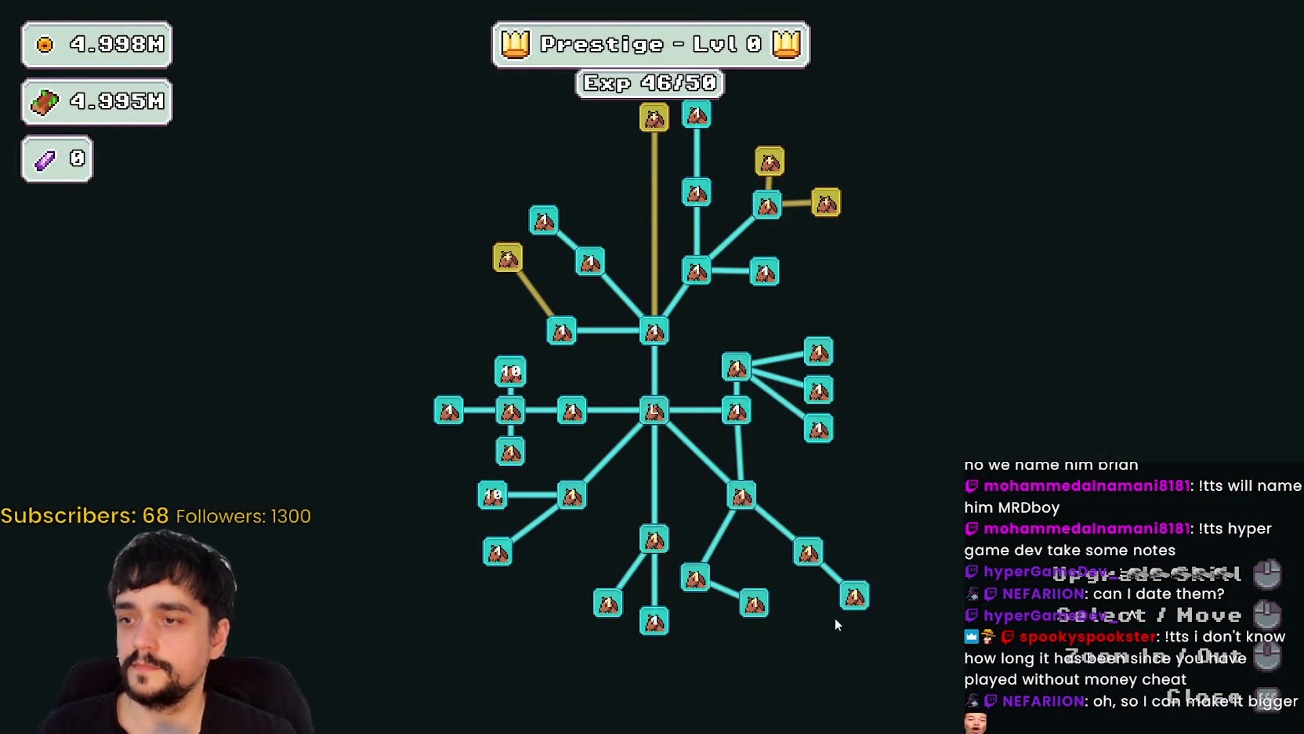
{"action": "key", "text": "Tab"}
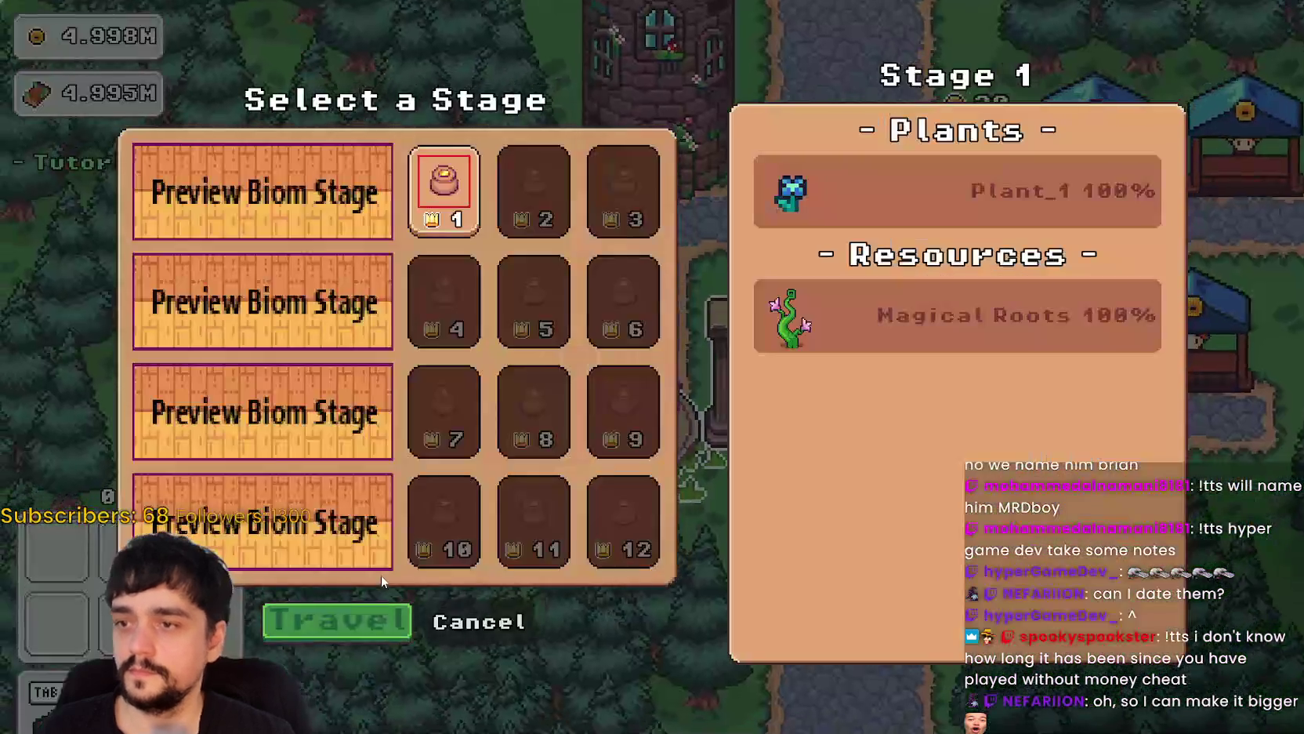
{"action": "left_click", "coordinate": [377, 619]}
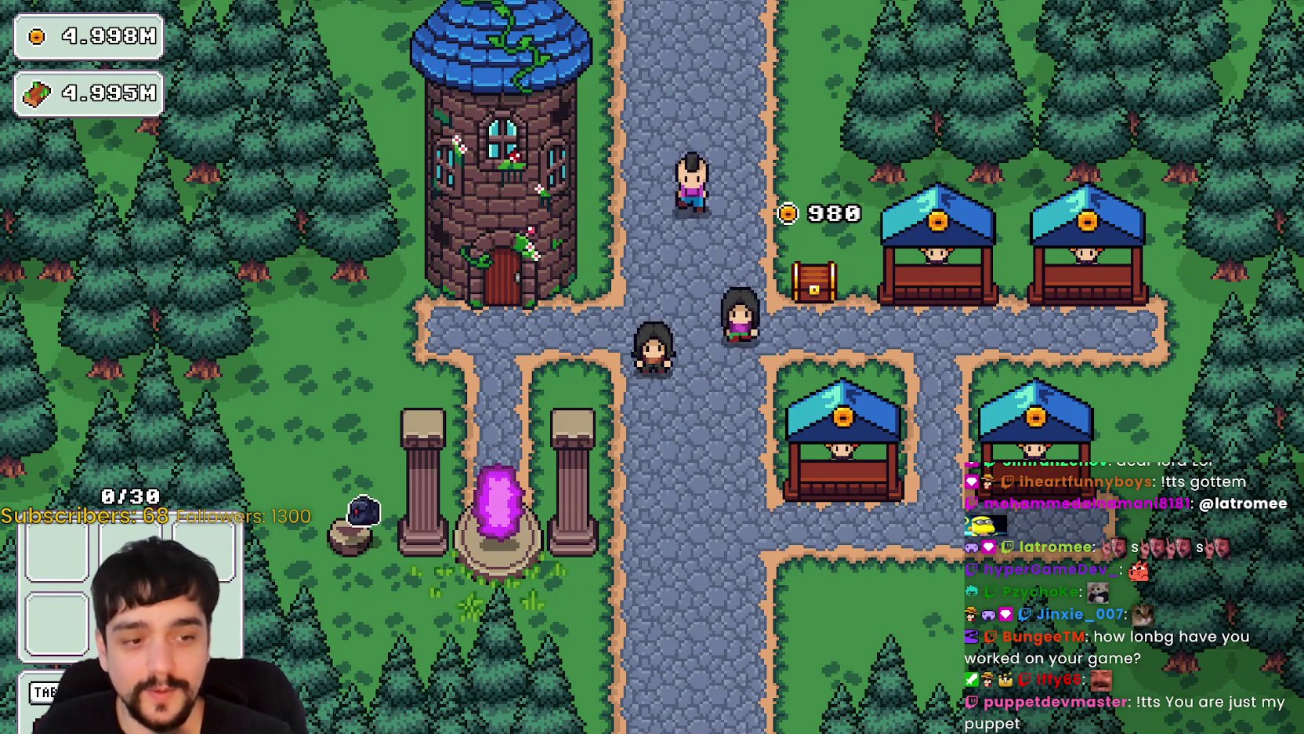
{"action": "key", "text": "alt+Tab"}
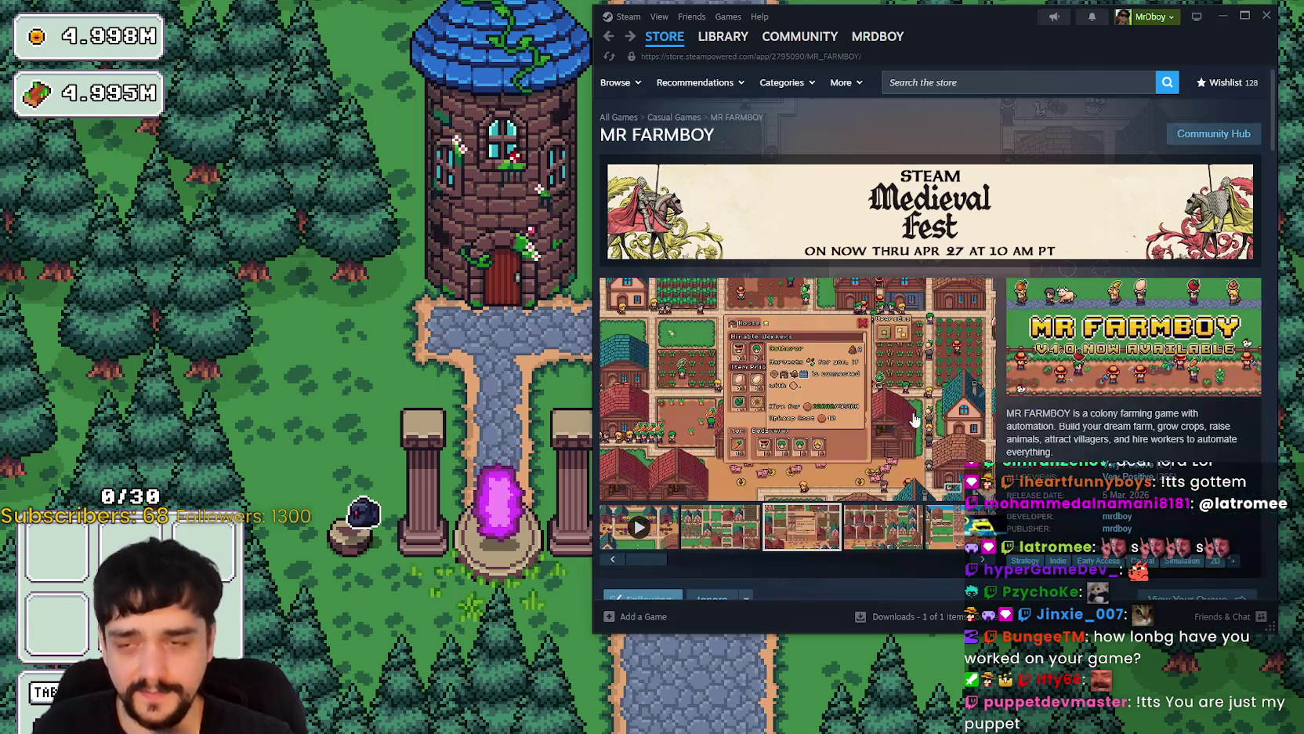
{"action": "key", "text": "alt+Tab"}
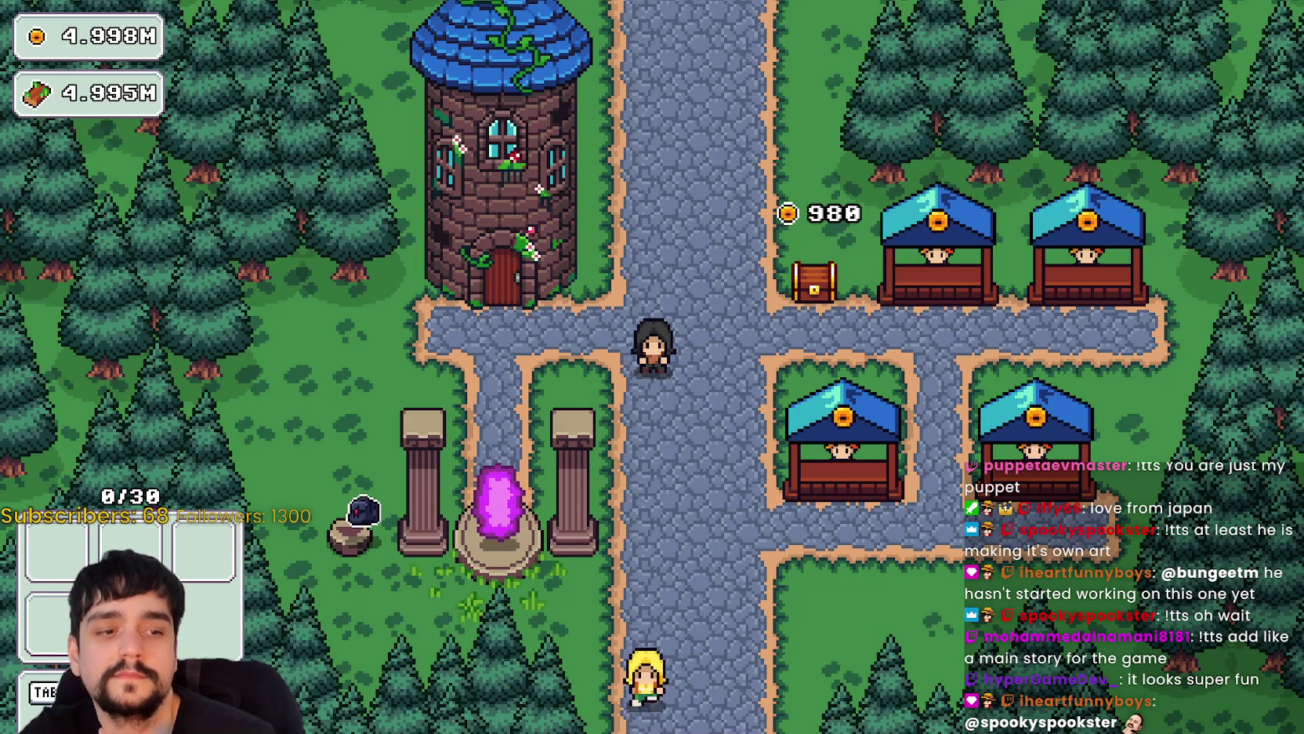
{"action": "key", "text": "F8"}
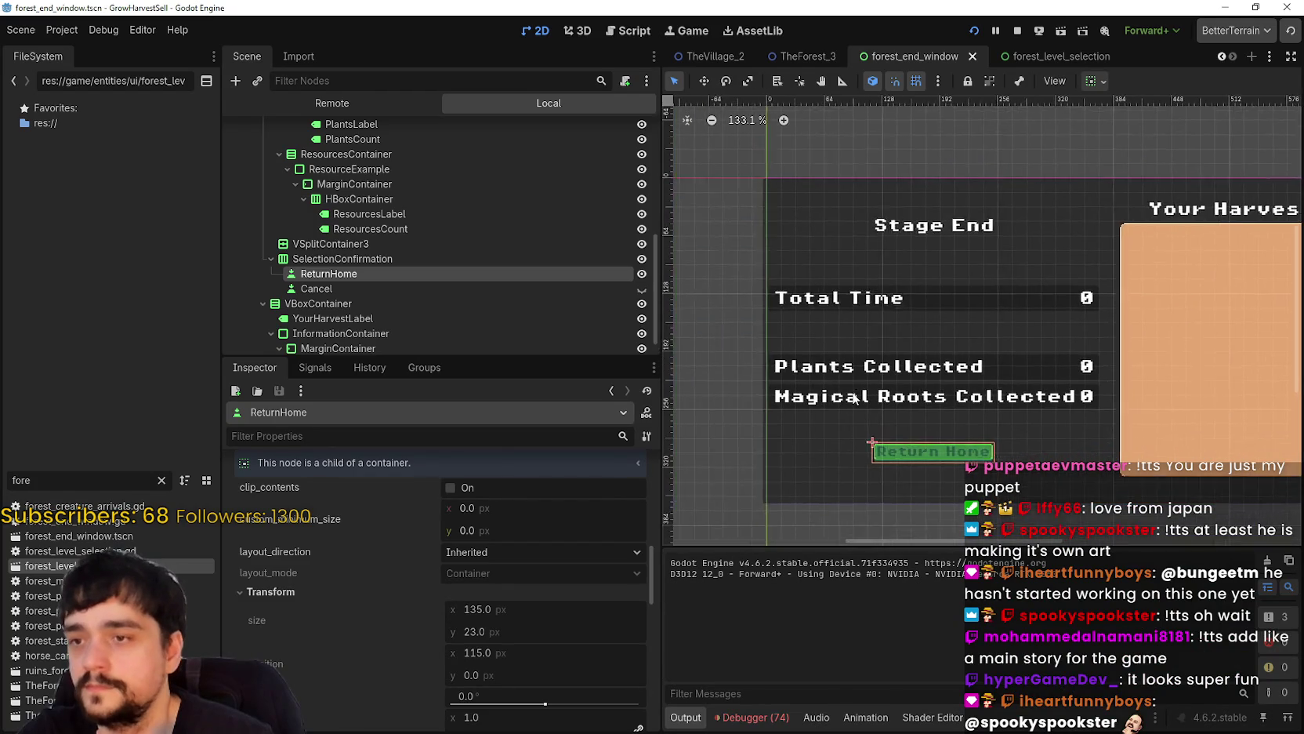
- Select the Magical Roots Collected label, zoom over the Stage End panel, and show the error list
{"action": "left_click", "coordinate": [870, 399]}
{"action": "scroll", "coordinate": [901, 388], "scroll_direction": "down", "scroll_amount": 3}
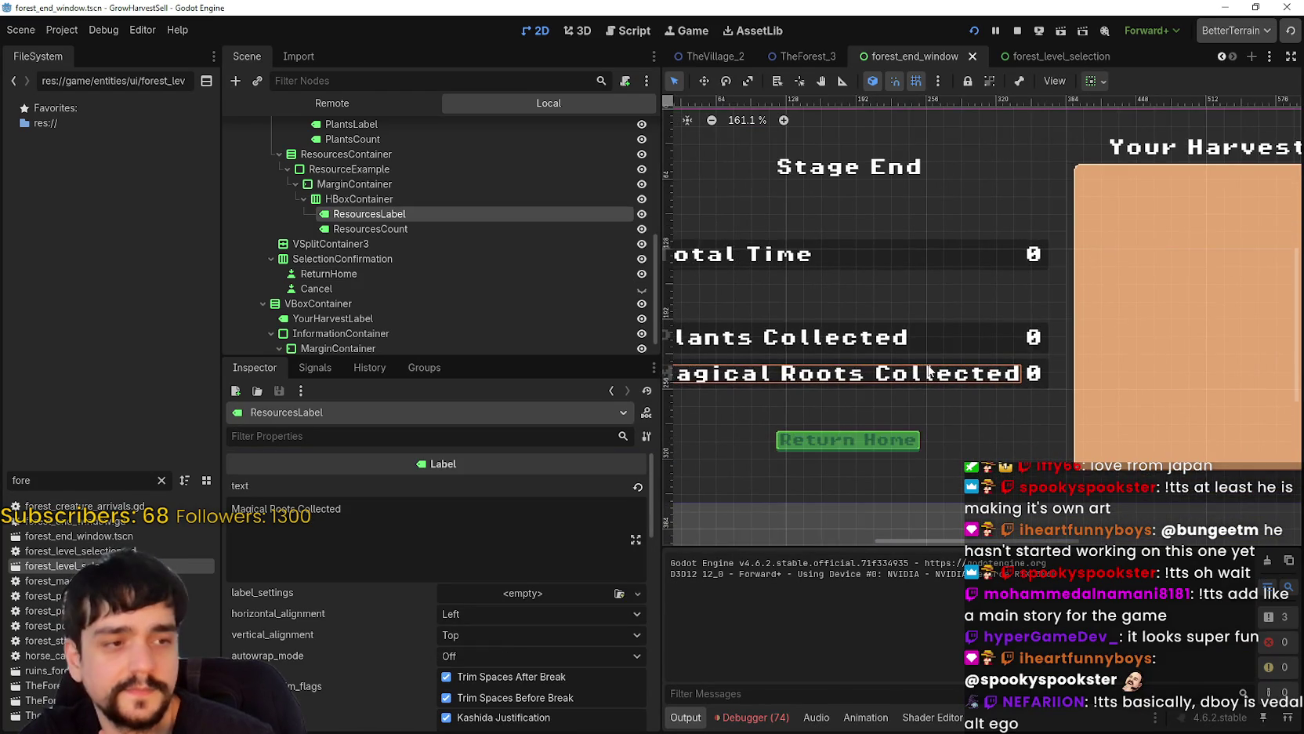
{"action": "scroll", "coordinate": [928, 374], "scroll_direction": "down", "scroll_amount": 2}
{"action": "scroll", "coordinate": [925, 374], "scroll_direction": "up", "scroll_amount": 10}
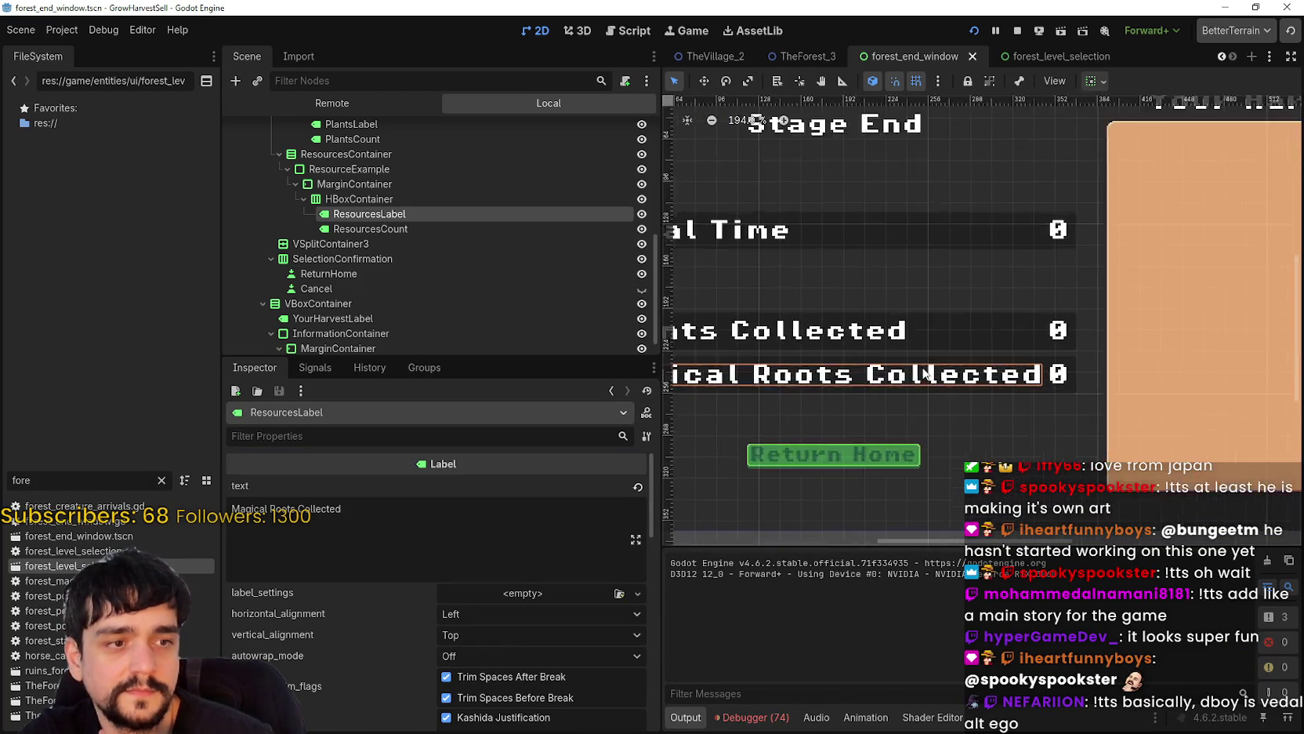
{"action": "scroll", "coordinate": [921, 374], "scroll_direction": "down", "scroll_amount": 7}
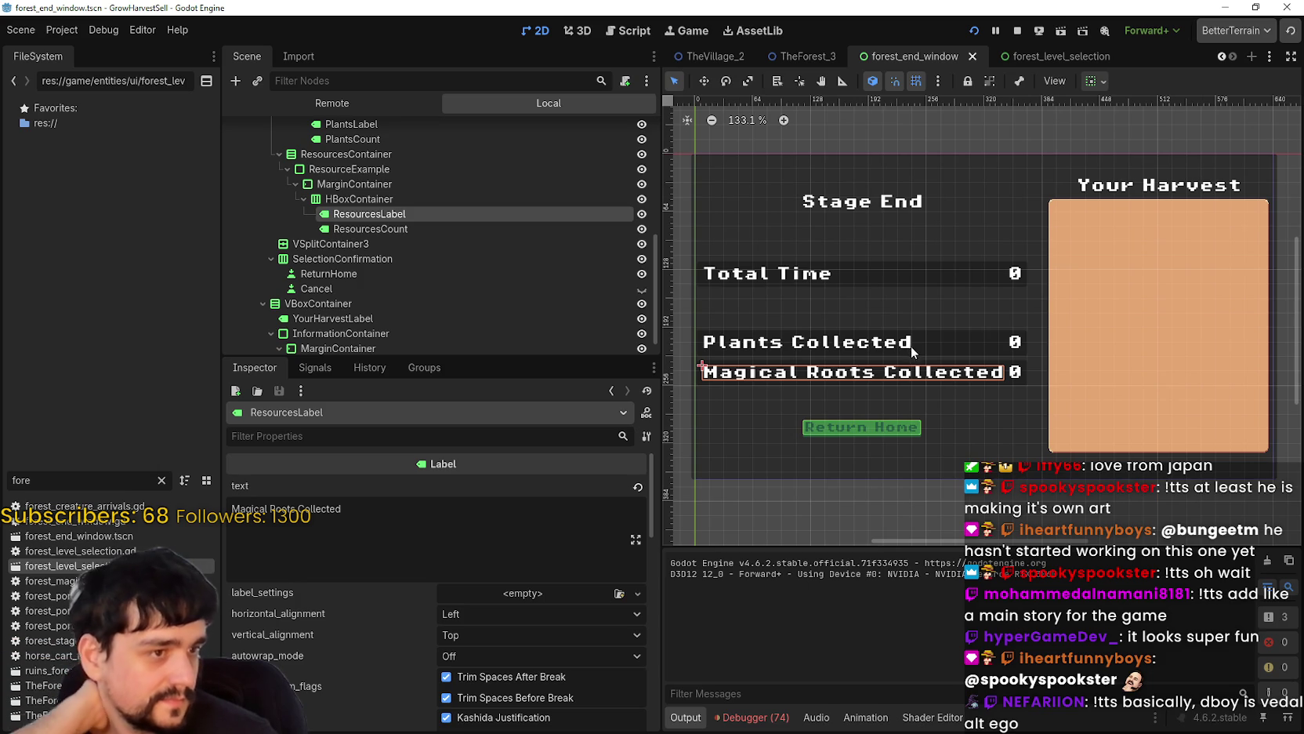
{"action": "scroll", "coordinate": [905, 354], "scroll_direction": "down", "scroll_amount": 2}
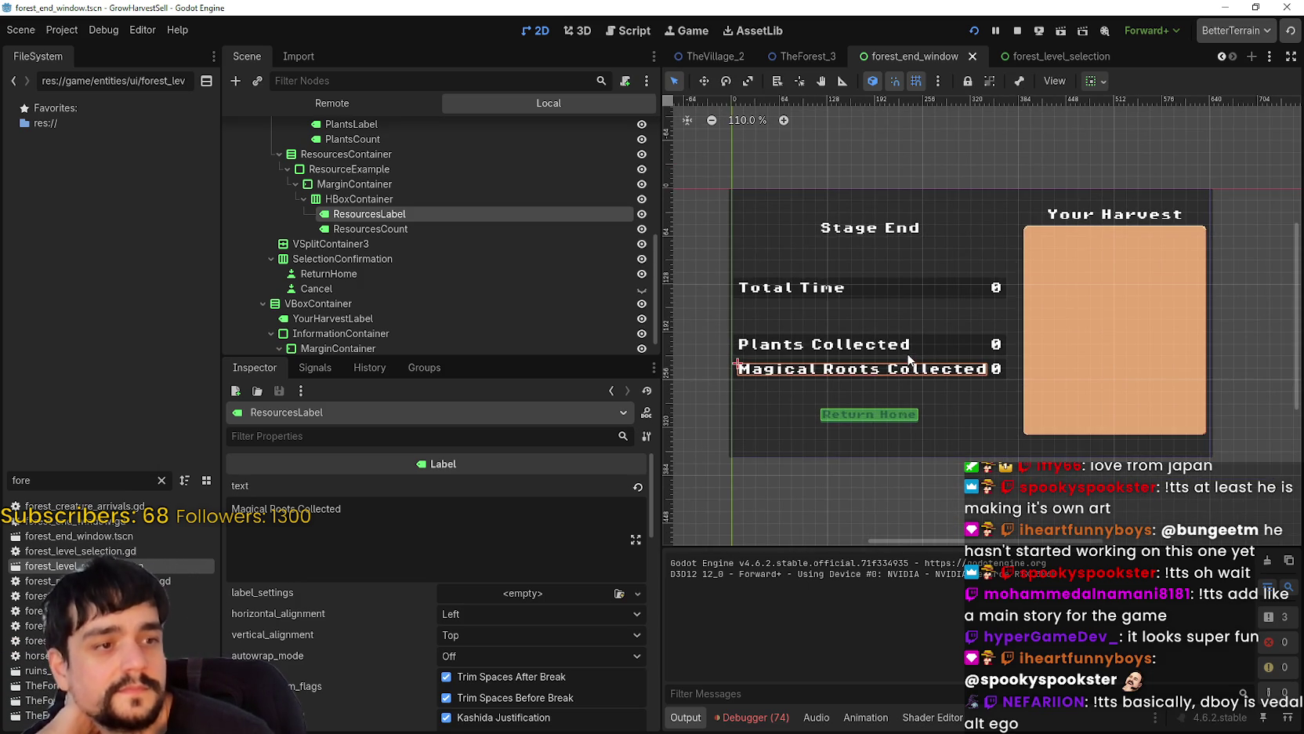
{"action": "scroll", "coordinate": [889, 372], "scroll_direction": "down", "scroll_amount": 1}
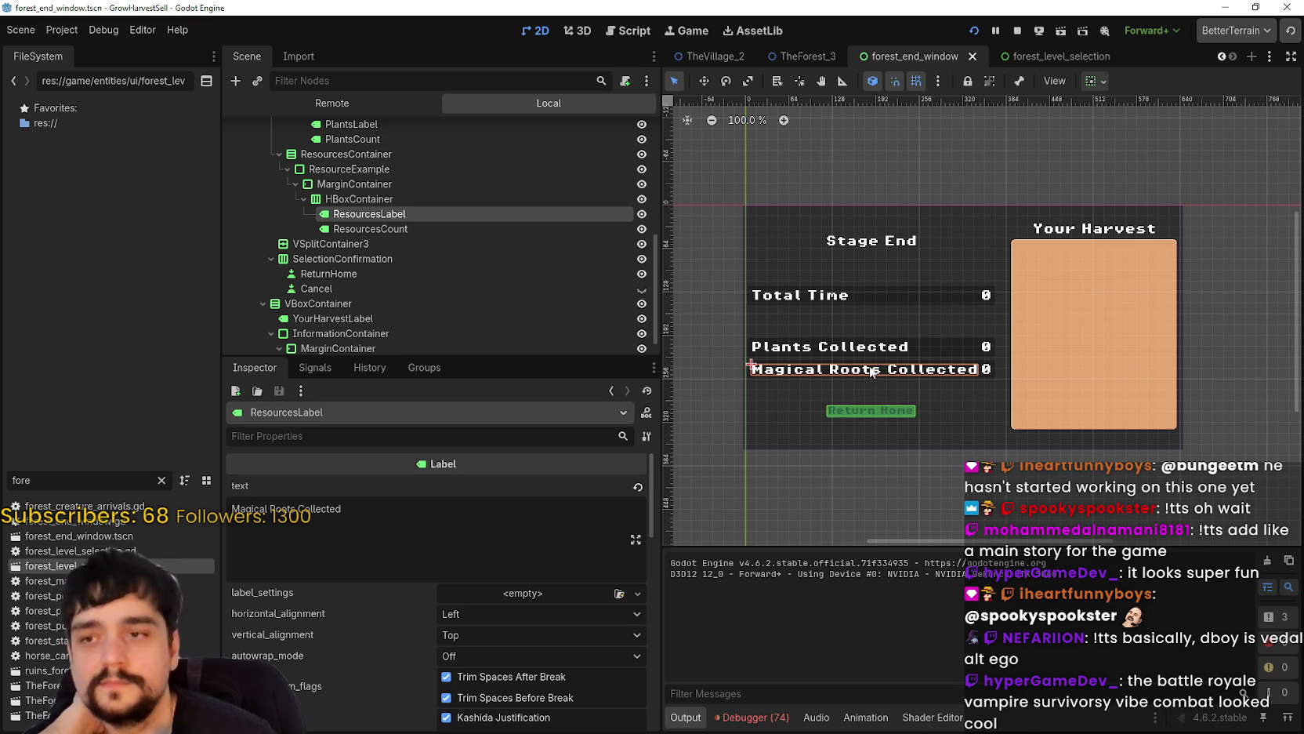
{"action": "scroll", "coordinate": [882, 372], "scroll_direction": "up", "scroll_amount": 2}
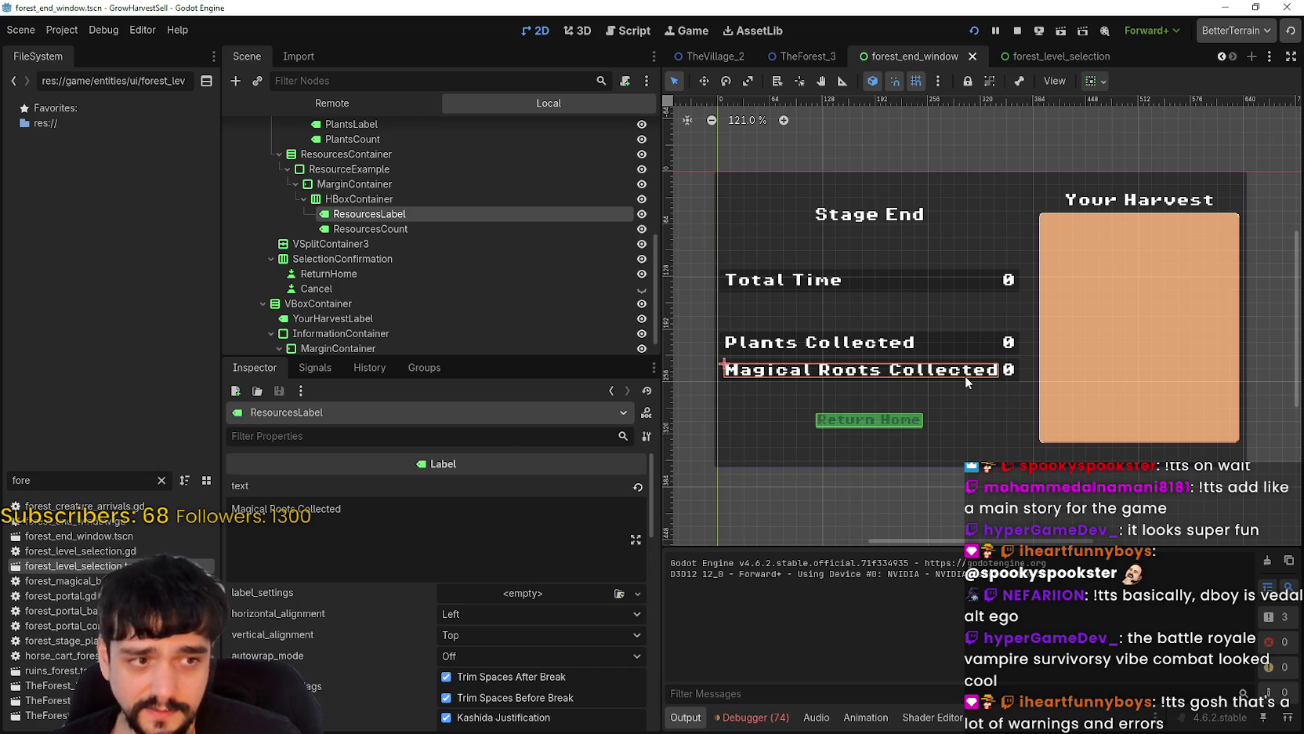
{"action": "left_click", "coordinate": [784, 718]}
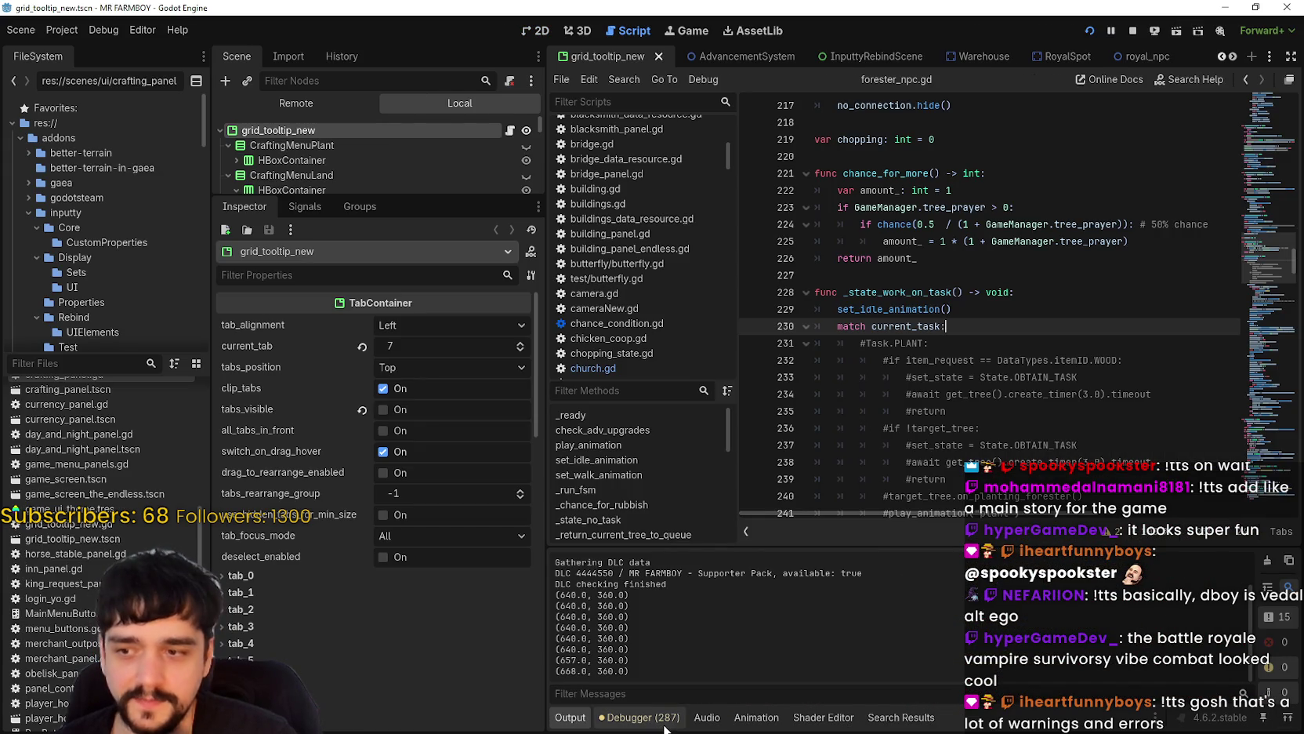
- Open and collapse MR FARMBOY's debugger error list, then minimize that editor
{"action": "left_click", "coordinate": [661, 722]}
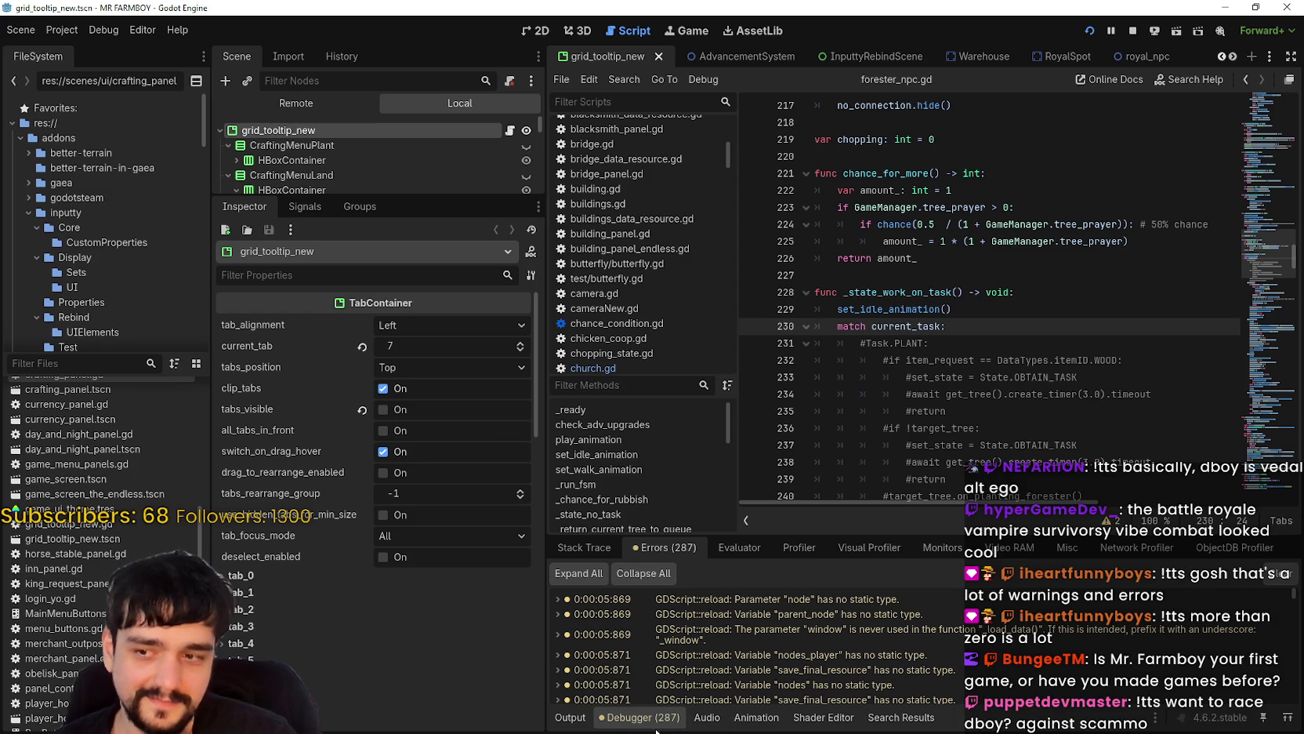
{"action": "left_click", "coordinate": [634, 723]}
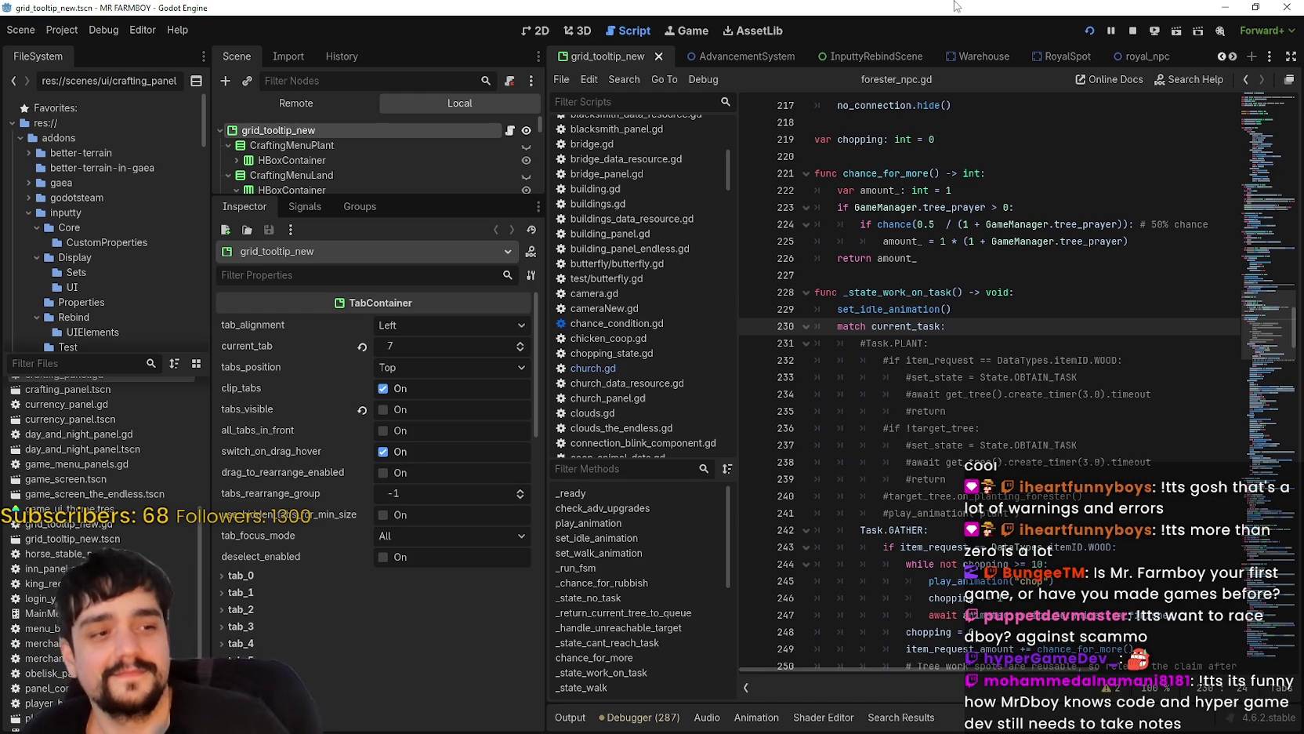
{"action": "left_click", "coordinate": [1224, 8]}
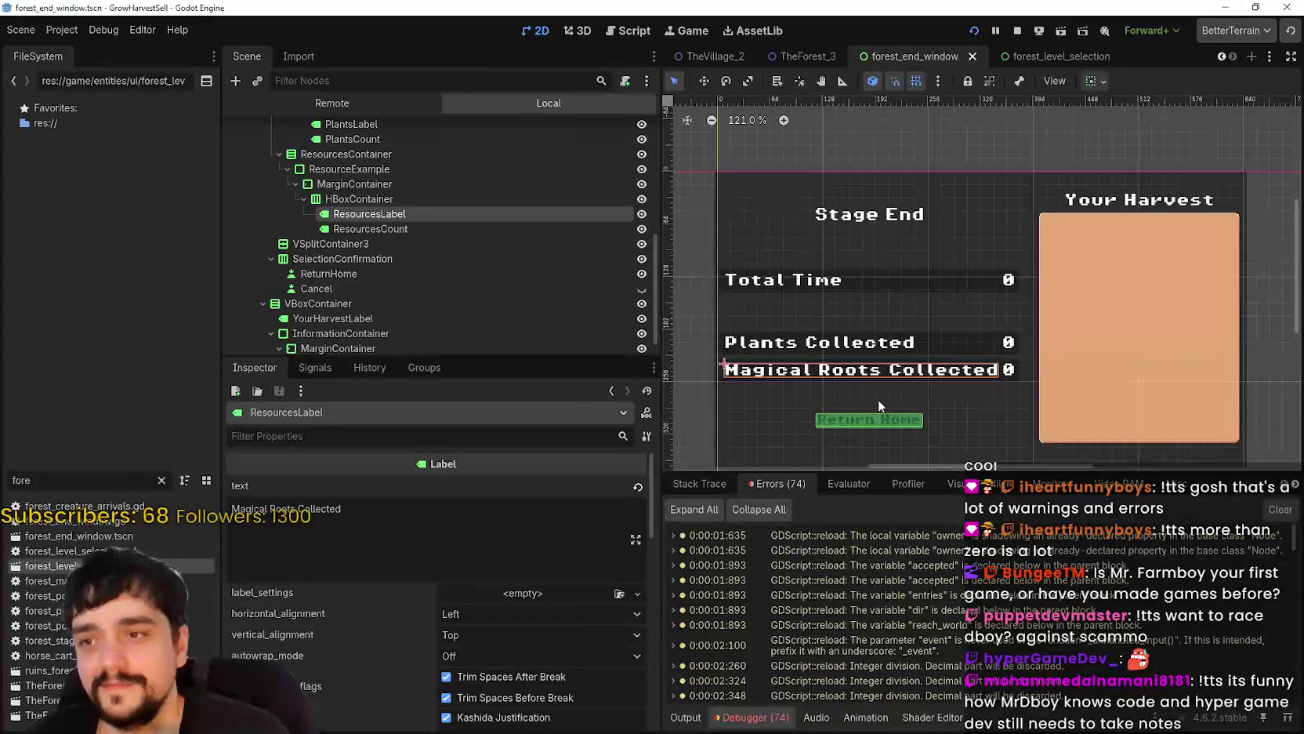
- Select the PlantsCount label in the results window
{"action": "scroll", "coordinate": [868, 314], "scroll_direction": "up", "scroll_amount": 3}
{"action": "scroll", "coordinate": [868, 314], "scroll_direction": "down", "scroll_amount": 3}
{"action": "scroll", "coordinate": [893, 322], "scroll_direction": "up", "scroll_amount": 3}
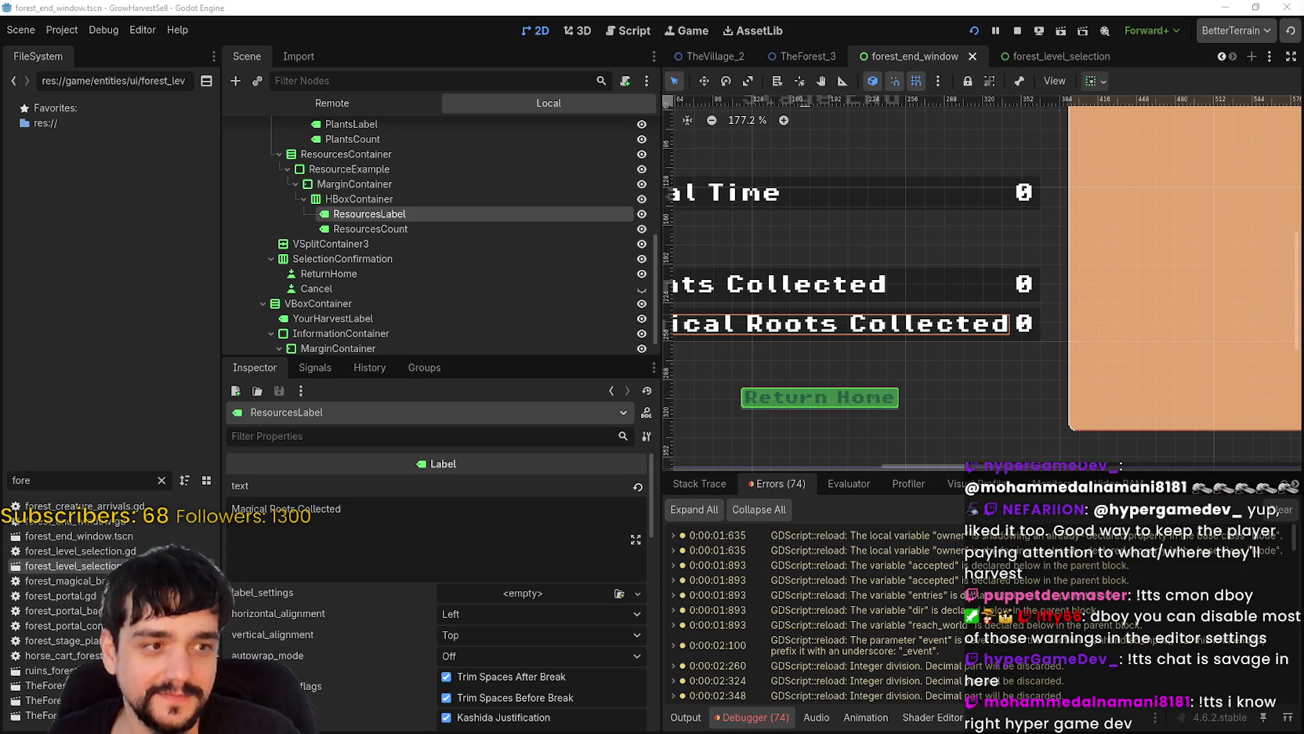
{"action": "scroll", "coordinate": [1050, 344], "scroll_direction": "down", "scroll_amount": 5}
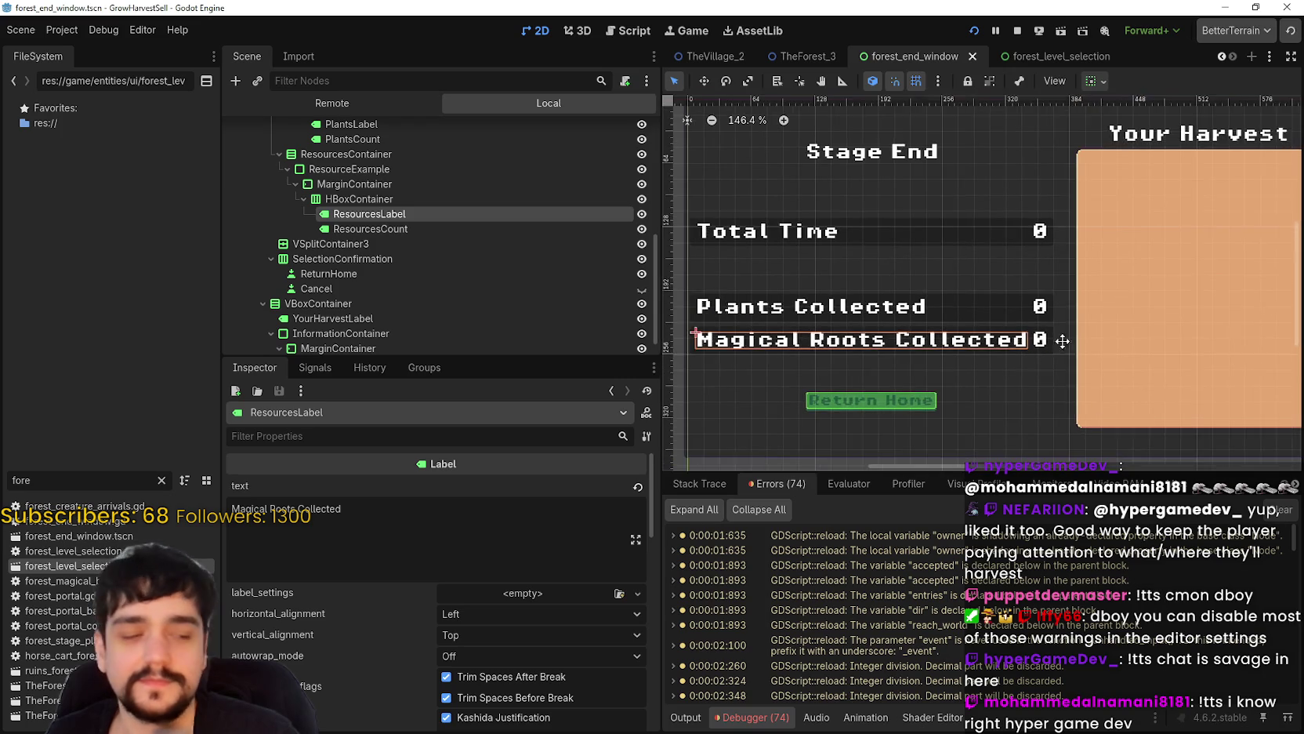
{"action": "scroll", "coordinate": [1065, 339], "scroll_direction": "up", "scroll_amount": 4}
{"action": "scroll", "coordinate": [1055, 318], "scroll_direction": "up", "scroll_amount": 2}
{"action": "scroll", "coordinate": [1034, 300], "scroll_direction": "down", "scroll_amount": 2}
{"action": "left_click", "coordinate": [1106, 280]}
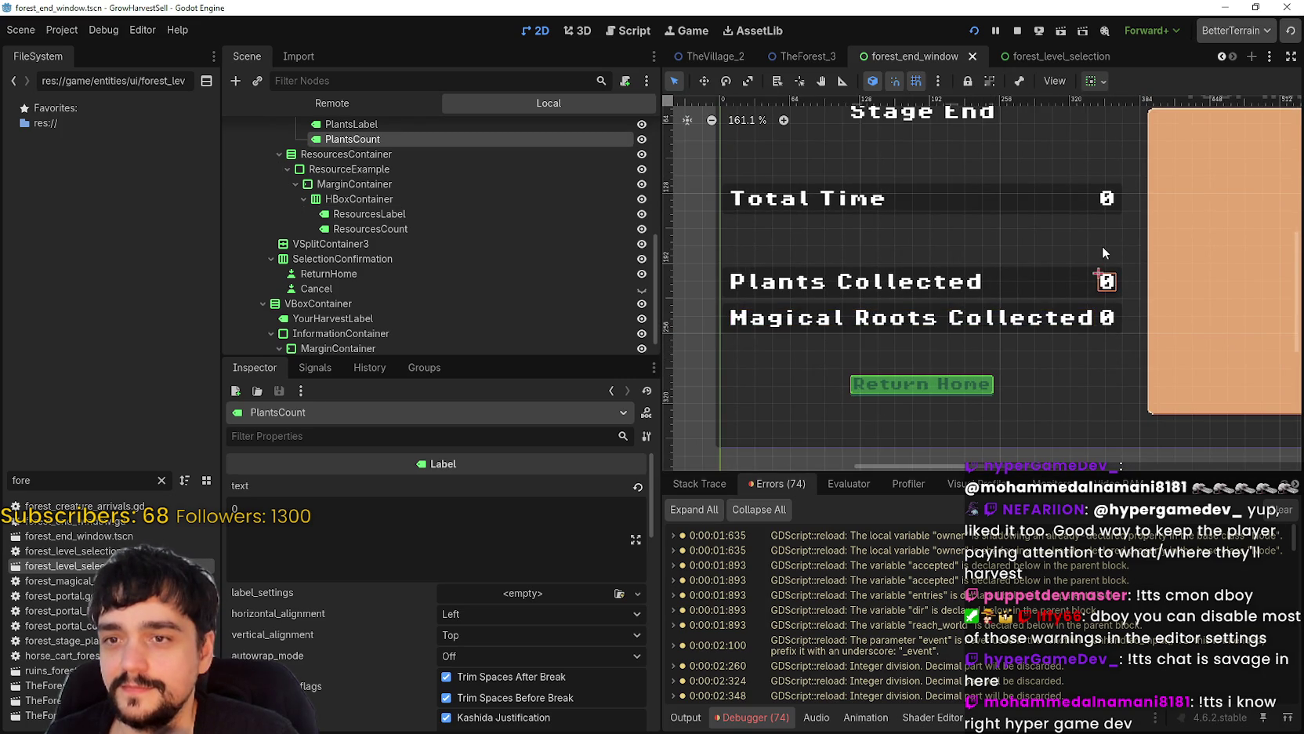
- Inspect the YourHarvestLabel properties, then open the forest_level_selection scene
{"action": "scroll", "coordinate": [1100, 259], "scroll_direction": "down", "scroll_amount": 7}
{"action": "scroll", "coordinate": [947, 240], "scroll_direction": "up", "scroll_amount": 6}
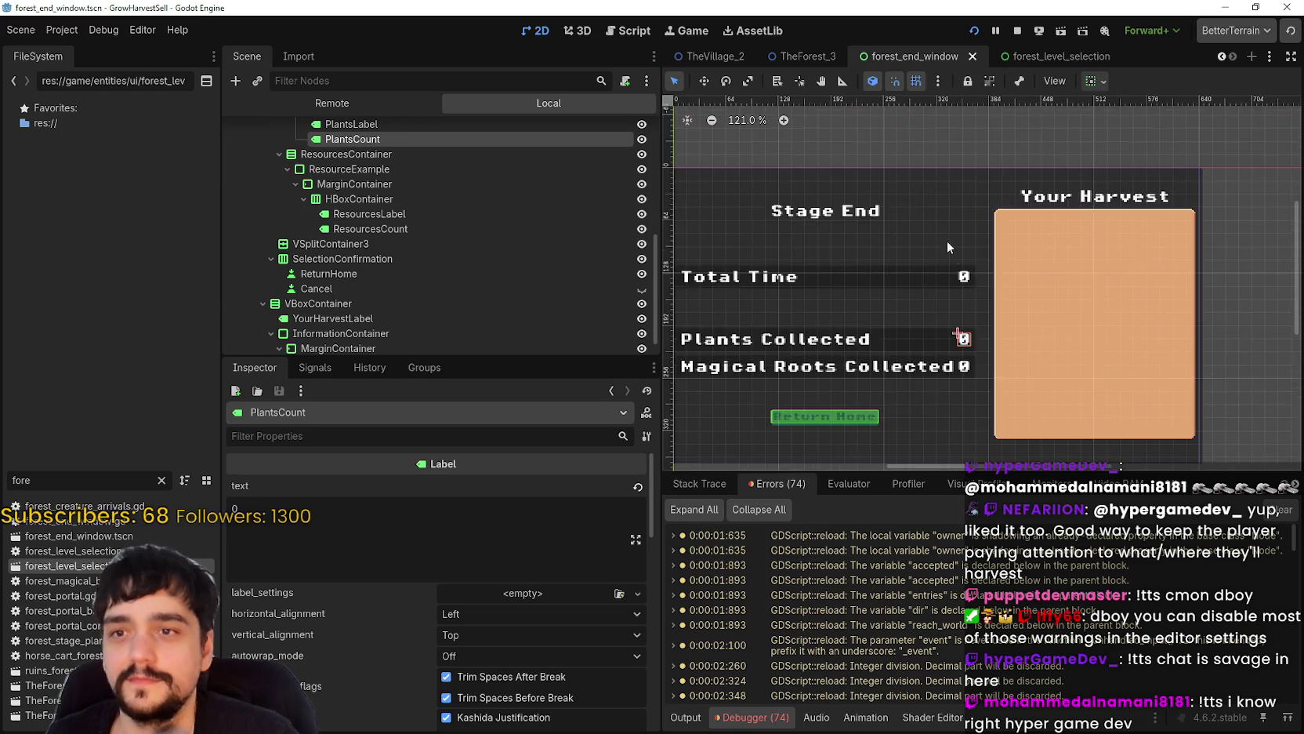
{"action": "left_click", "coordinate": [1050, 185]}
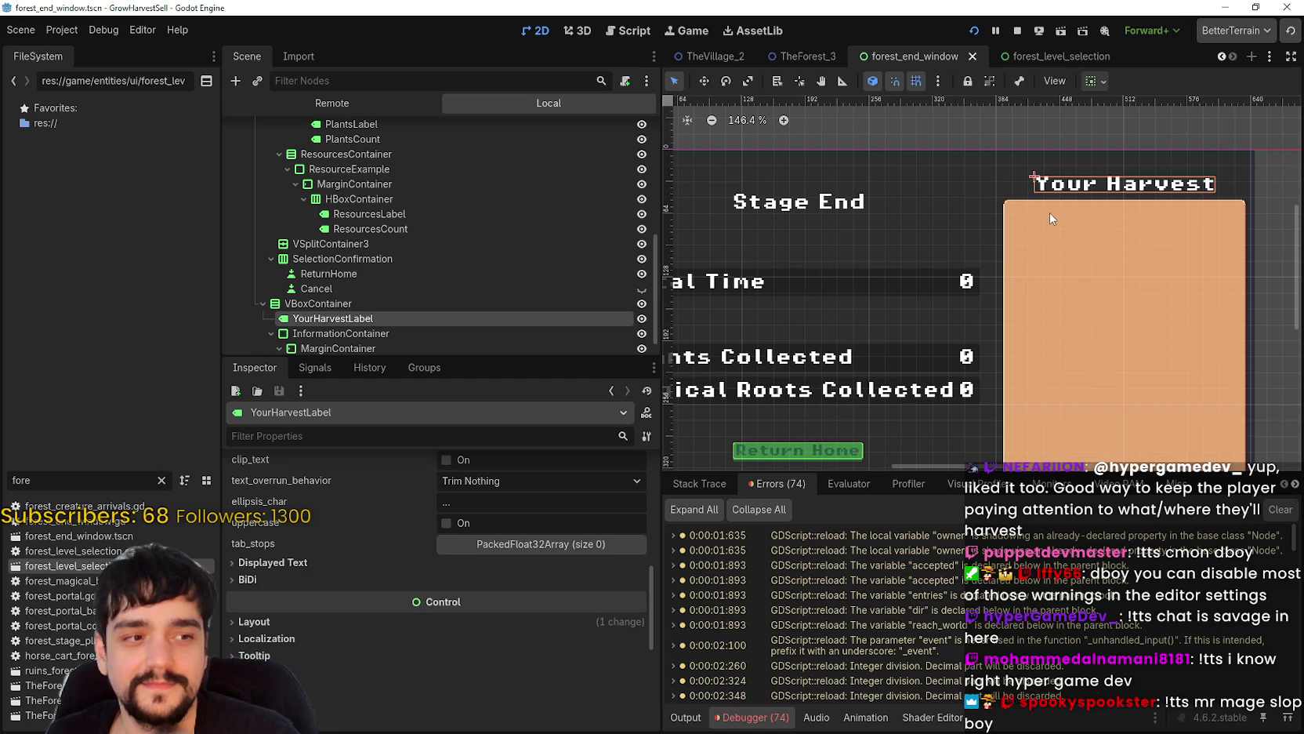
{"action": "scroll", "coordinate": [471, 612], "scroll_direction": "up", "scroll_amount": 5}
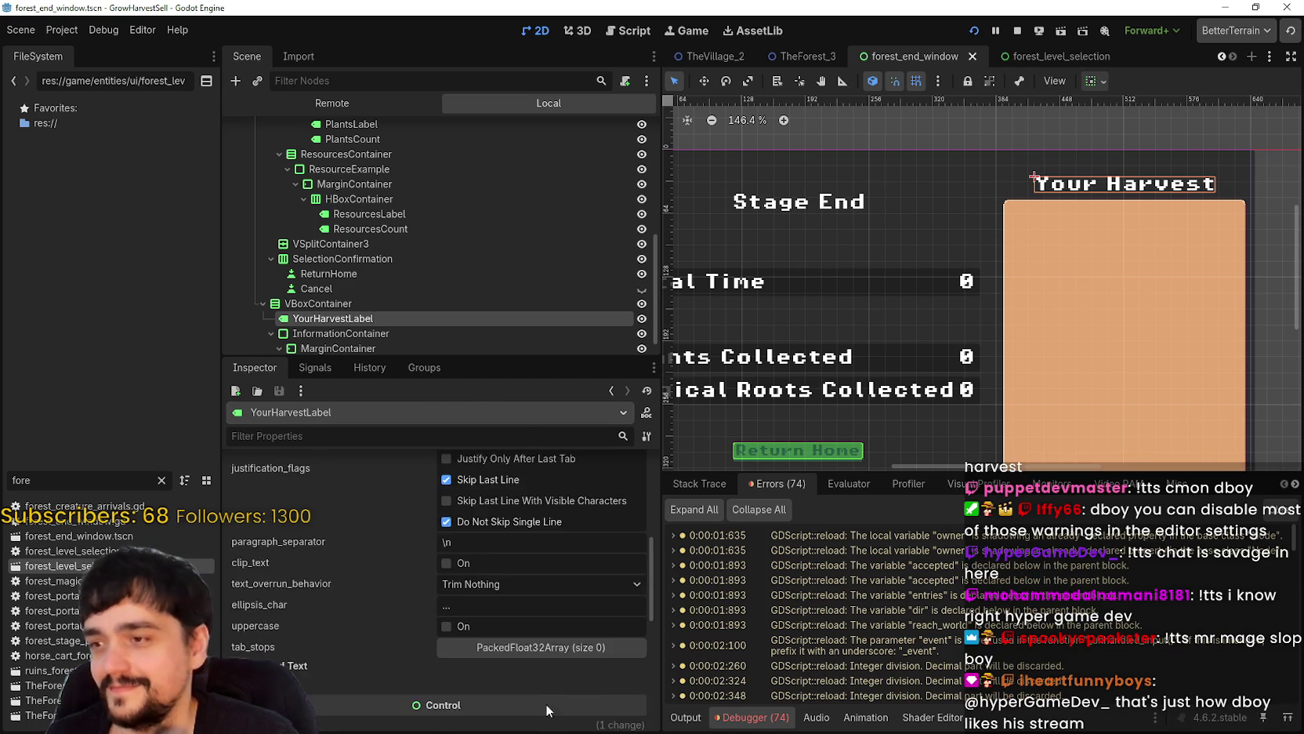
{"action": "scroll", "coordinate": [540, 639], "scroll_direction": "up", "scroll_amount": 2}
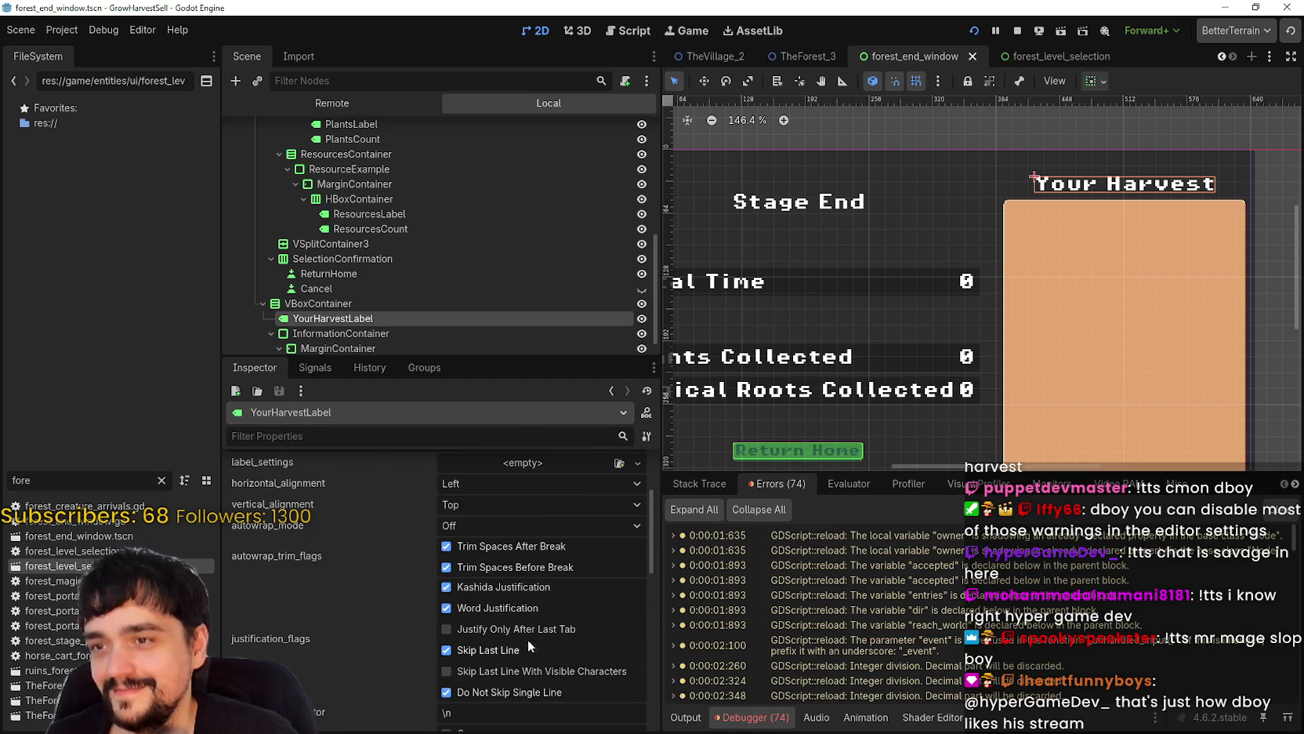
{"action": "scroll", "coordinate": [533, 627], "scroll_direction": "down", "scroll_amount": 5}
{"action": "scroll", "coordinate": [540, 602], "scroll_direction": "down", "scroll_amount": 1}
{"action": "left_click", "coordinate": [1059, 55]}
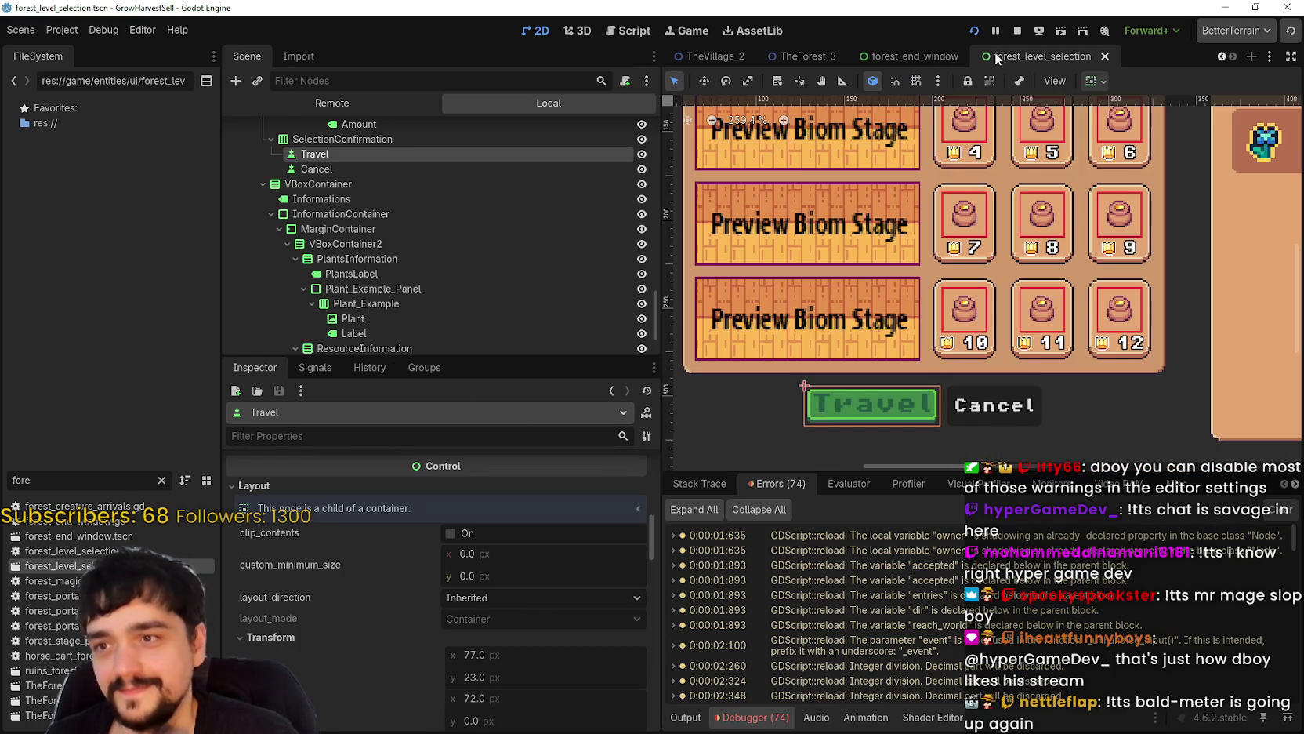
- Zoom around the stage grid, then switch to the SteamDB MR FARMBOY charts page and reload it
{"action": "scroll", "coordinate": [893, 268], "scroll_direction": "down", "scroll_amount": 2}
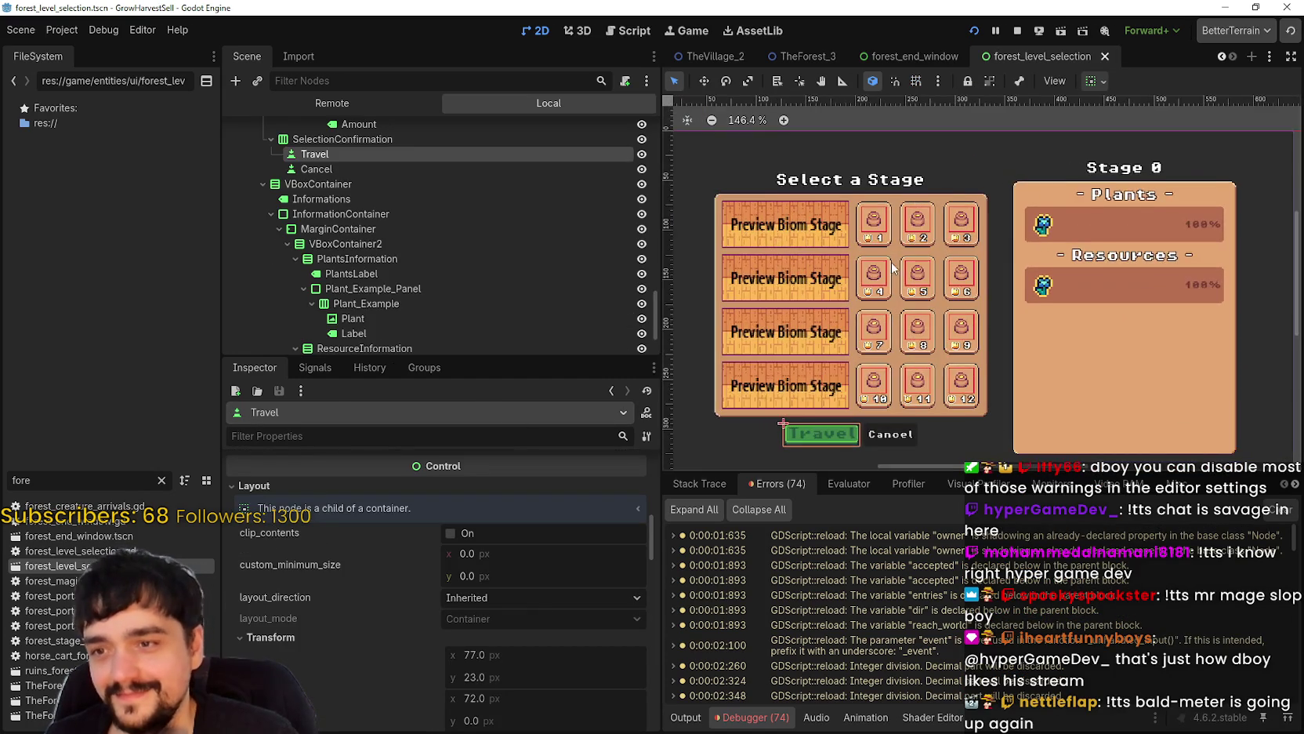
{"action": "scroll", "coordinate": [1214, 205], "scroll_direction": "up", "scroll_amount": 5}
{"action": "scroll", "coordinate": [1176, 192], "scroll_direction": "down", "scroll_amount": 2}
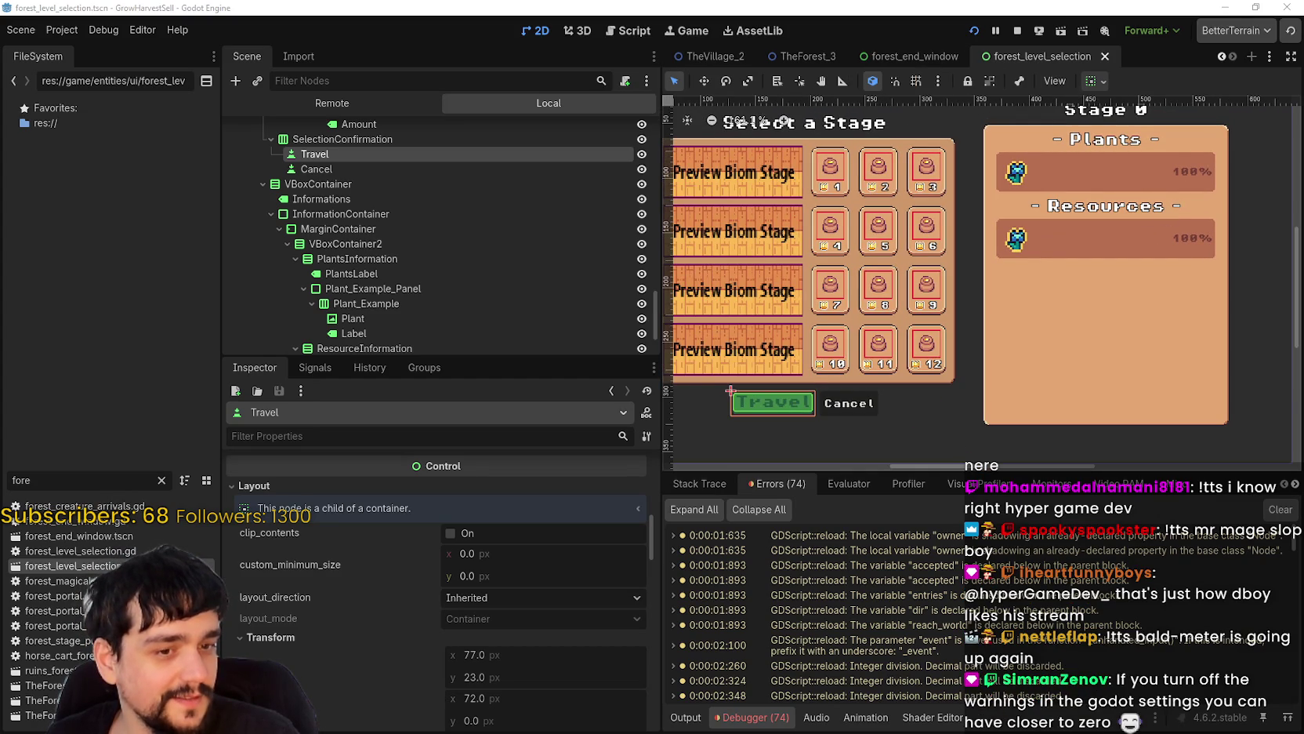
{"action": "key", "text": "alt+Tab"}
{"action": "right_click", "coordinate": [665, 390]}
{"action": "left_click", "coordinate": [690, 443]}
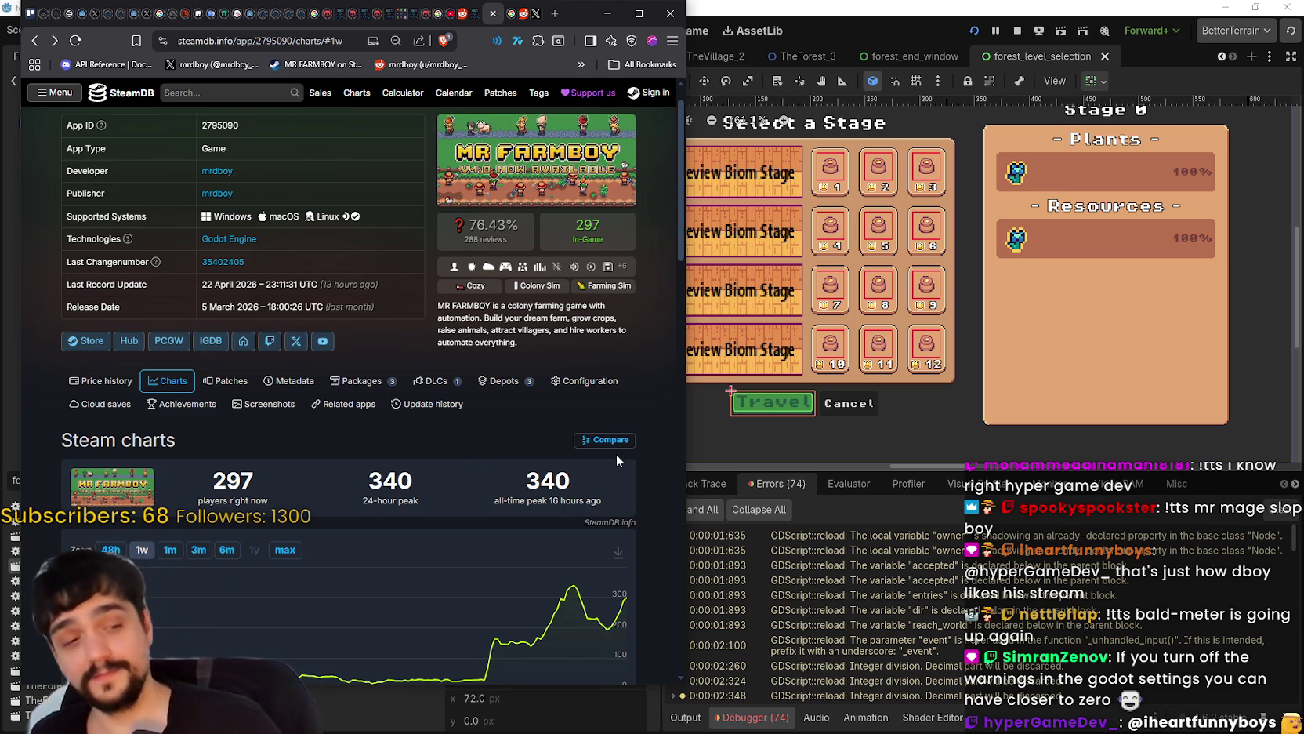
- Leave the browser showing 297 current players and return to Godot's forest_level_selection scene
{"action": "key", "text": "alt+Tab"}
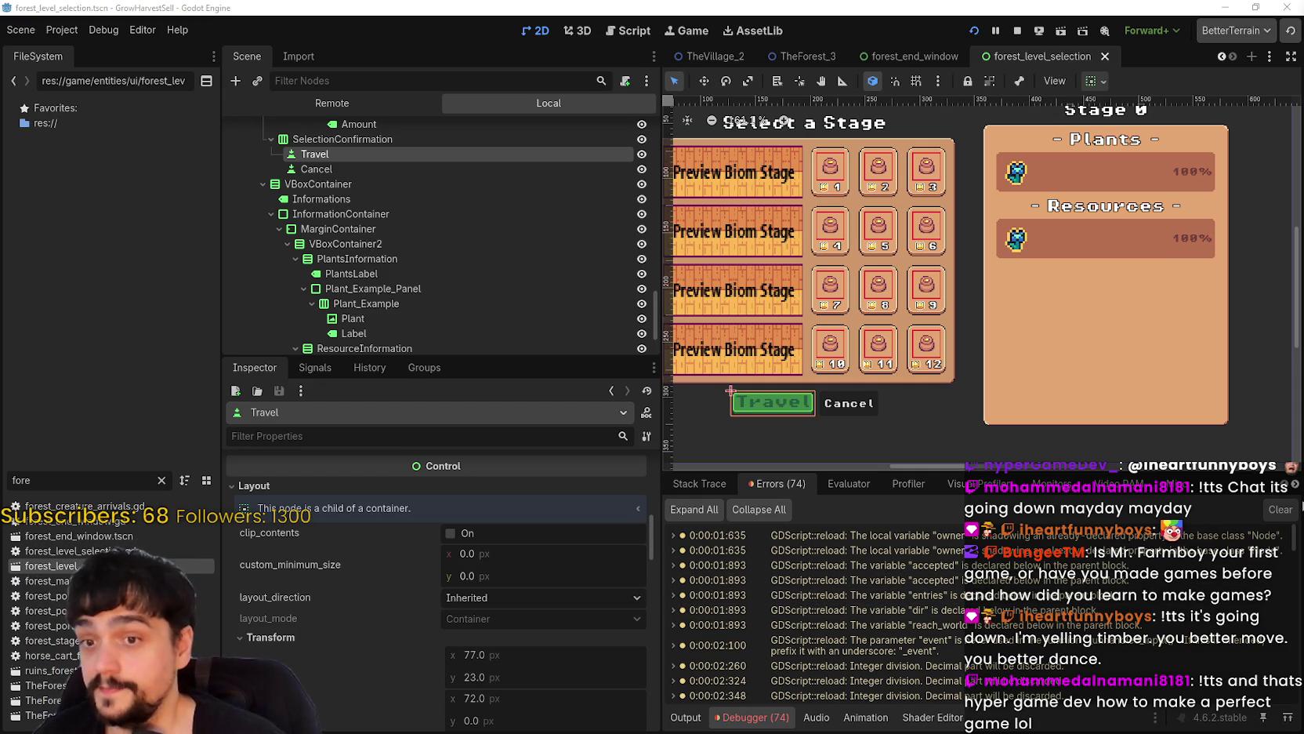
- Inspect the Forest_1 and Forest_3 stage buttons and Forest_3's Amount label in the grid
{"action": "scroll", "coordinate": [1006, 356], "scroll_direction": "up", "scroll_amount": 6}
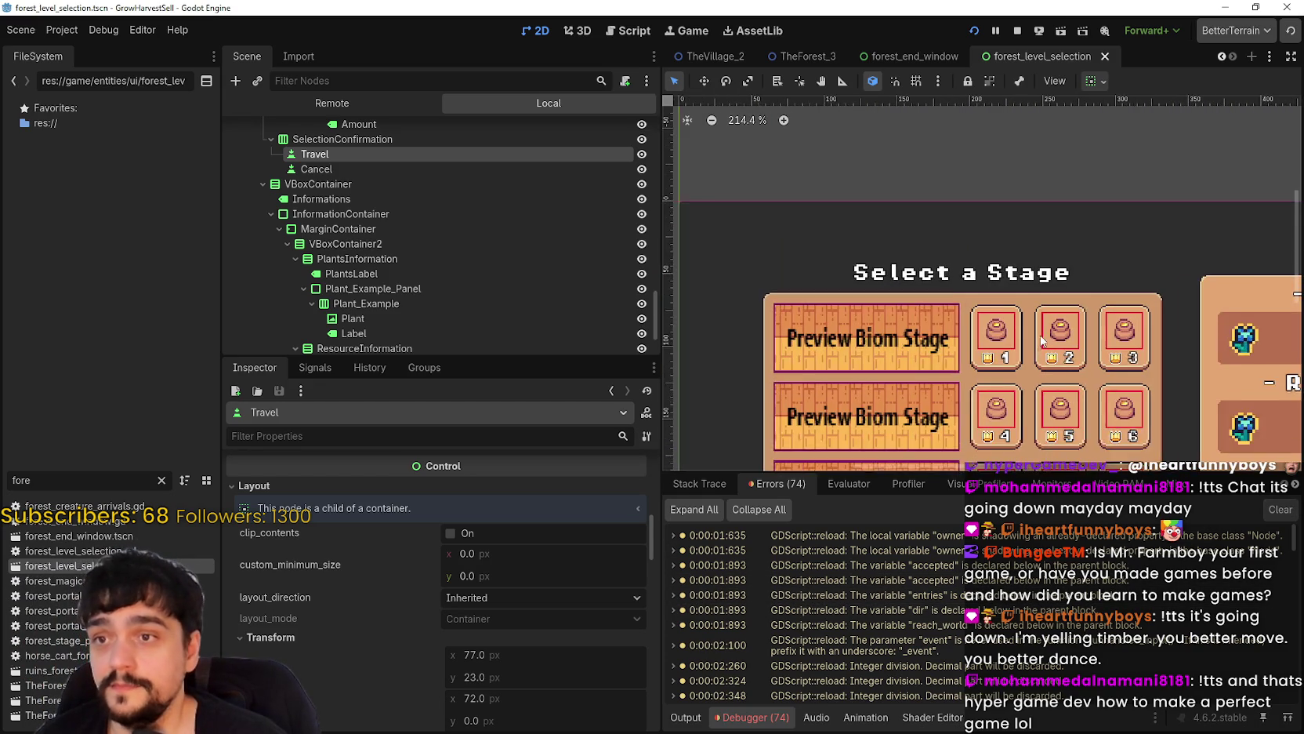
{"action": "left_click", "coordinate": [1006, 357]}
{"action": "scroll", "coordinate": [1008, 352], "scroll_direction": "down", "scroll_amount": 3}
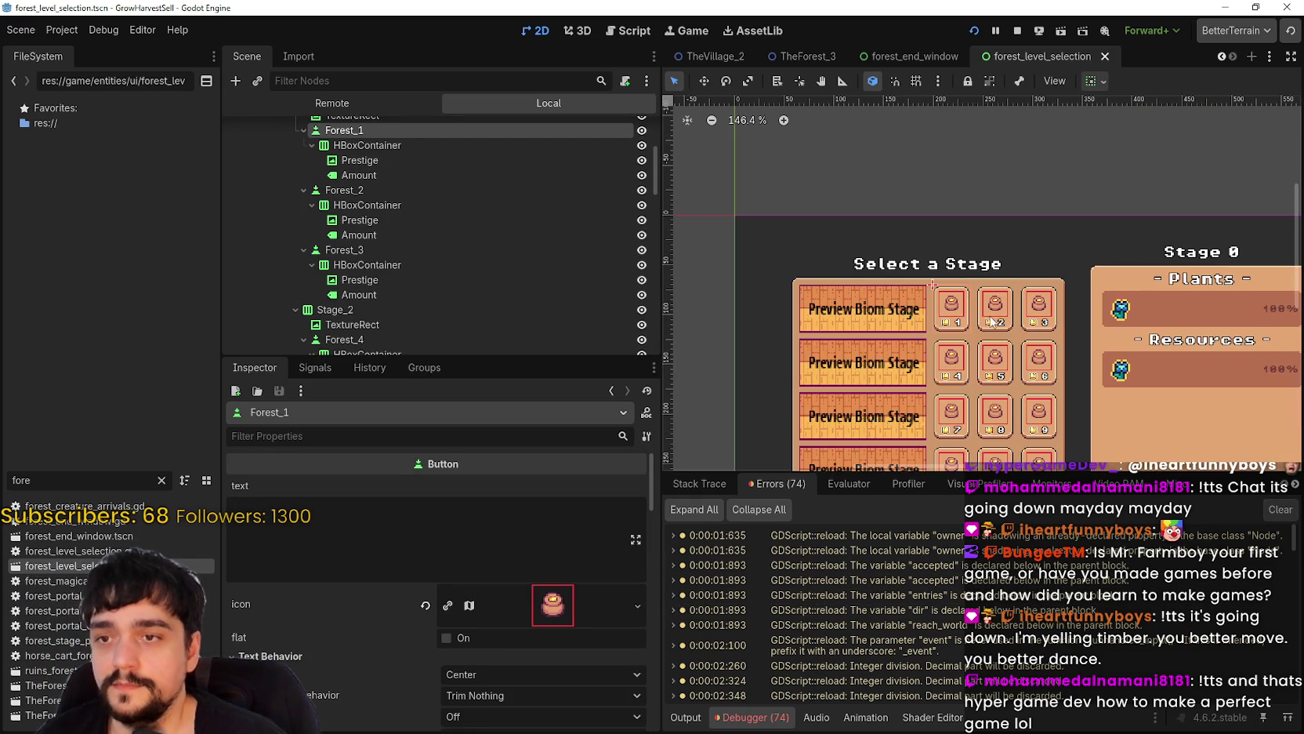
{"action": "left_click", "coordinate": [1012, 348]}
{"action": "scroll", "coordinate": [1012, 348], "scroll_direction": "right", "scroll_amount": 3}
{"action": "left_click", "coordinate": [1039, 370]}
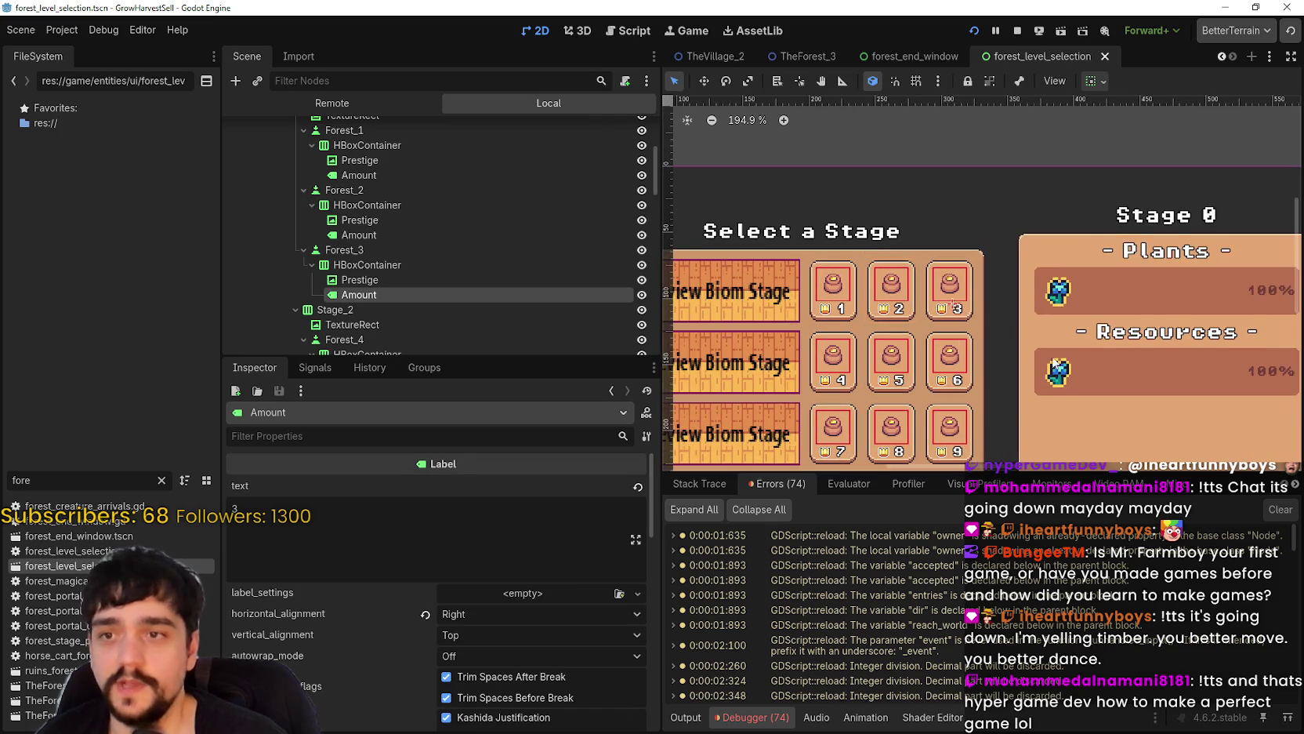
{"action": "scroll", "coordinate": [1002, 351], "scroll_direction": "up", "scroll_amount": 2}
{"action": "left_click", "coordinate": [962, 309]}
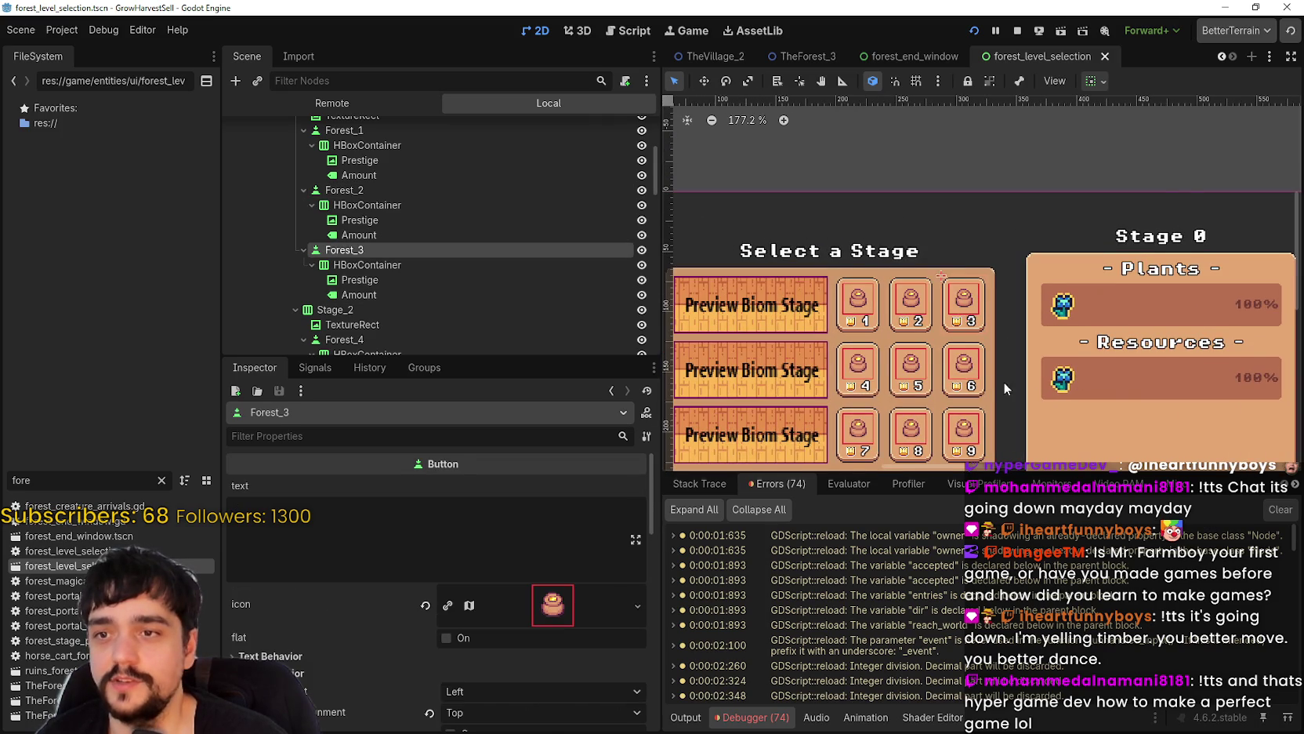
- Inspect the Forest_5 and Forest_8 stage buttons
{"action": "scroll", "coordinate": [978, 381], "scroll_direction": "up", "scroll_amount": 2}
{"action": "left_click", "coordinate": [876, 359]}
{"action": "scroll", "coordinate": [876, 357], "scroll_direction": "up", "scroll_amount": 2}
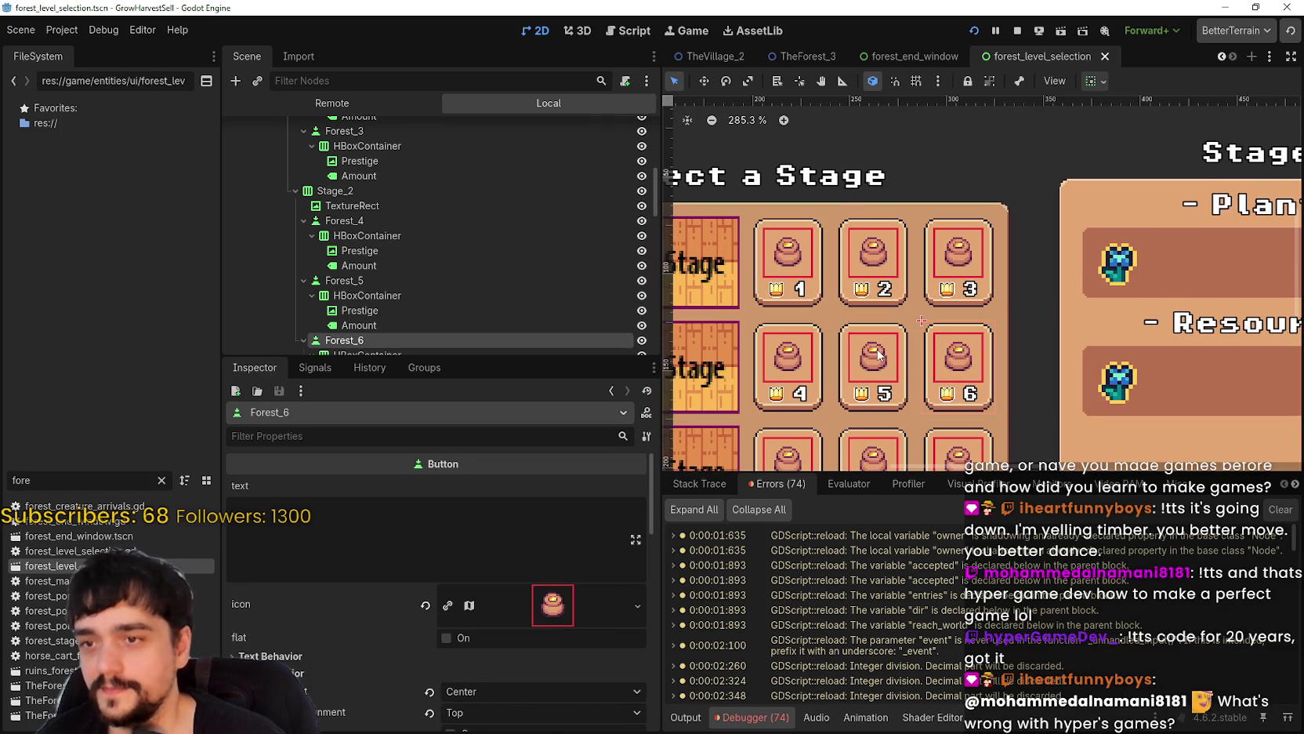
{"action": "scroll", "coordinate": [877, 354], "scroll_direction": "down", "scroll_amount": 3}
{"action": "scroll", "coordinate": [877, 357], "scroll_direction": "up", "scroll_amount": 2}
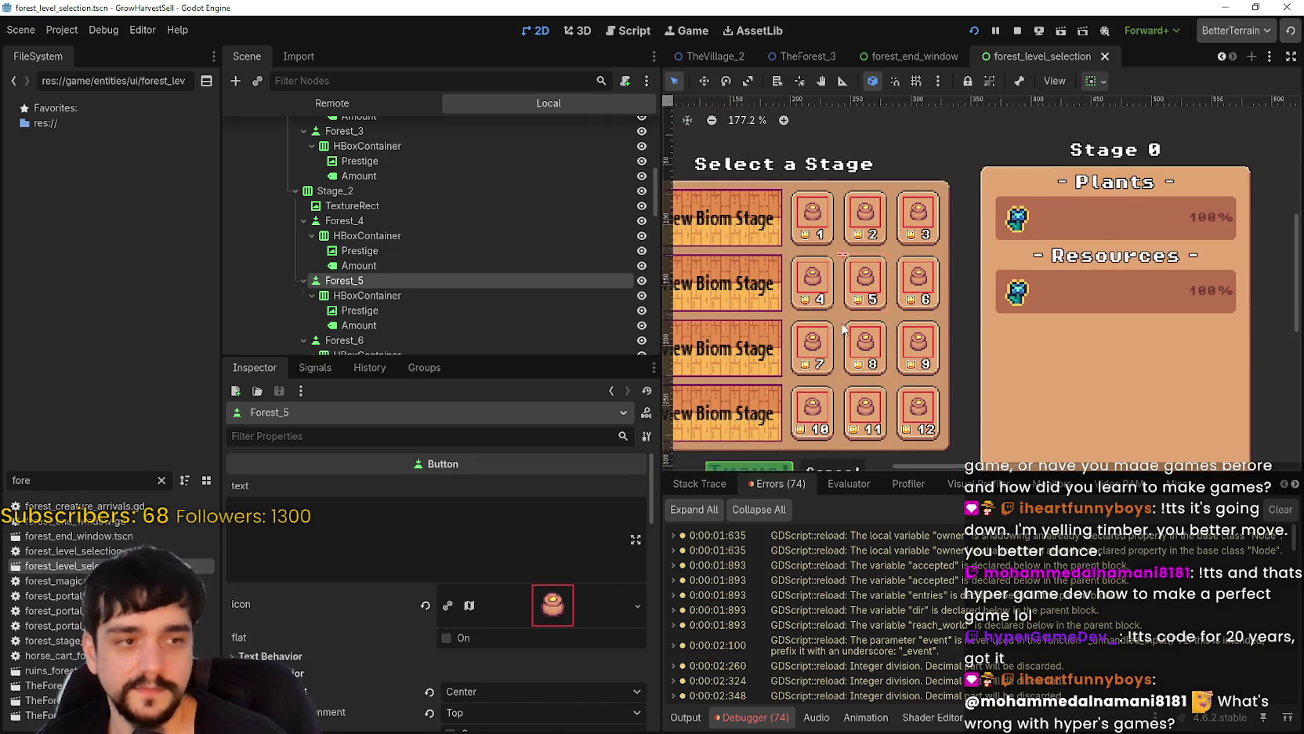
{"action": "left_click", "coordinate": [877, 359]}
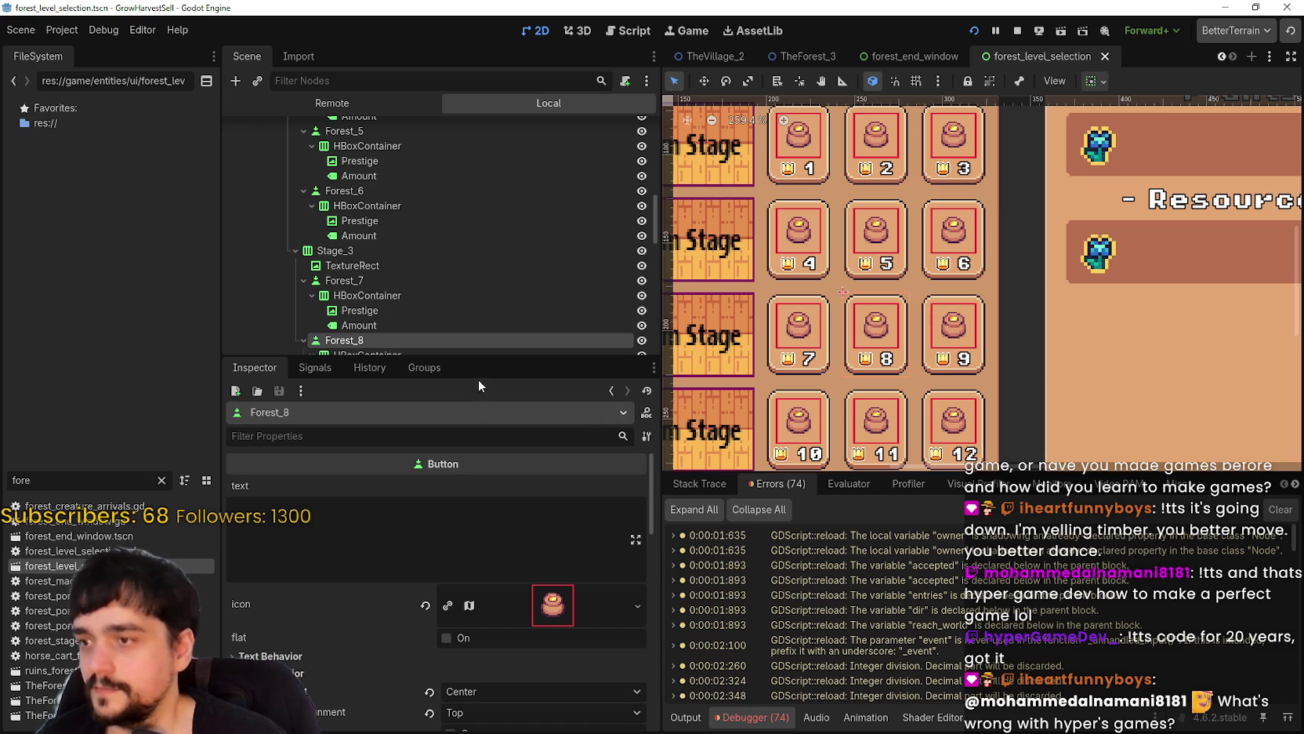
- Give the Inspector panel more room and switch to the forest_end_window scene
{"action": "mouse_move", "coordinate": [481, 358]}
{"action": "left_mouse_down"}
{"action": "mouse_move", "coordinate": [478, 260]}
{"action": "mouse_move", "coordinate": [470, 296]}
{"action": "left_mouse_up"}
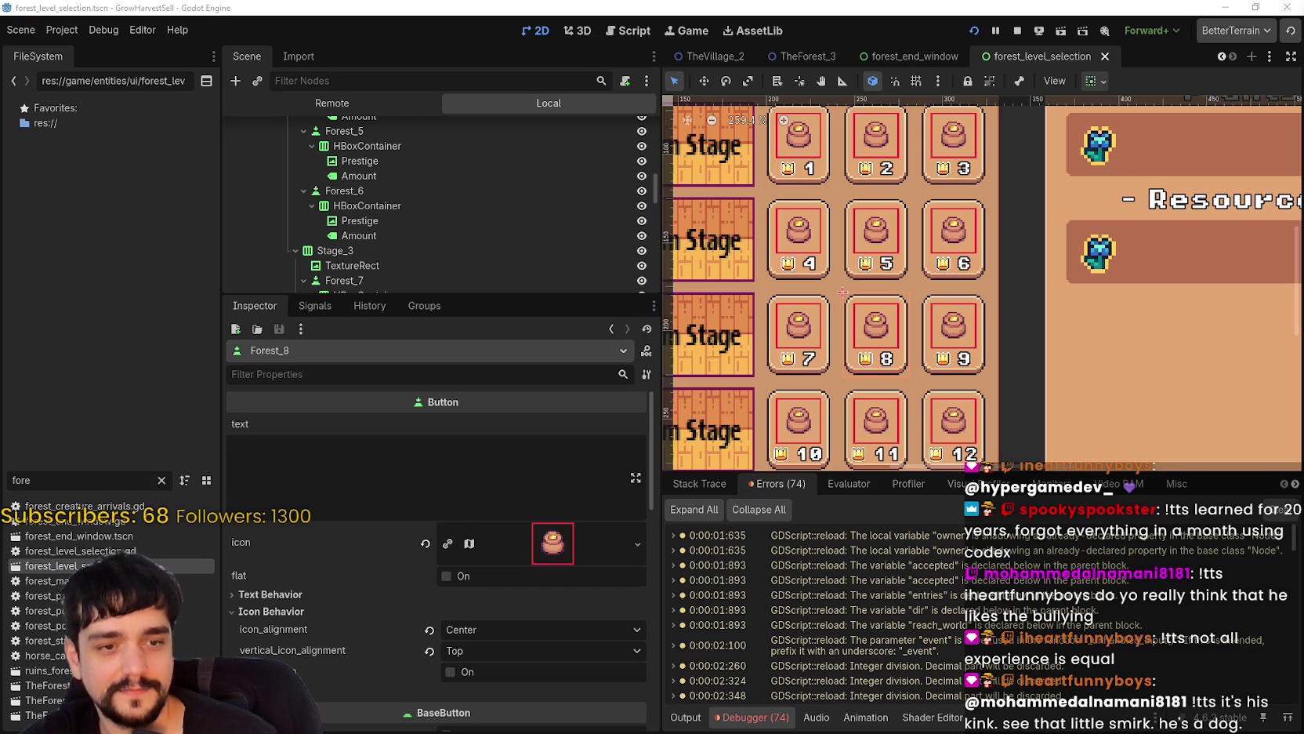
{"action": "scroll", "coordinate": [980, 310], "scroll_direction": "down", "scroll_amount": 3}
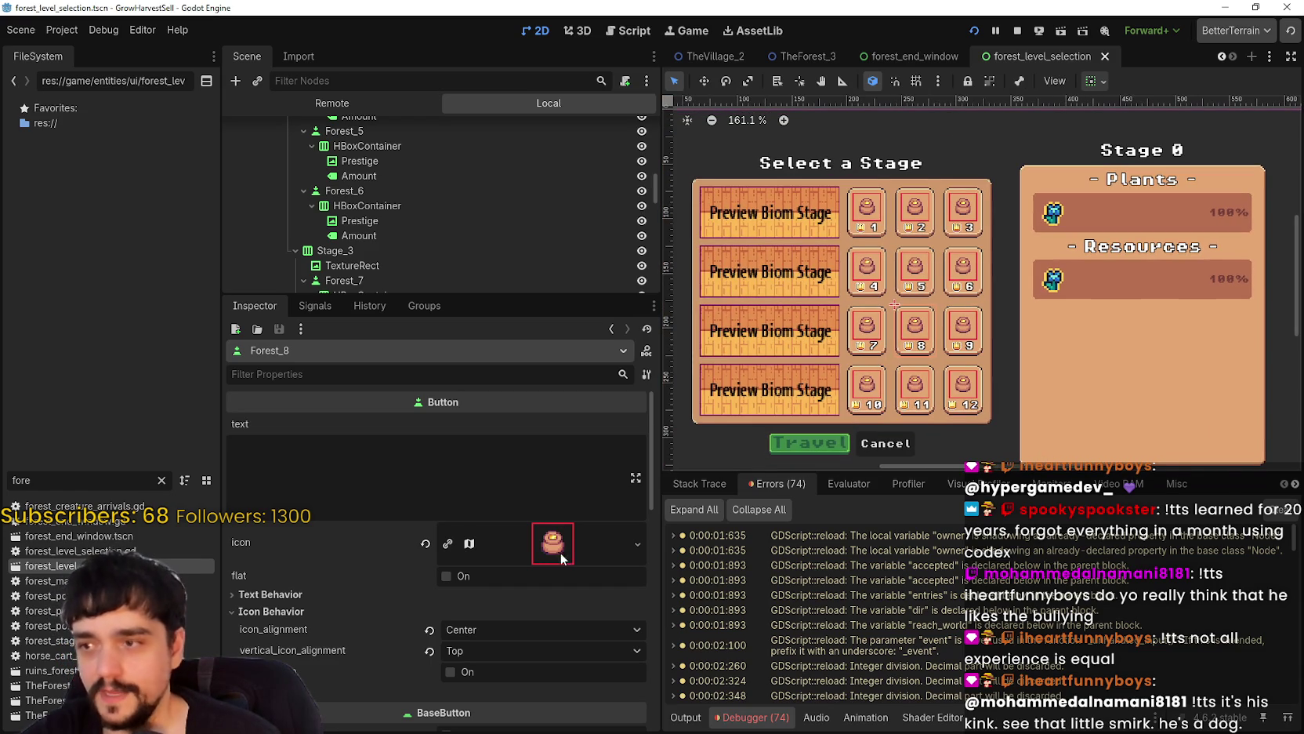
{"action": "left_click", "coordinate": [914, 56]}
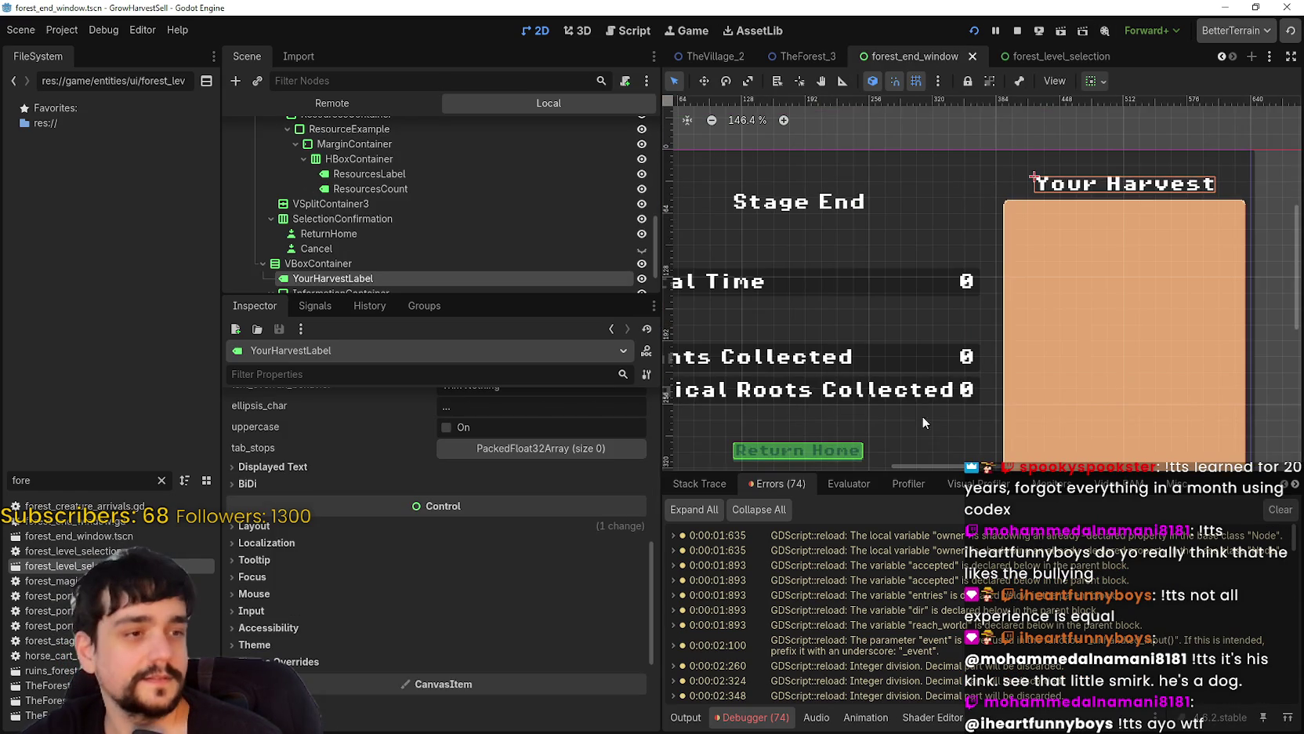
- Zoom around the Stage End and Your Harvest layout, then lower the Debugger divider to enlarge the canvas
{"action": "scroll", "coordinate": [873, 361], "scroll_direction": "up", "scroll_amount": 2}
{"action": "scroll", "coordinate": [873, 354], "scroll_direction": "down", "scroll_amount": 4}
{"action": "scroll", "coordinate": [995, 269], "scroll_direction": "up", "scroll_amount": 2}
{"action": "scroll", "coordinate": [1019, 313], "scroll_direction": "down", "scroll_amount": 3}
{"action": "scroll", "coordinate": [1043, 298], "scroll_direction": "up", "scroll_amount": 3}
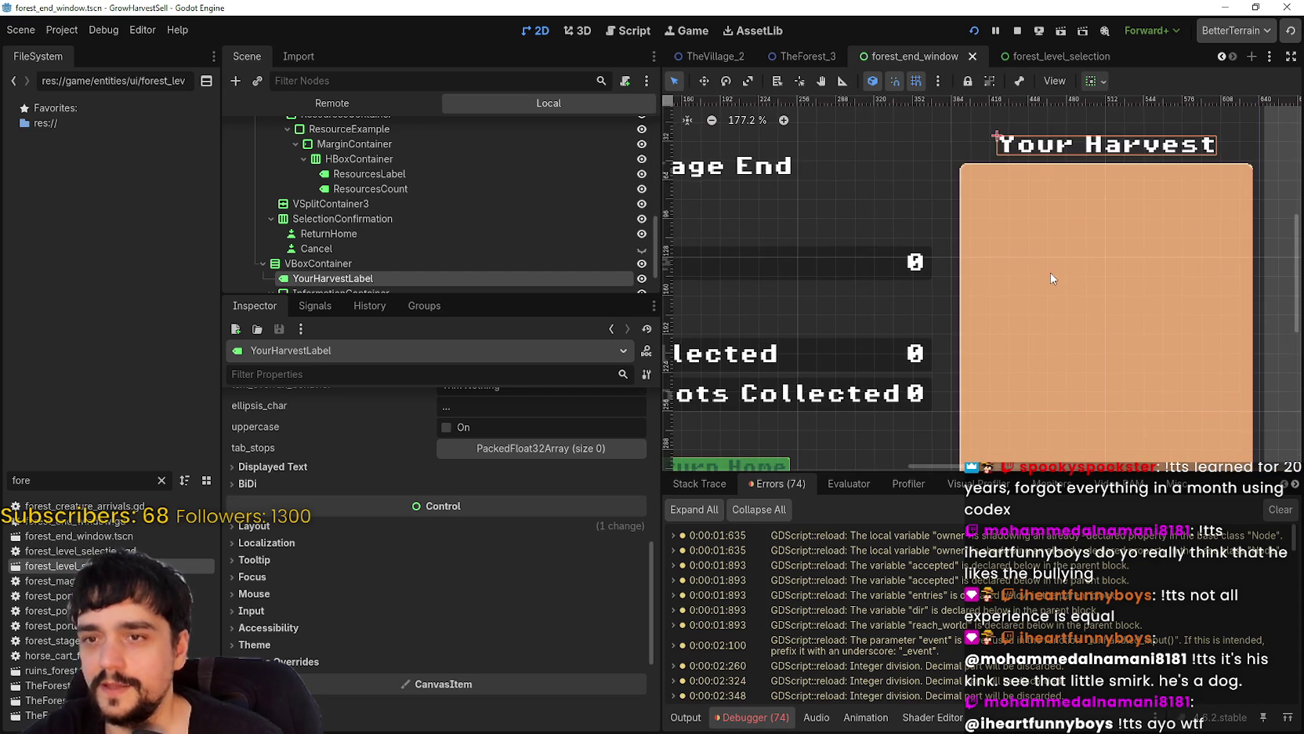
{"action": "scroll", "coordinate": [1035, 259], "scroll_direction": "down", "scroll_amount": 2}
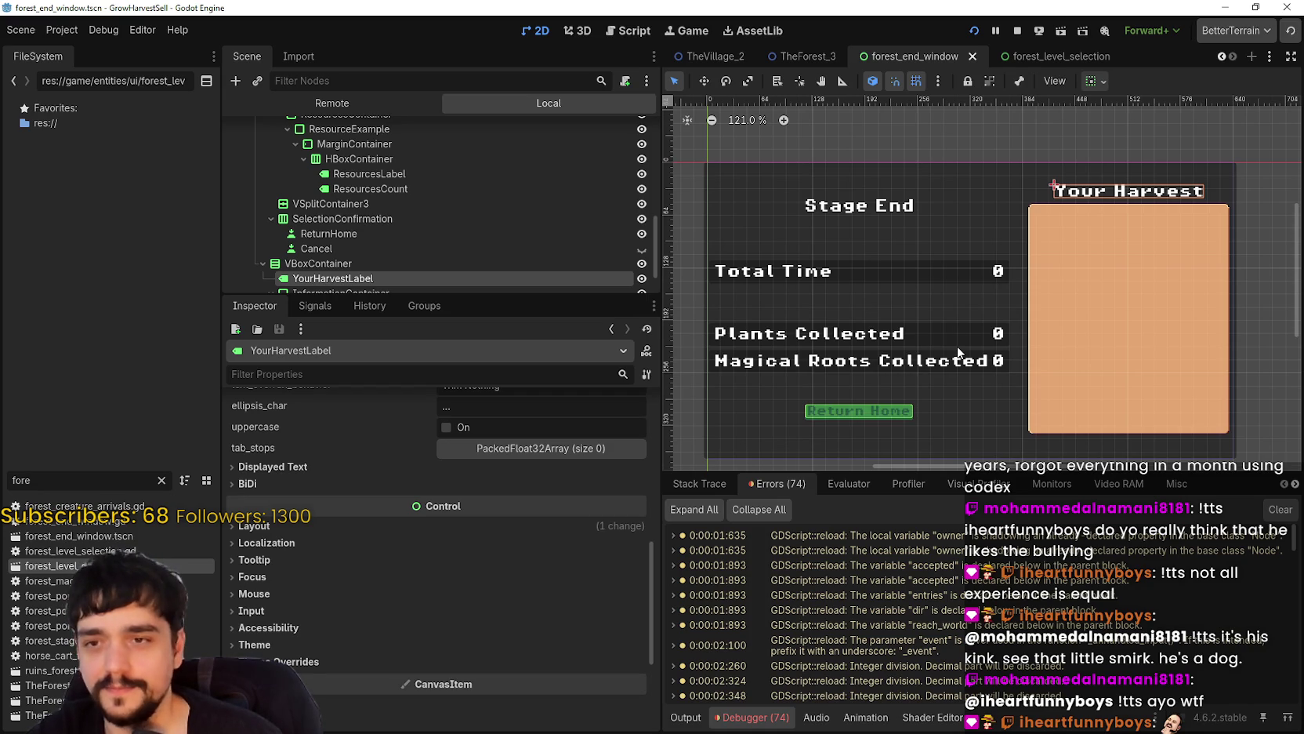
{"action": "scroll", "coordinate": [960, 336], "scroll_direction": "up", "scroll_amount": 3}
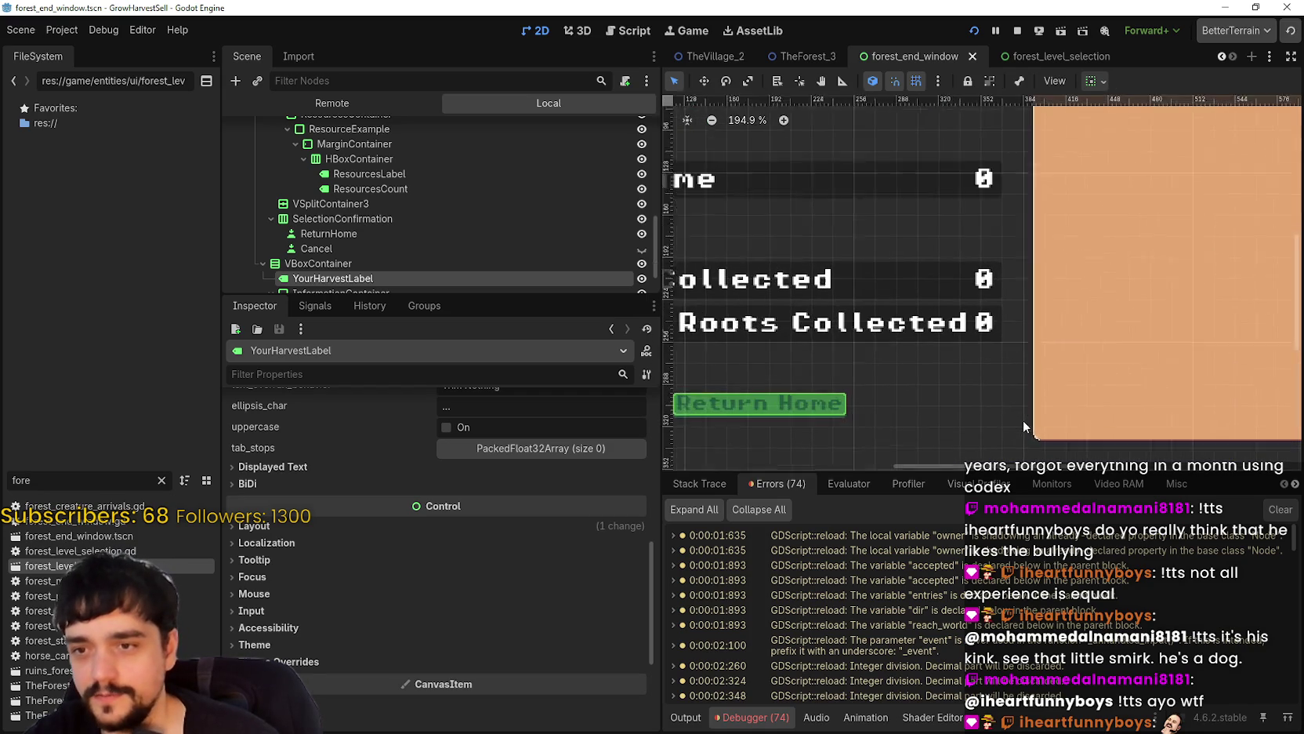
{"action": "left_click_drag", "start_coordinate": [1101, 472], "coordinate": [1102, 536]}
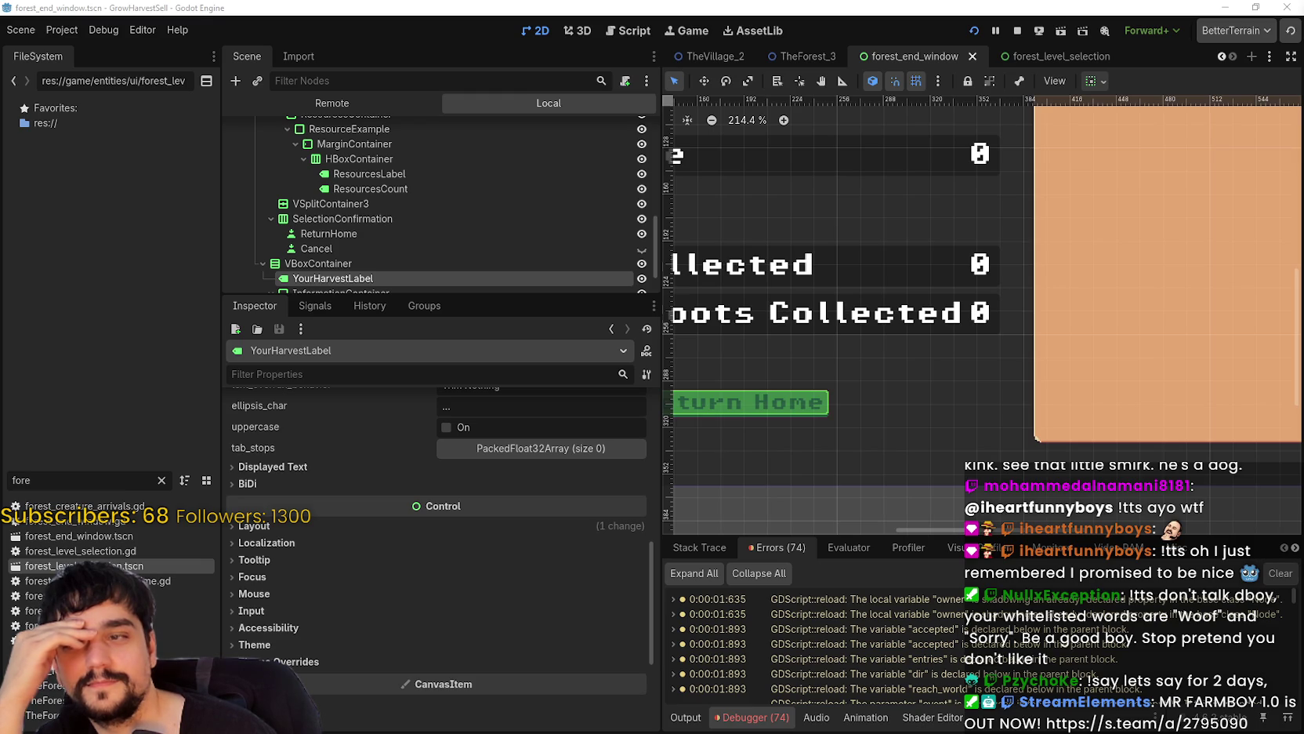
- Zoom and pan around the Stage End window and widen the 2D scene view
{"action": "scroll", "coordinate": [1045, 339], "scroll_direction": "down", "scroll_amount": 3}
{"action": "scroll", "coordinate": [1040, 372], "scroll_direction": "up", "scroll_amount": 2}
{"action": "scroll", "coordinate": [1016, 367], "scroll_direction": "down", "scroll_amount": 2}
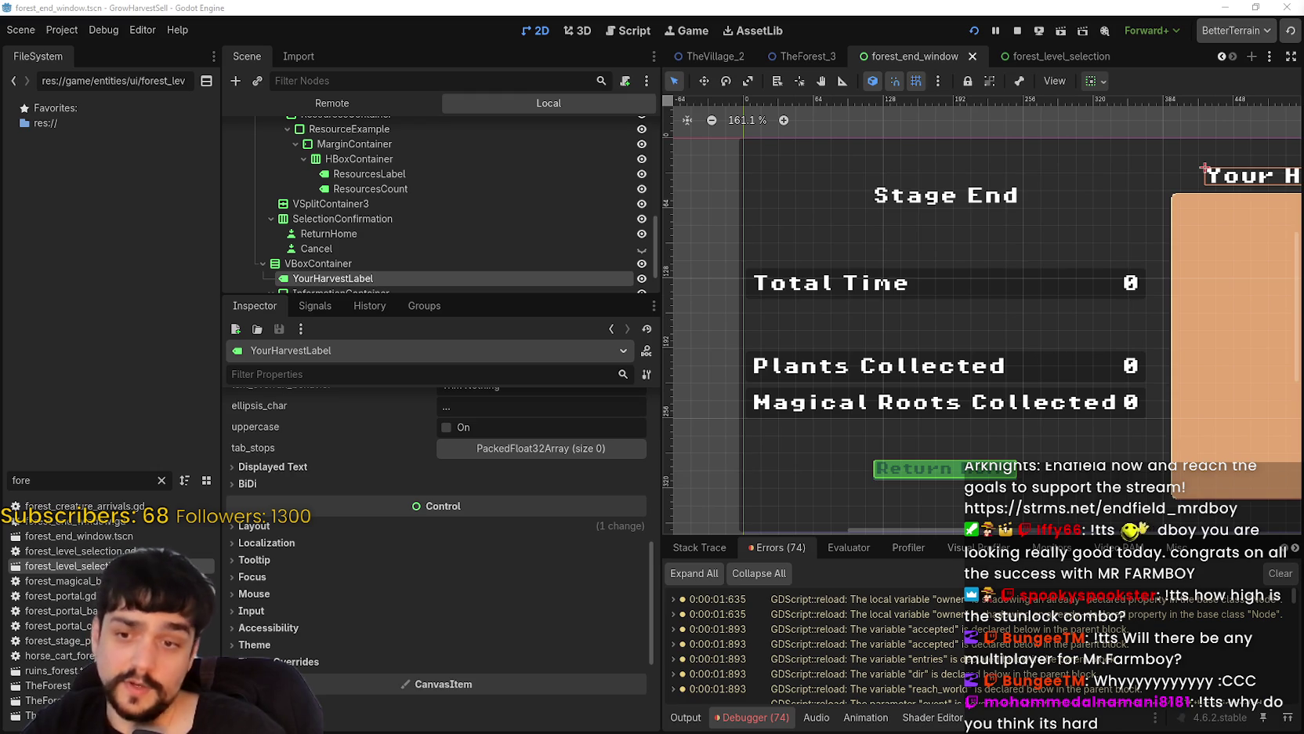
{"action": "scroll", "coordinate": [985, 358], "scroll_direction": "down", "scroll_amount": 3}
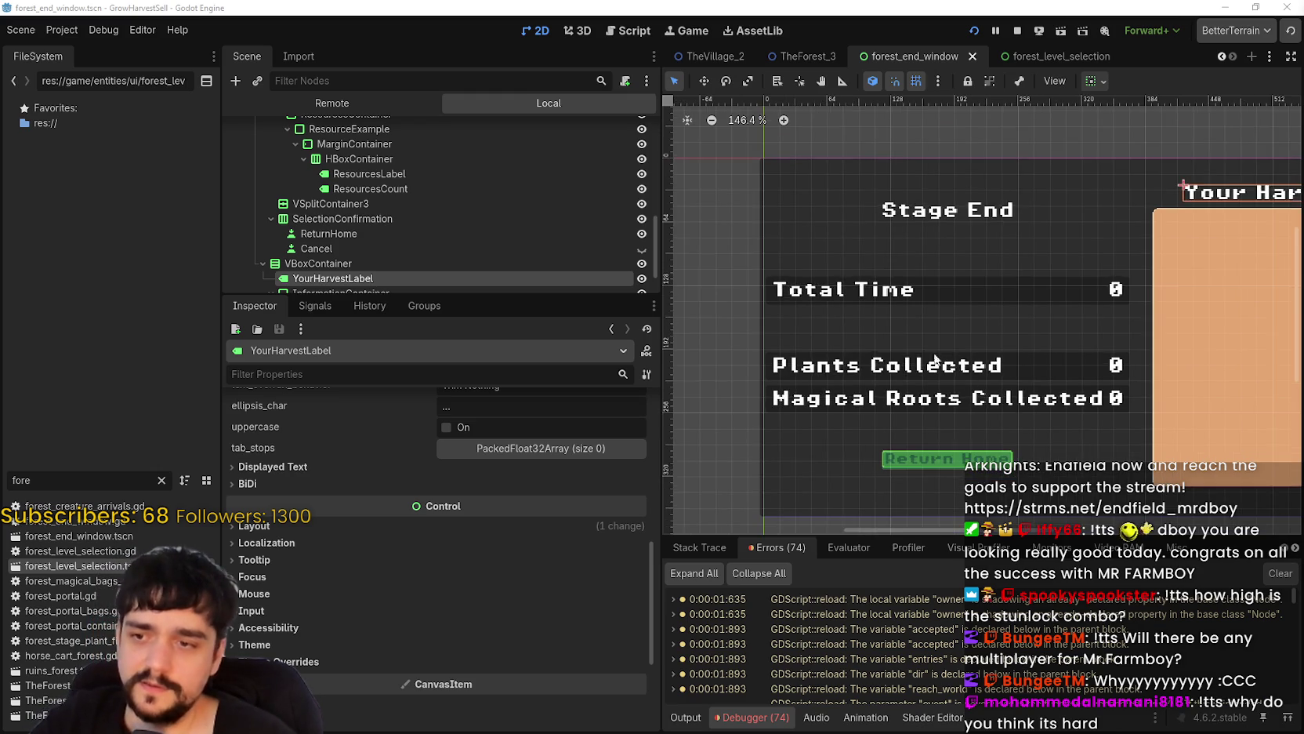
{"action": "scroll", "coordinate": [1002, 403], "scroll_direction": "left", "scroll_amount": 2}
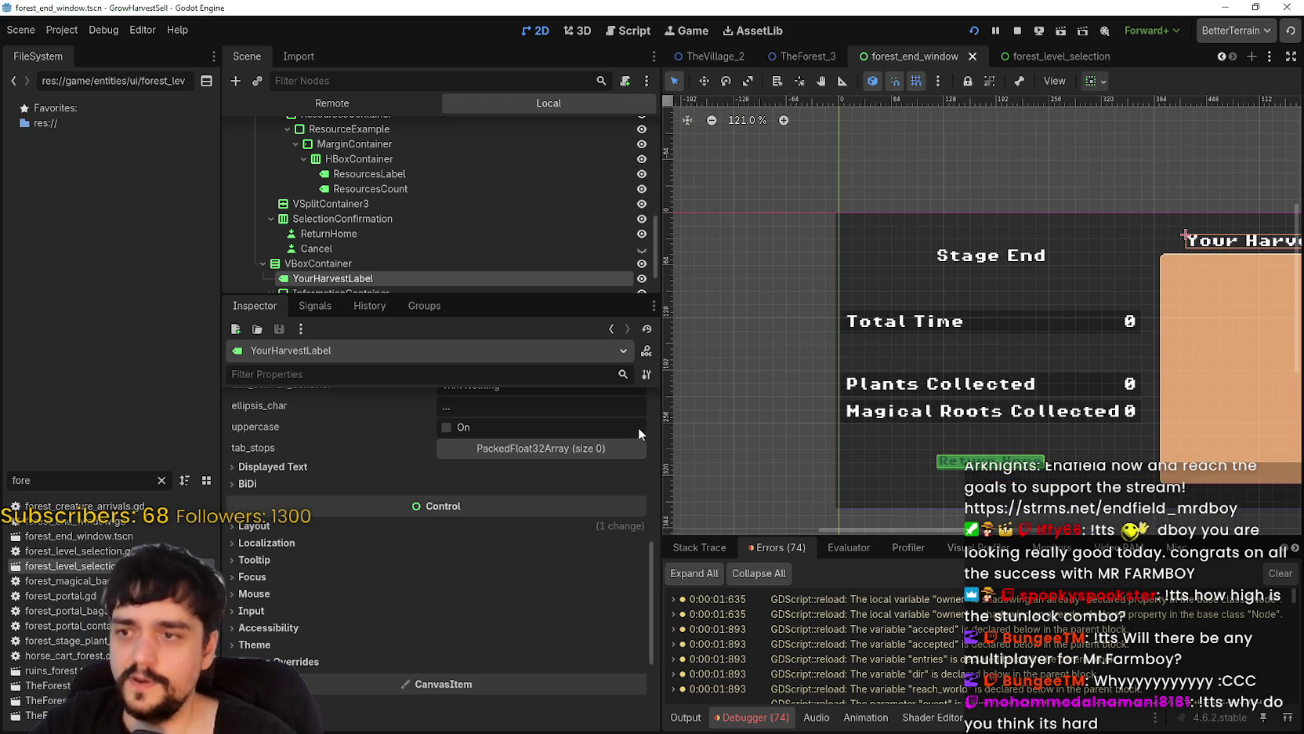
{"action": "left_click_drag", "start_coordinate": [660, 428], "coordinate": [467, 428]}
{"action": "scroll", "coordinate": [955, 339], "scroll_direction": "down", "scroll_amount": 2}
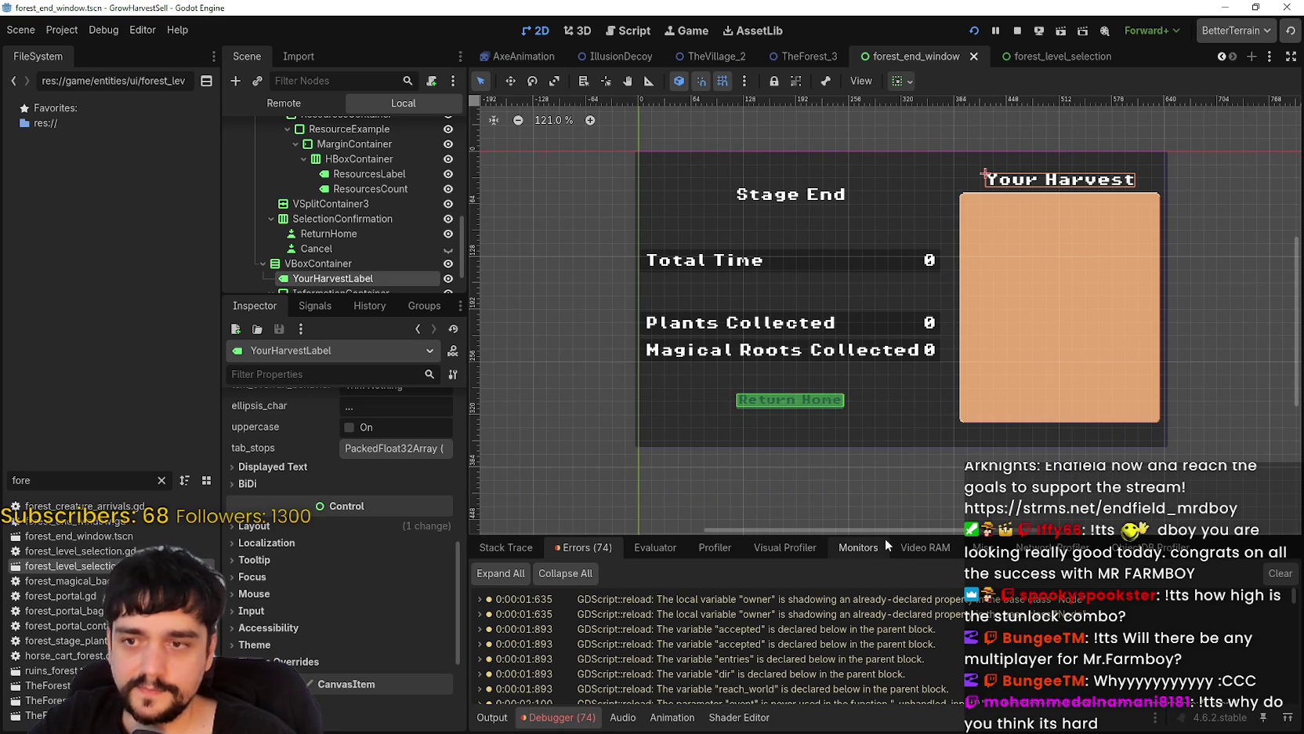
{"action": "scroll", "coordinate": [928, 392], "scroll_direction": "up", "scroll_amount": 3}
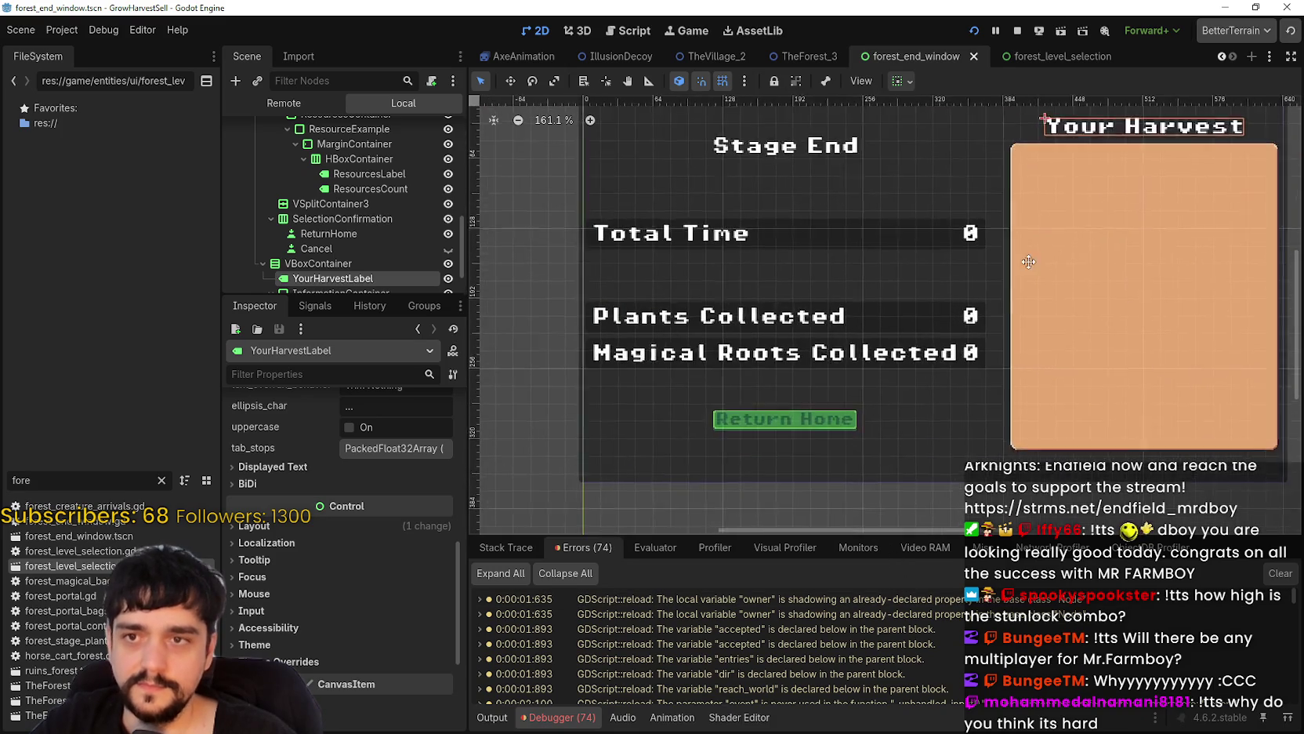
{"action": "scroll", "coordinate": [1019, 274], "scroll_direction": "down", "scroll_amount": 2}
{"action": "scroll", "coordinate": [1062, 255], "scroll_direction": "up", "scroll_amount": 2}
- Select the Your Harvest MarginContainer, InformationContainer and ReturnHome nodes, then switch to SteamDB
{"action": "left_click", "coordinate": [1062, 256]}
{"action": "left_click", "coordinate": [972, 169]}
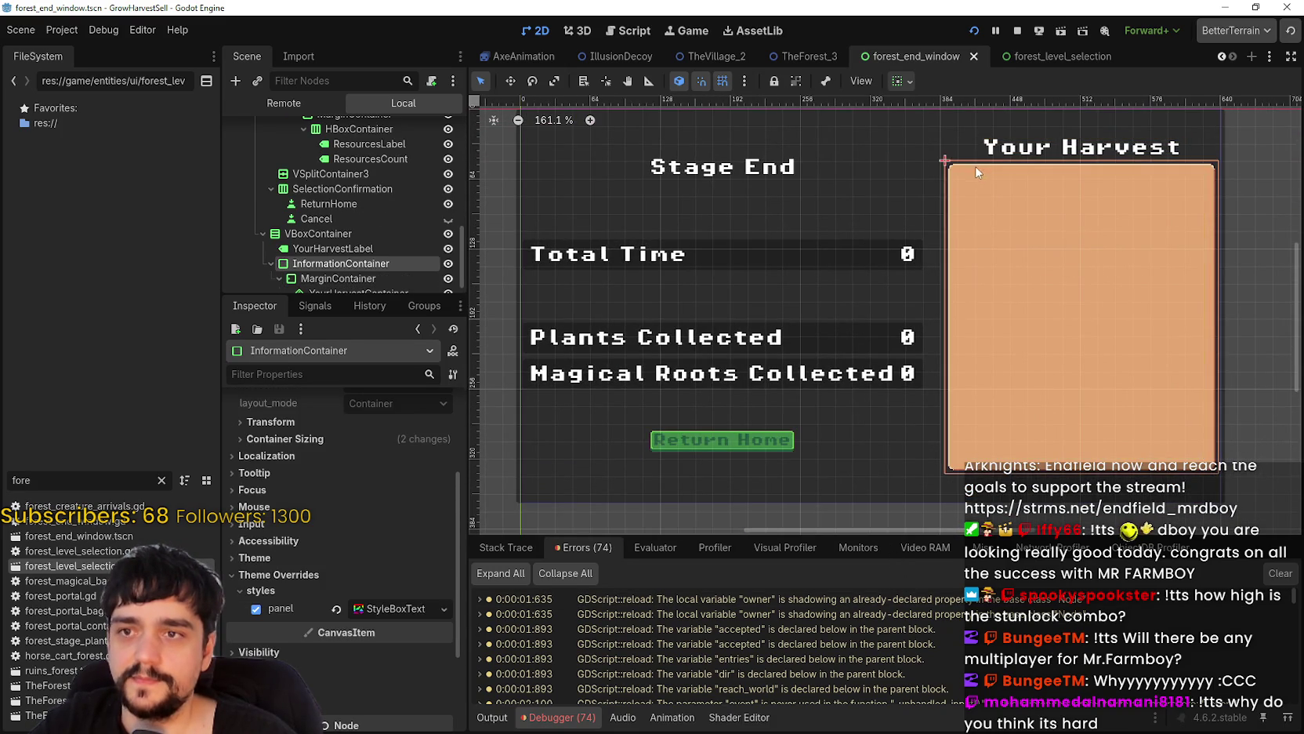
{"action": "scroll", "coordinate": [1081, 117], "scroll_direction": "down", "scroll_amount": 2}
{"action": "left_click", "coordinate": [814, 398]}
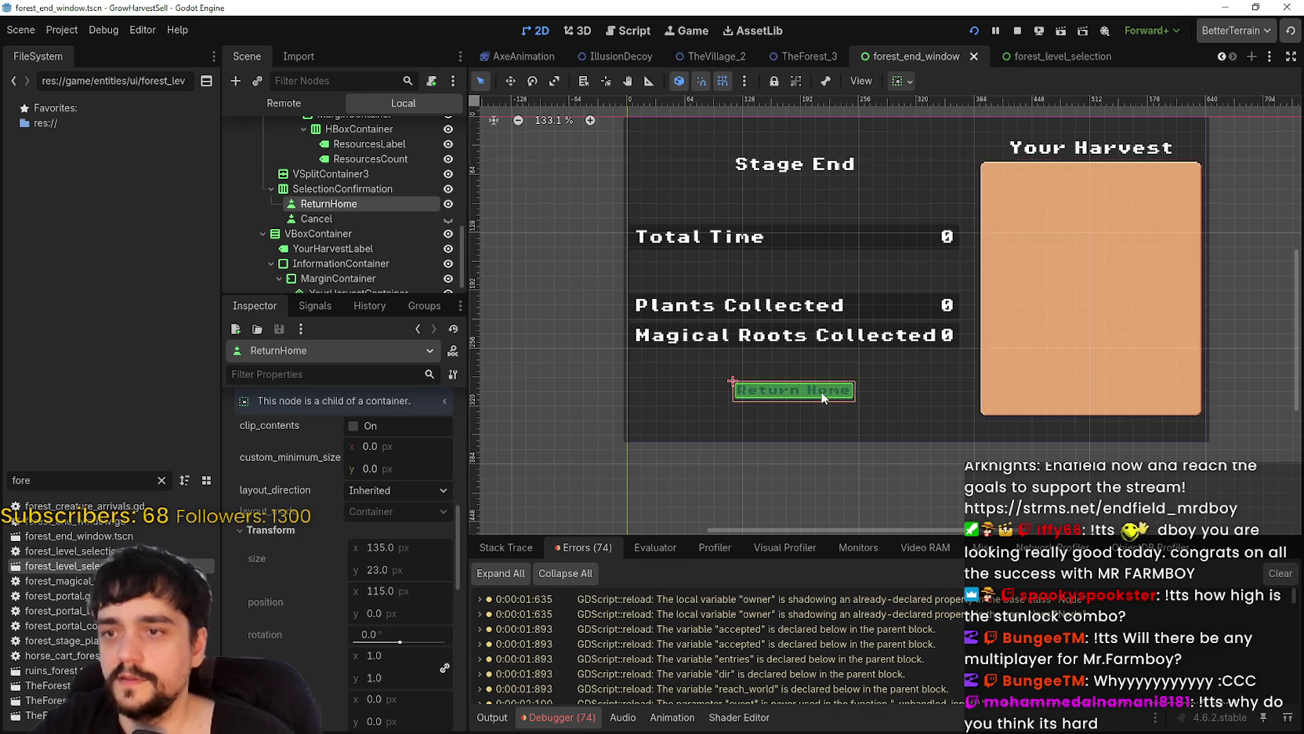
{"action": "scroll", "coordinate": [825, 395], "scroll_direction": "up", "scroll_amount": 4}
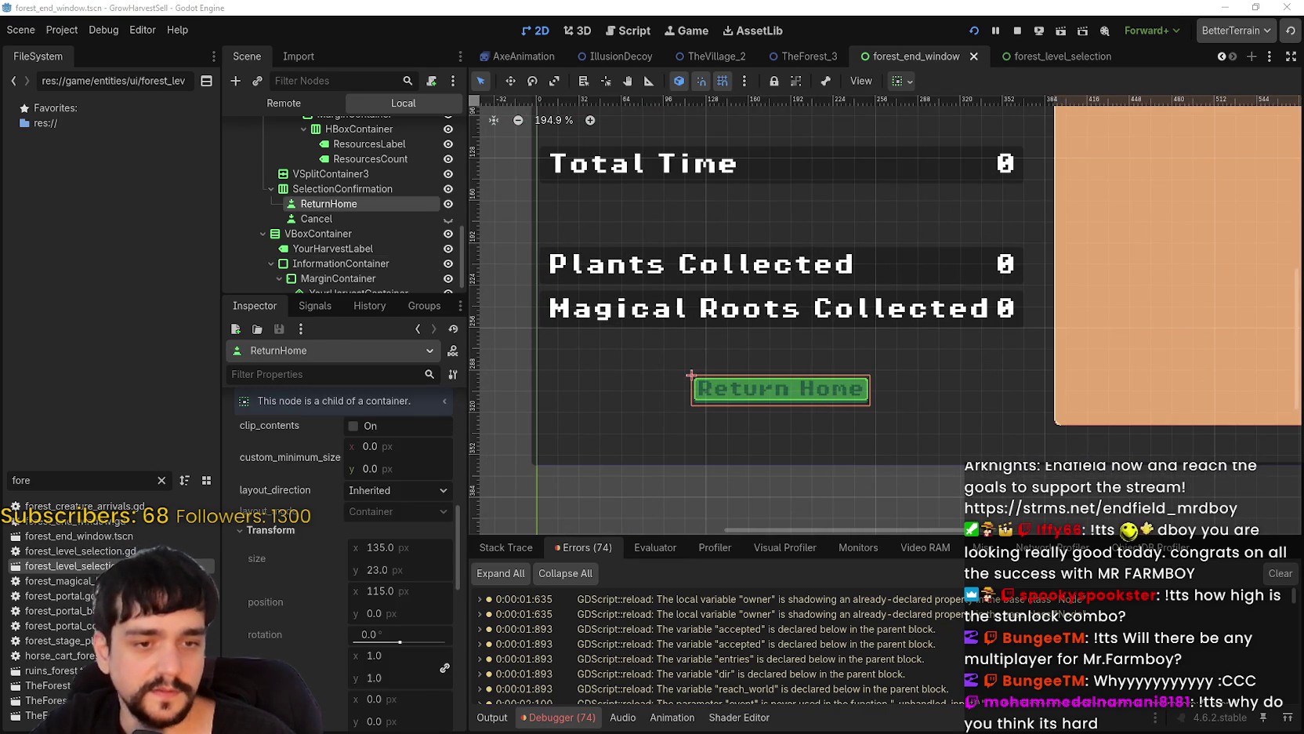
{"action": "key", "text": "alt+Tab"}
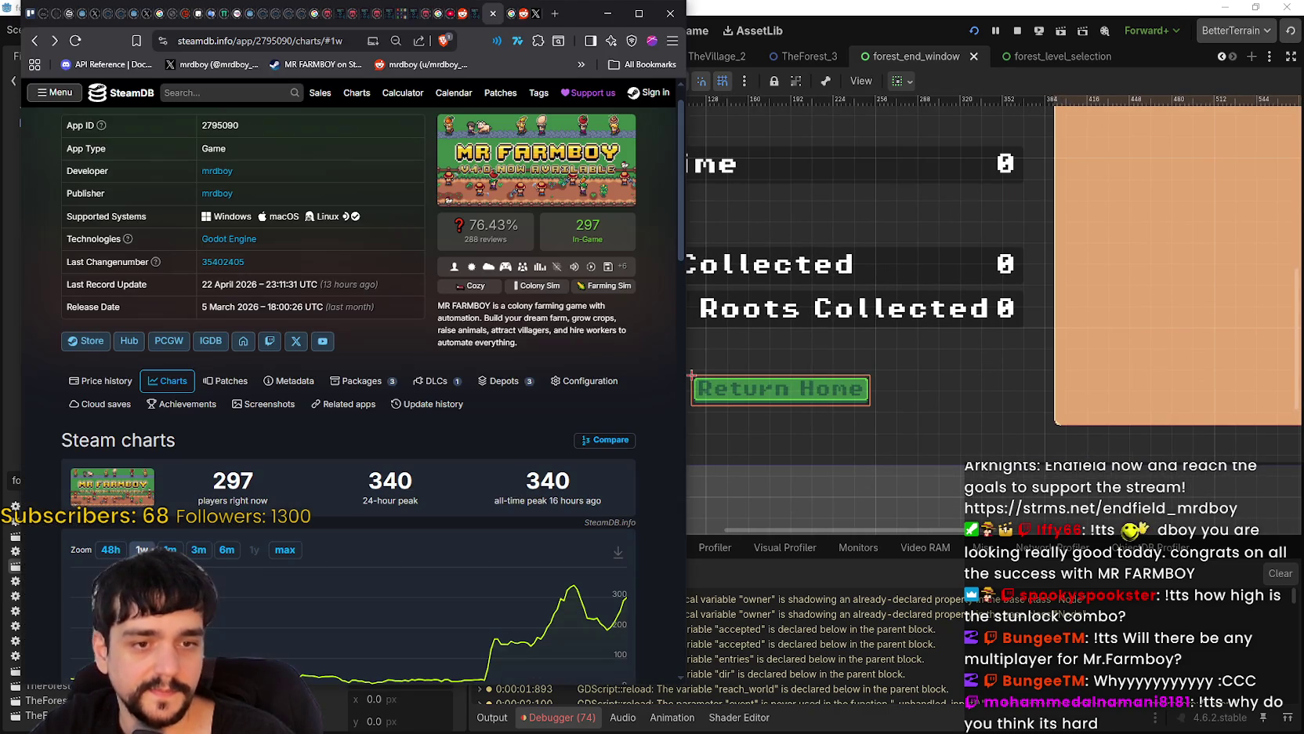
- Widen the SteamDB browser window over the editor and open a new blank tab
{"action": "left_click_drag", "start_coordinate": [693, 143], "coordinate": [1044, 141]}
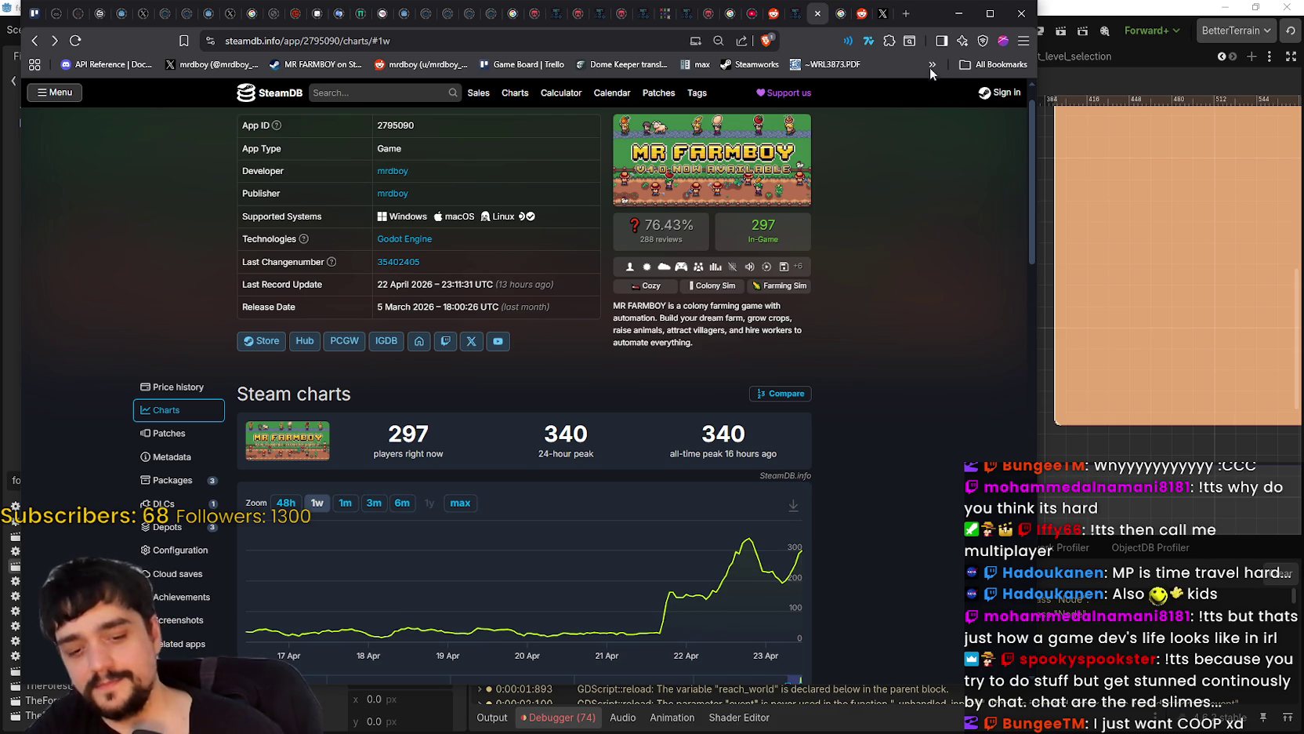
{"action": "left_click", "coordinate": [906, 13]}
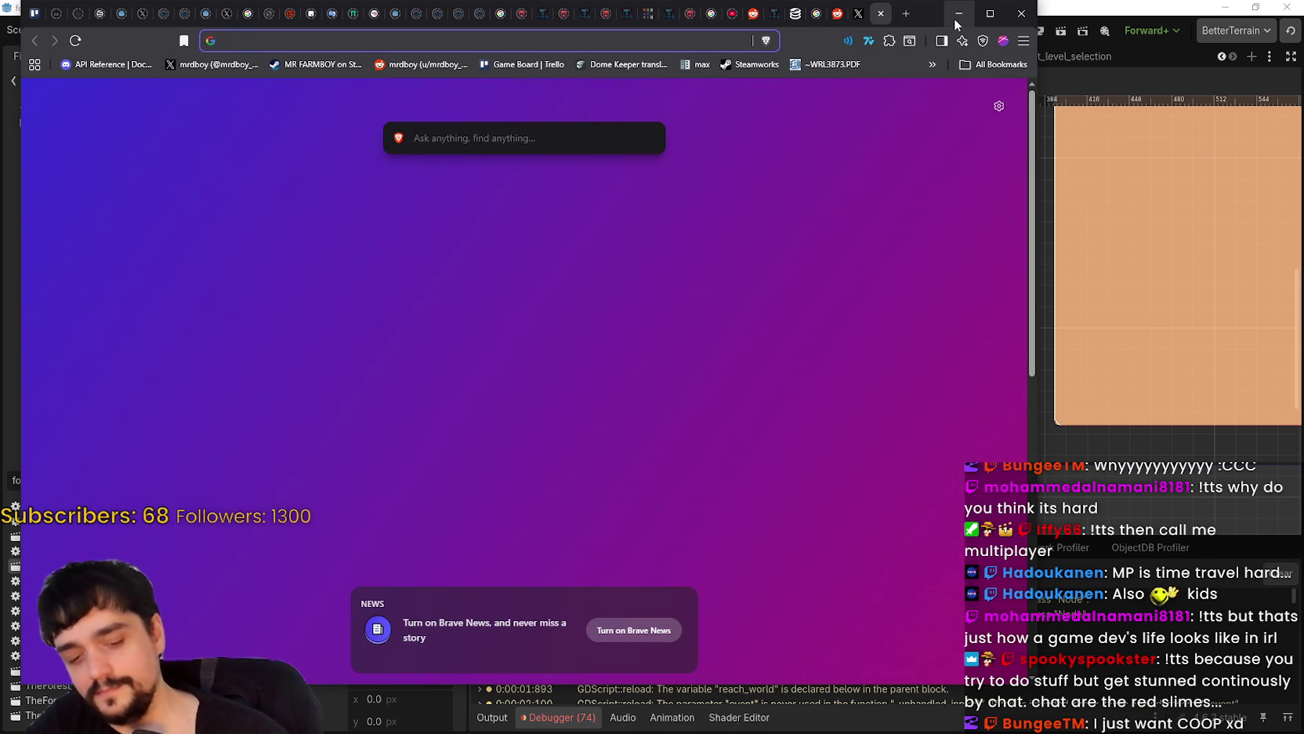
- Load the pony.town website and reset its page zoom to 100%
{"action": "type", "text": "Pony"}
{"action": "key", "text": "Return"}
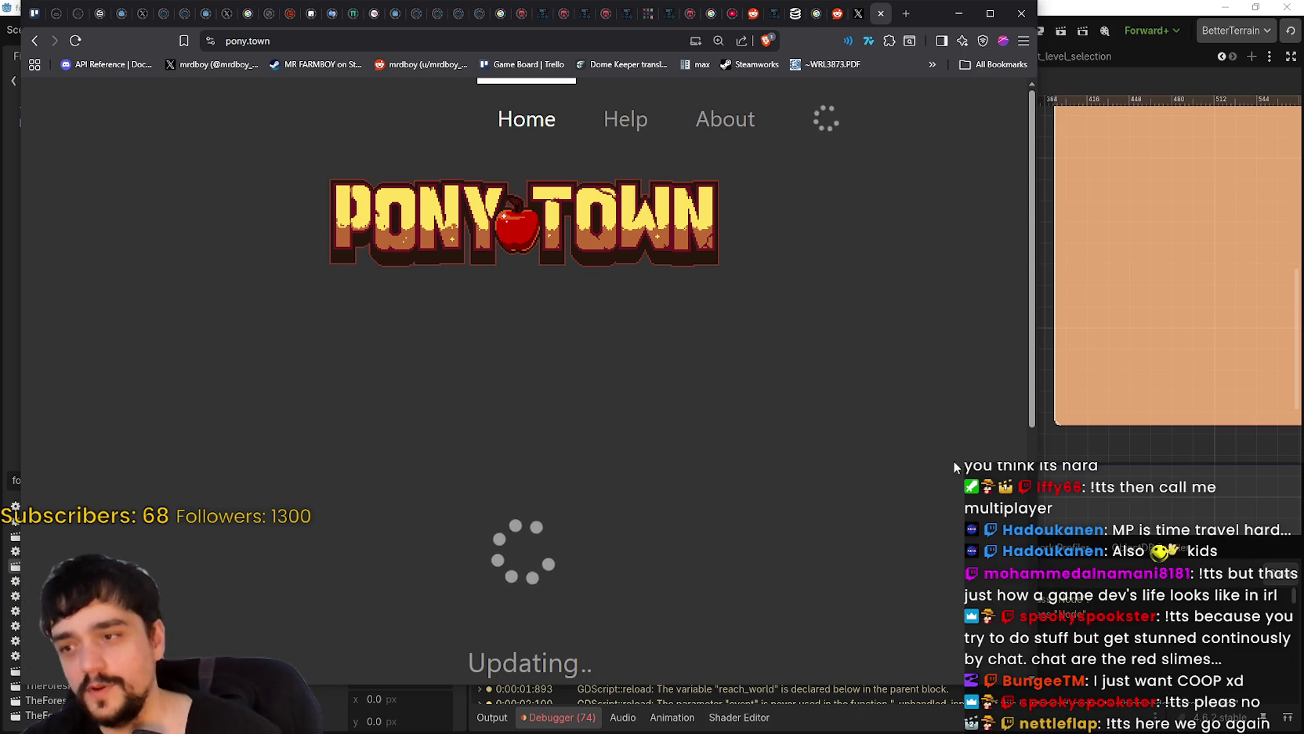
{"action": "scroll", "coordinate": [675, 510], "scroll_direction": "down", "scroll_amount": 2}
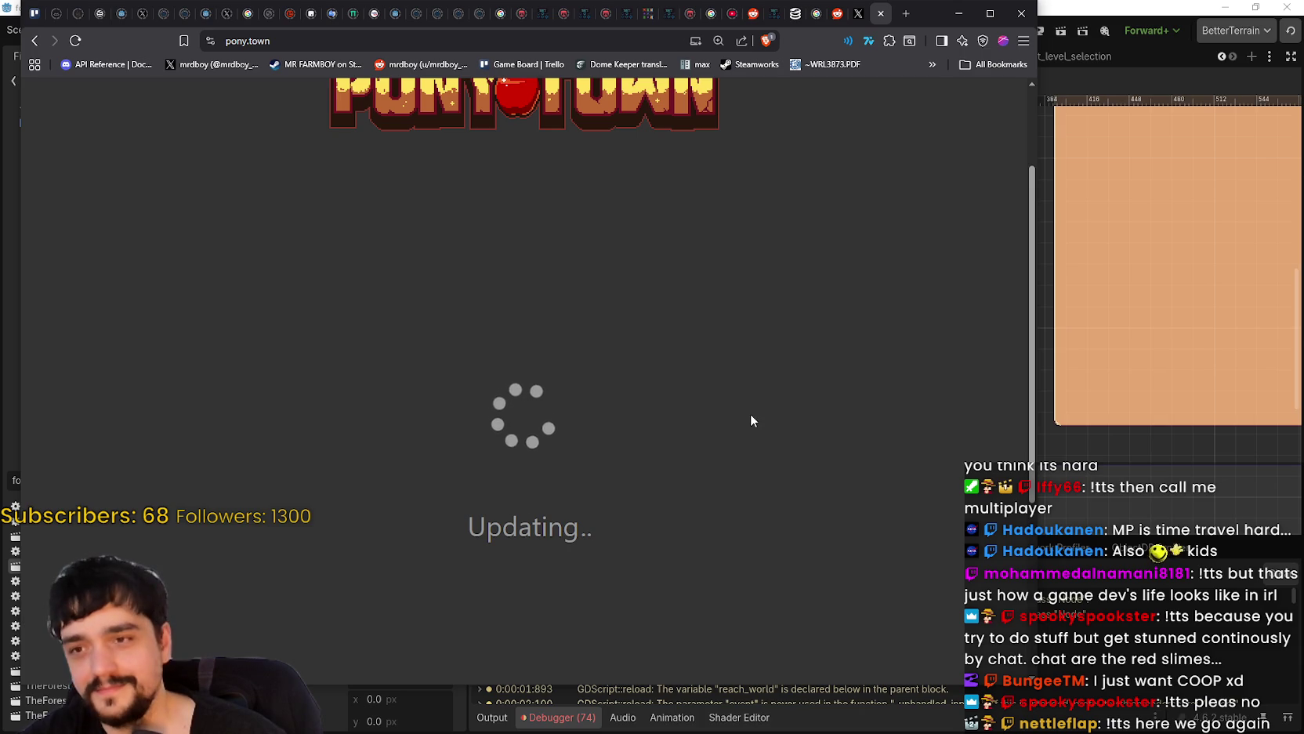
{"action": "key", "text": "ctrl+minus"}
{"action": "key", "text": "ctrl+minus"}
{"action": "key", "text": "ctrl+minus"}
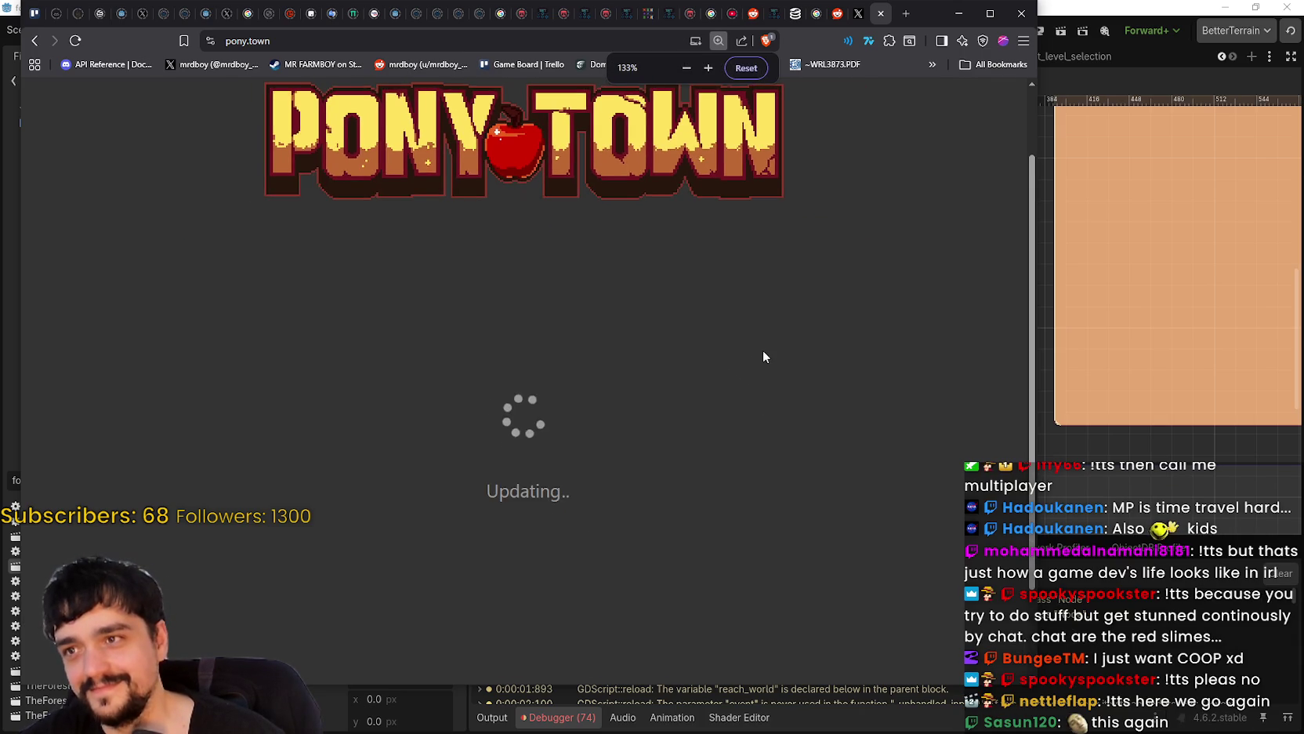
{"action": "key", "text": "ctrl+minus"}
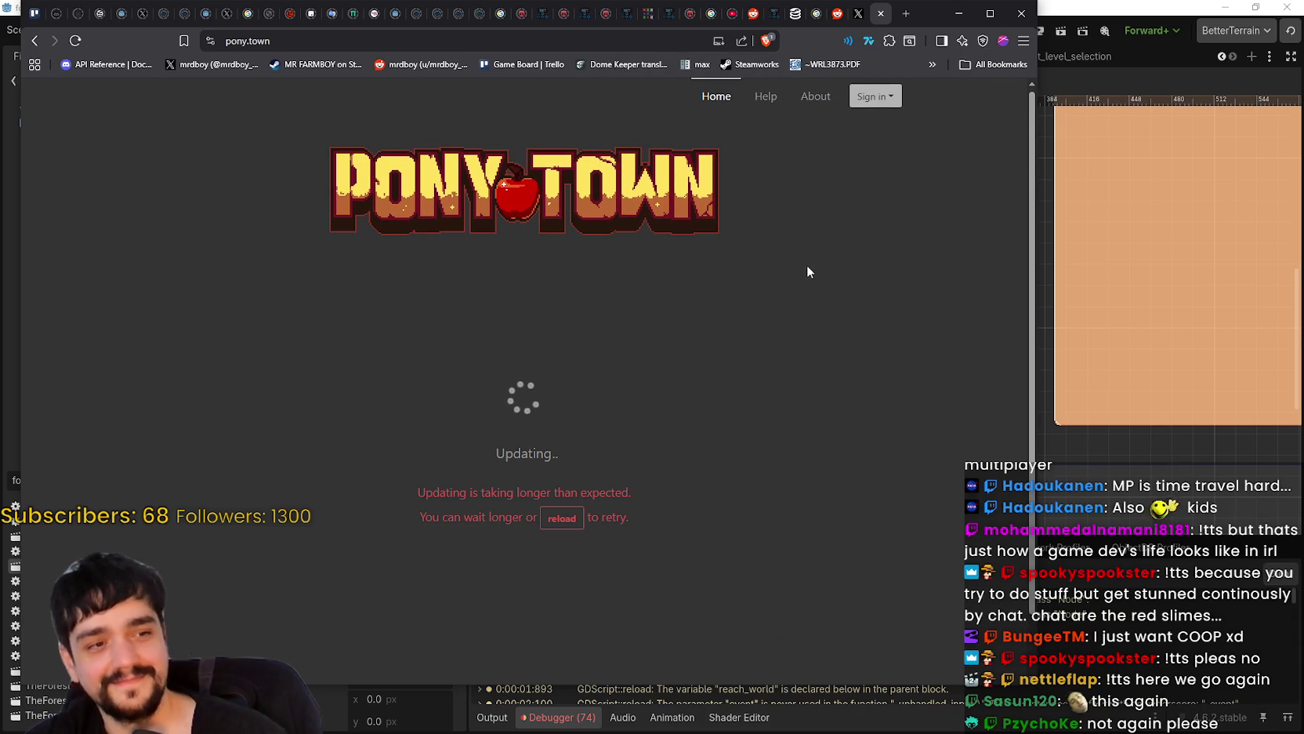
- Glance at the Godot editor, then bring pony.town back and scroll its start page
{"action": "left_click", "coordinate": [961, 14]}
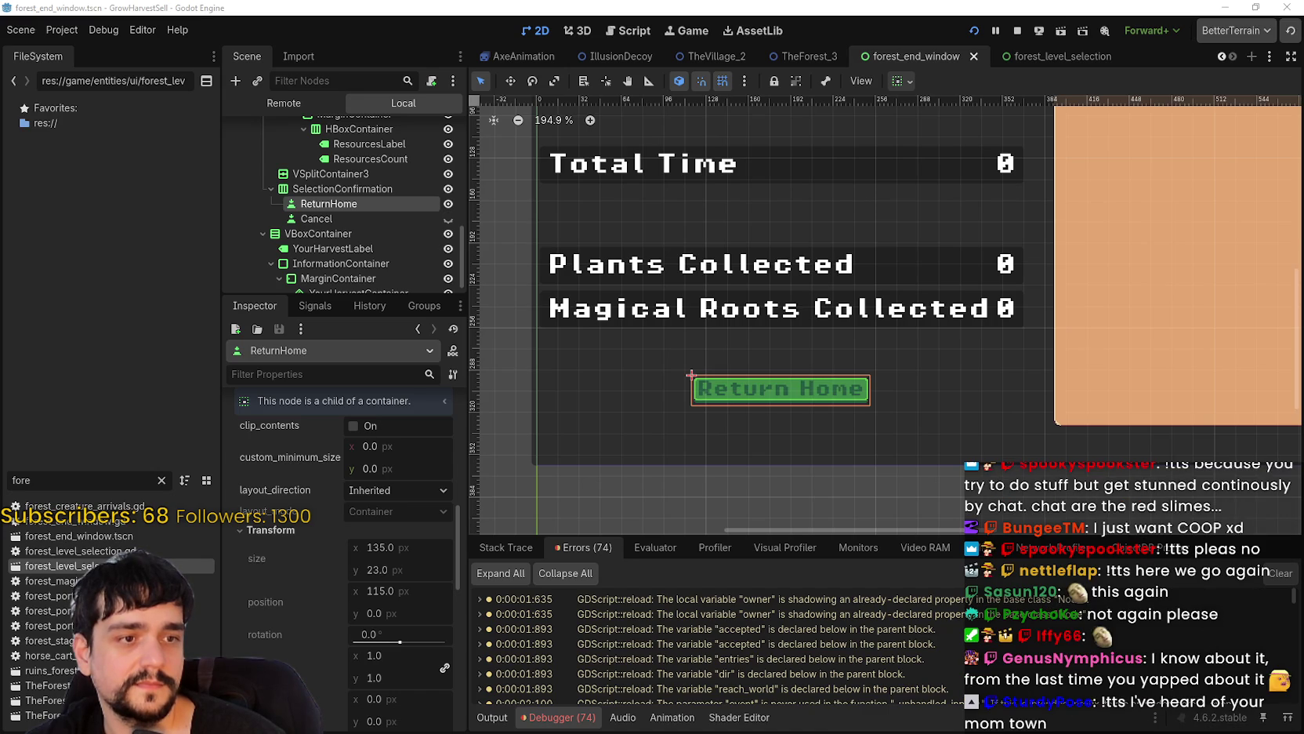
{"action": "key", "text": "alt+Tab"}
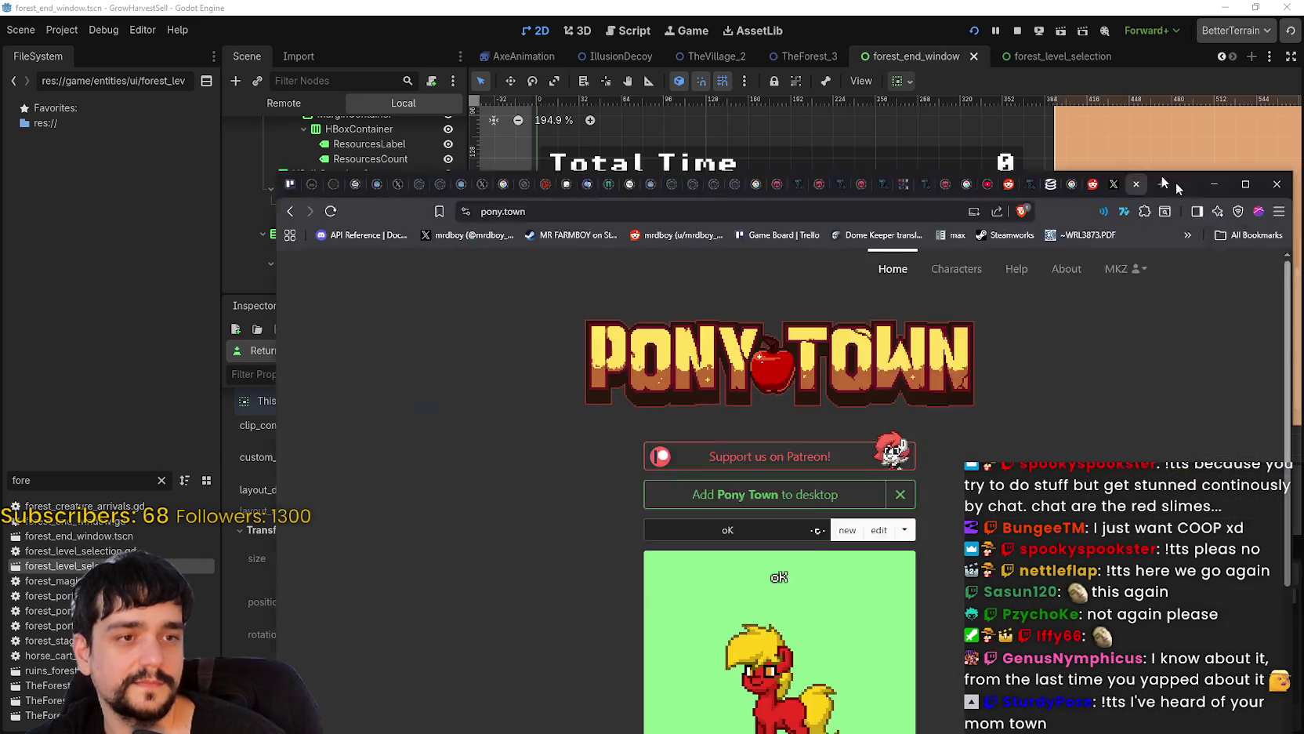
{"action": "scroll", "coordinate": [938, 503], "scroll_direction": "down", "scroll_amount": 2}
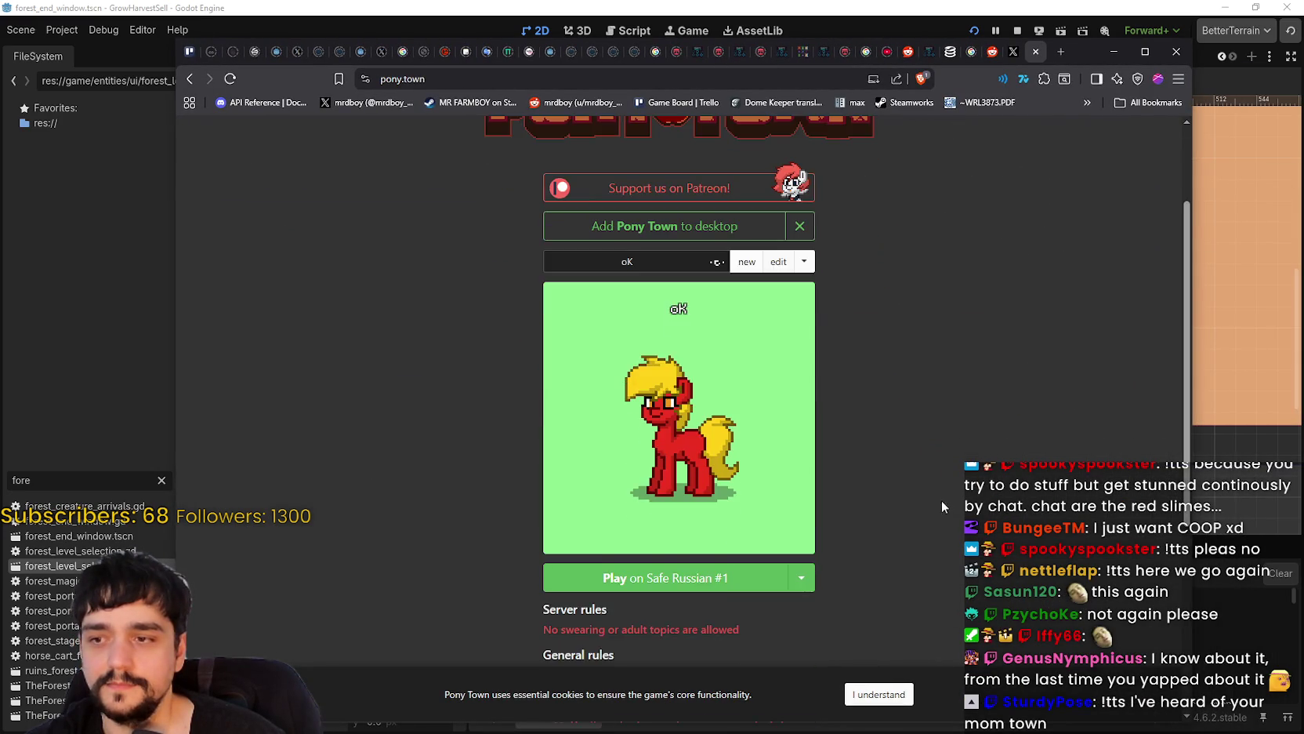
{"action": "scroll", "coordinate": [944, 497], "scroll_direction": "up", "scroll_amount": 1}
{"action": "scroll", "coordinate": [963, 477], "scroll_direction": "down", "scroll_amount": 1}
{"action": "scroll", "coordinate": [963, 478], "scroll_direction": "down", "scroll_amount": 2}
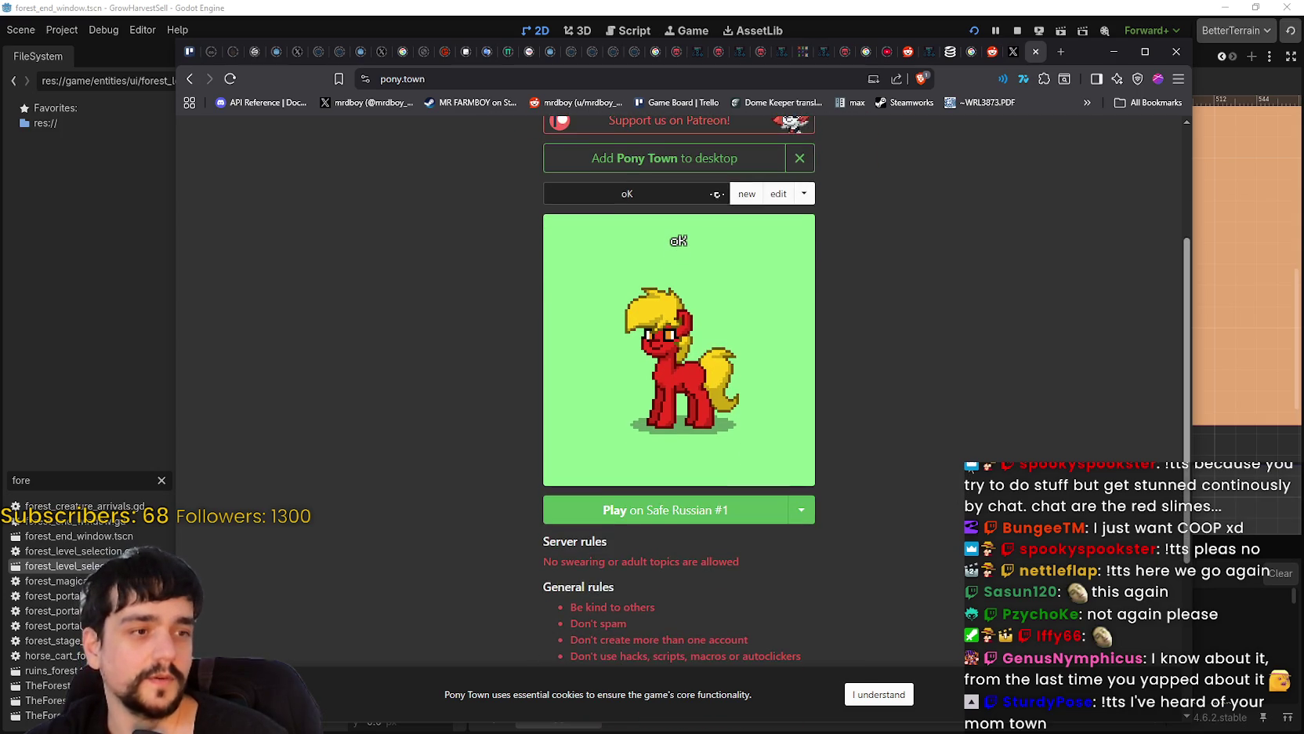
{"action": "scroll", "coordinate": [941, 427], "scroll_direction": "up", "scroll_amount": 1}
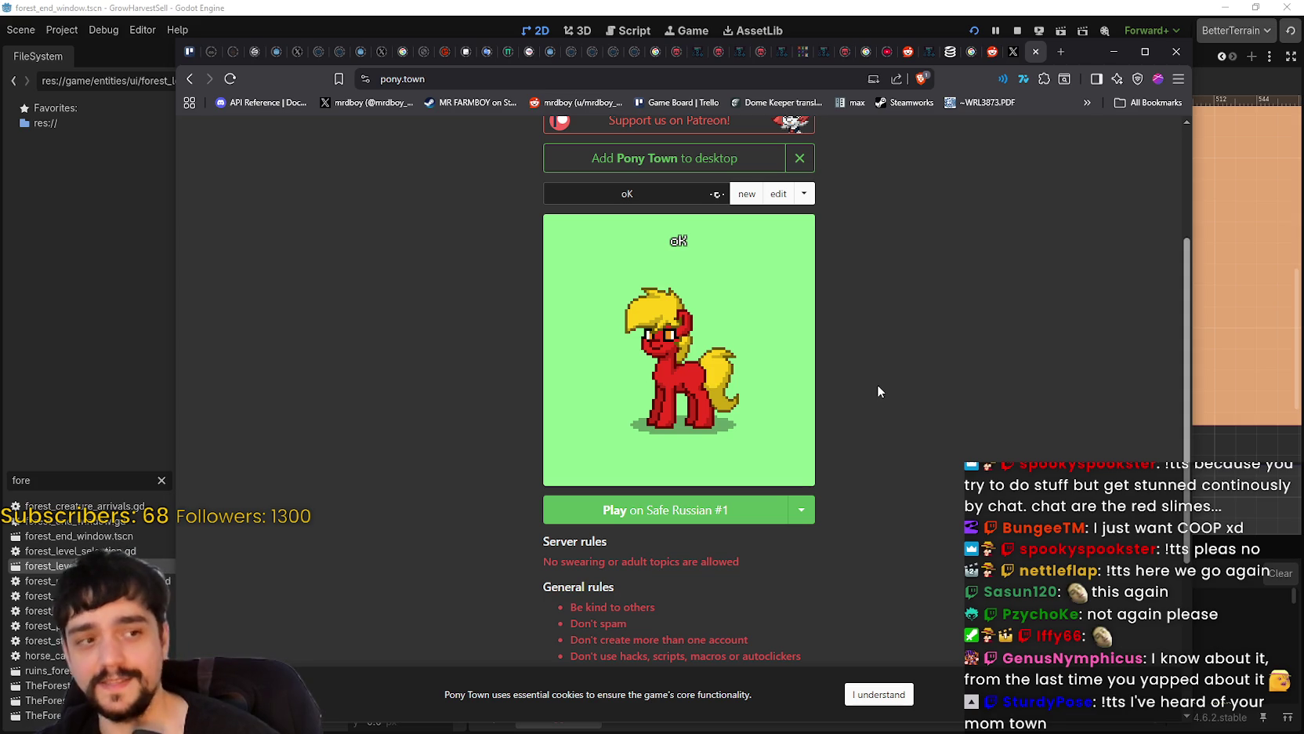
- Keep Safe Russian #1 in the server list and join the game
{"action": "left_click", "coordinate": [808, 510]}
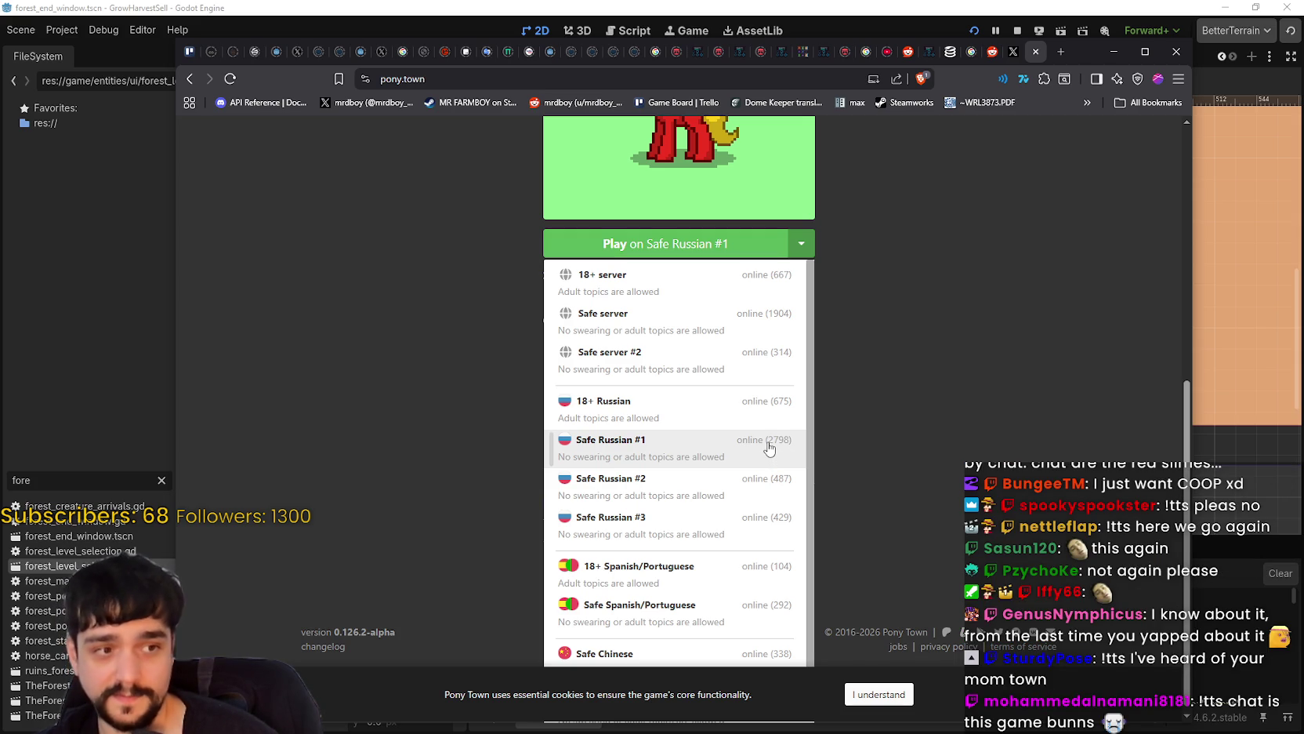
{"action": "left_click", "coordinate": [768, 448]}
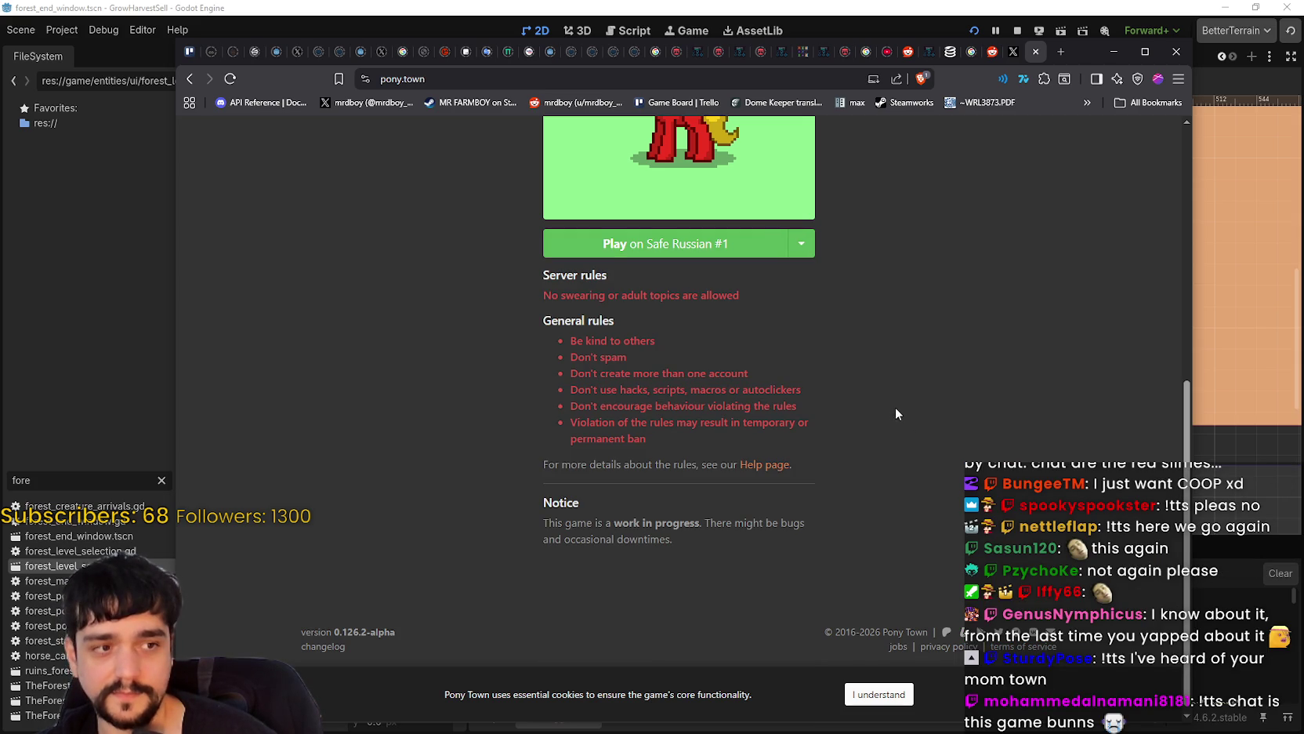
{"action": "scroll", "coordinate": [840, 382], "scroll_direction": "up", "scroll_amount": 4}
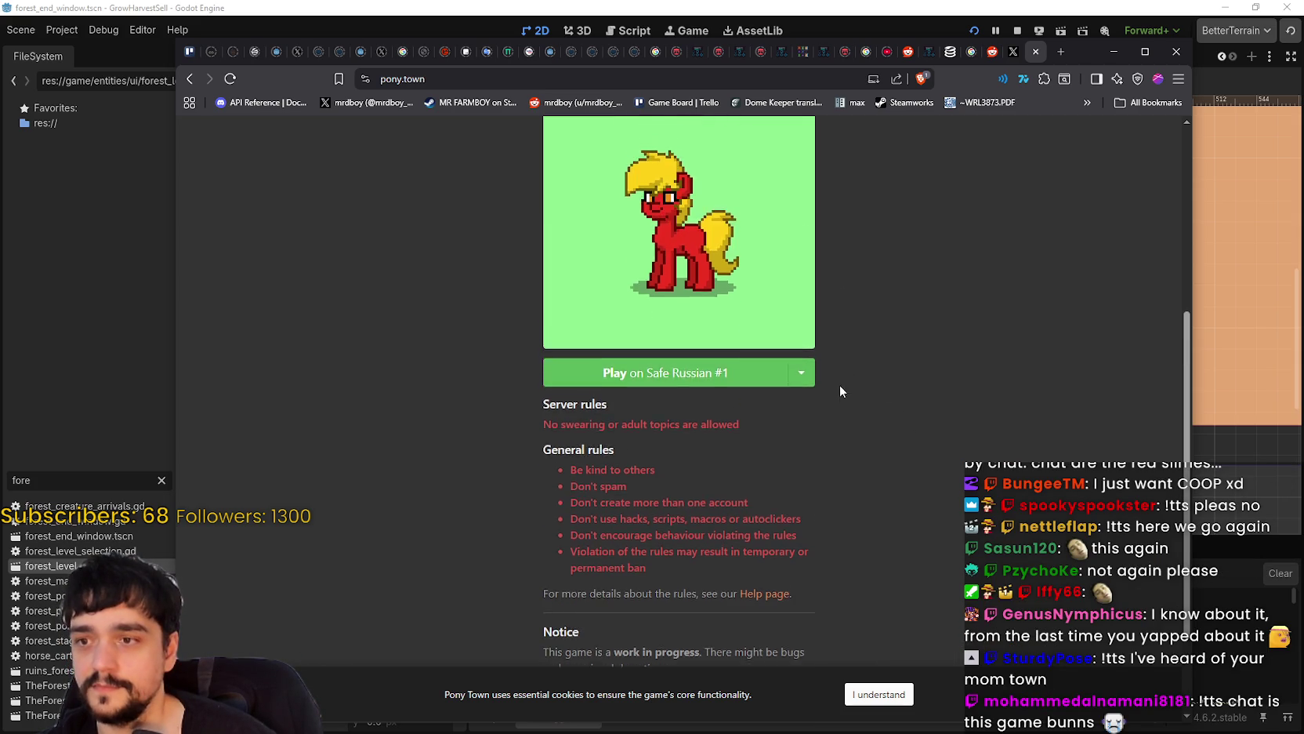
{"action": "left_click", "coordinate": [661, 580]}
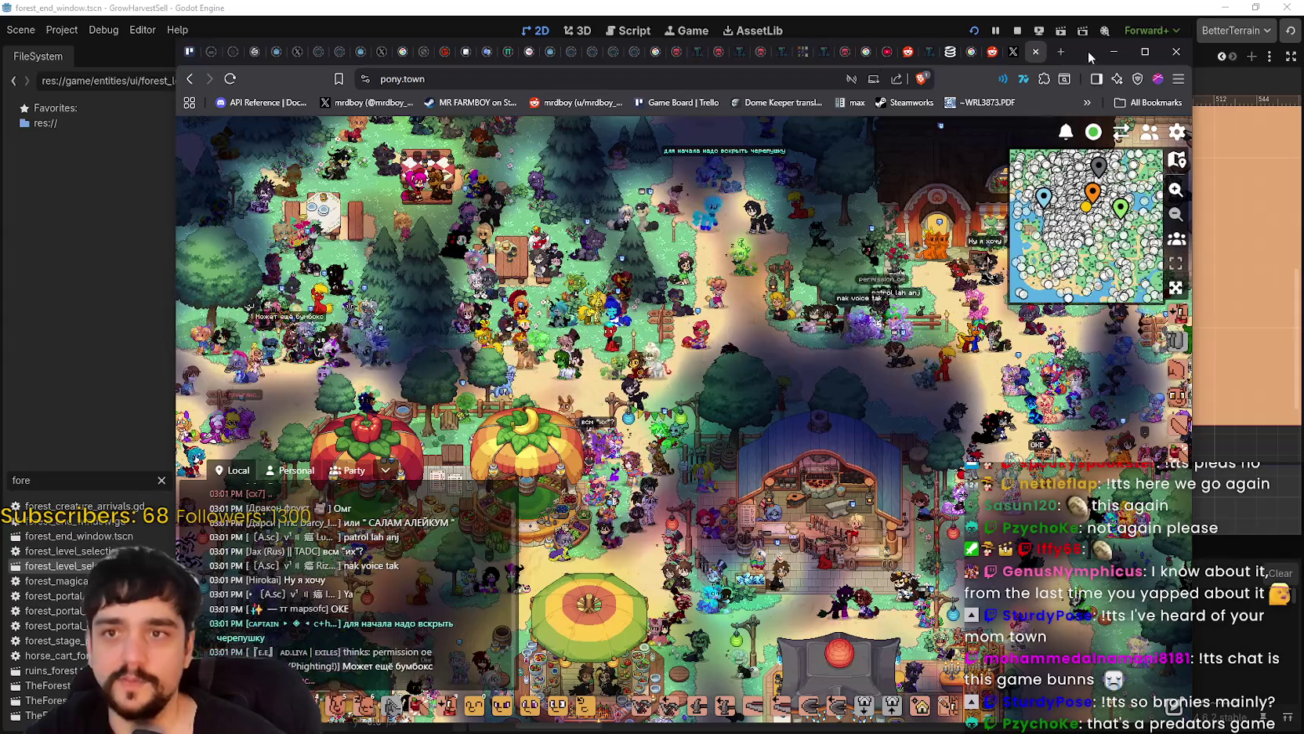
- Nudge the browser window, zoom the game view to 2x and walk the pony right
{"action": "left_click_drag", "start_coordinate": [1088, 52], "coordinate": [1067, 39]}
{"action": "left_click", "coordinate": [1156, 118]}
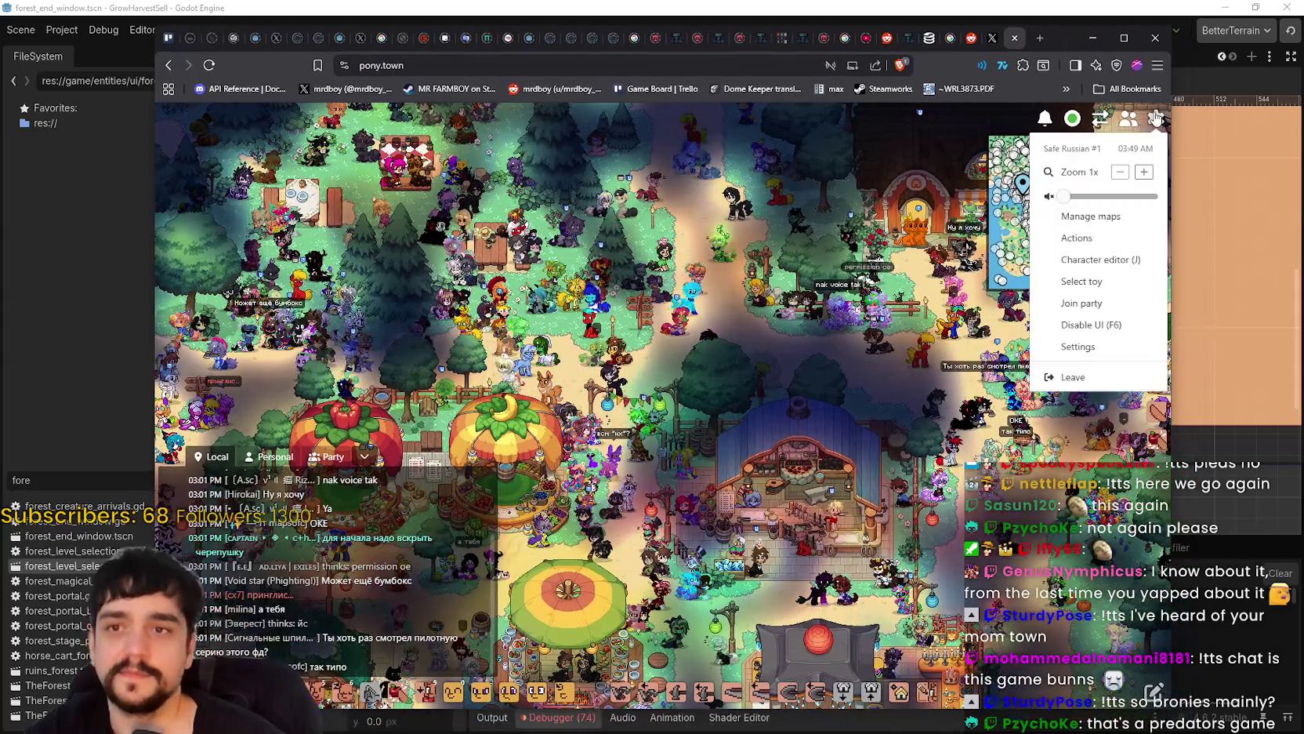
{"action": "left_click", "coordinate": [1143, 174]}
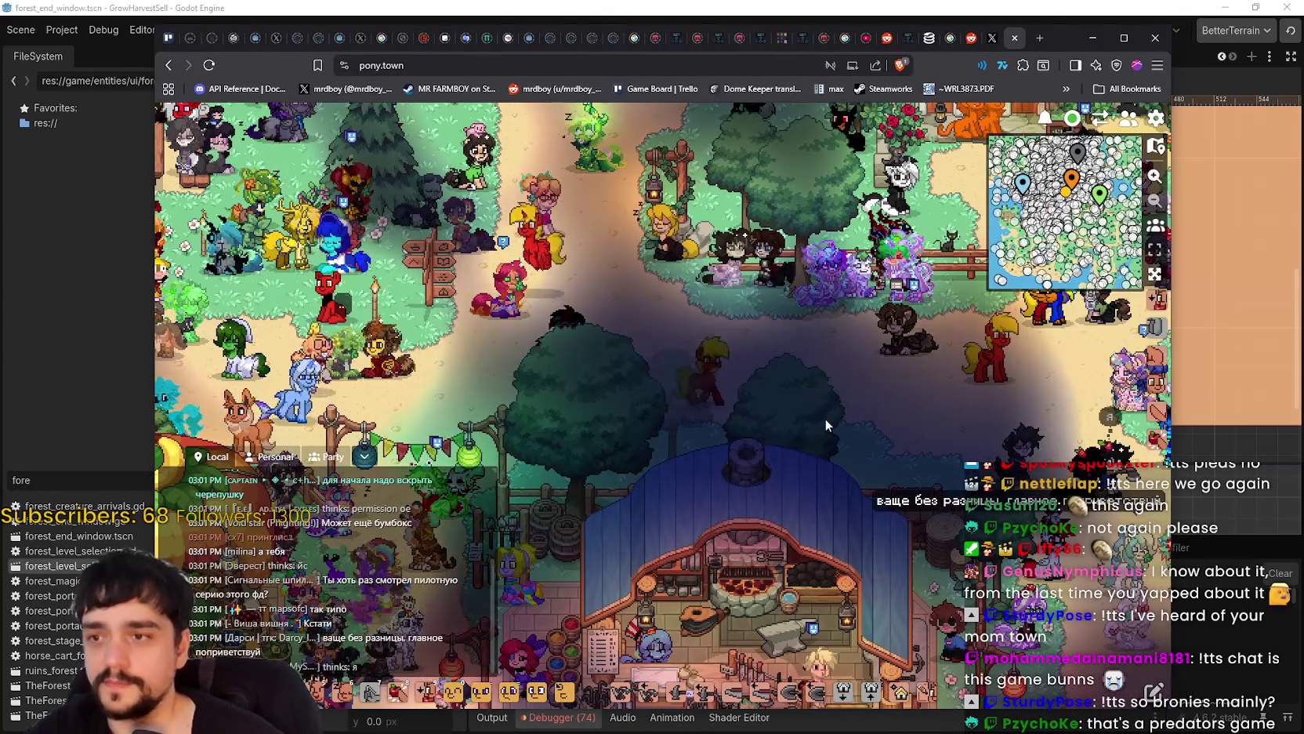
{"action": "key", "text": "d"}
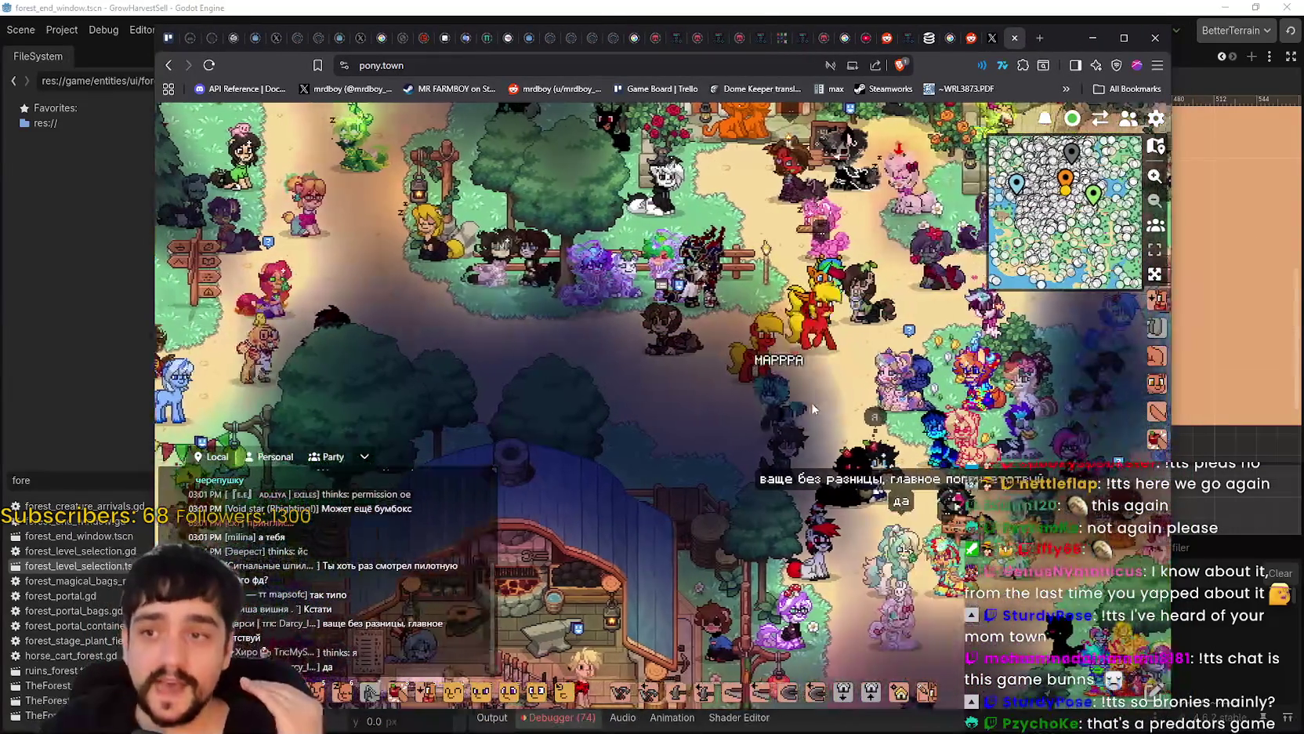
{"action": "key", "text": "d"}
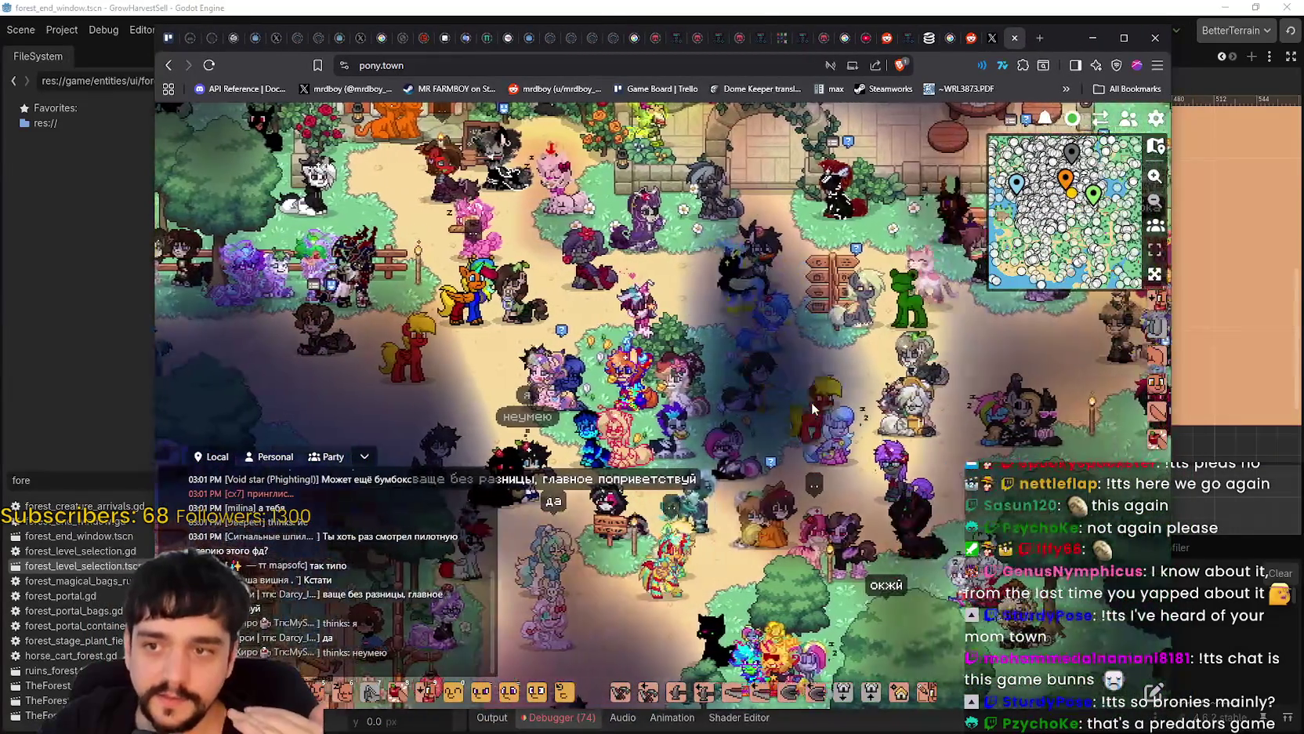
{"action": "key", "text": "d"}
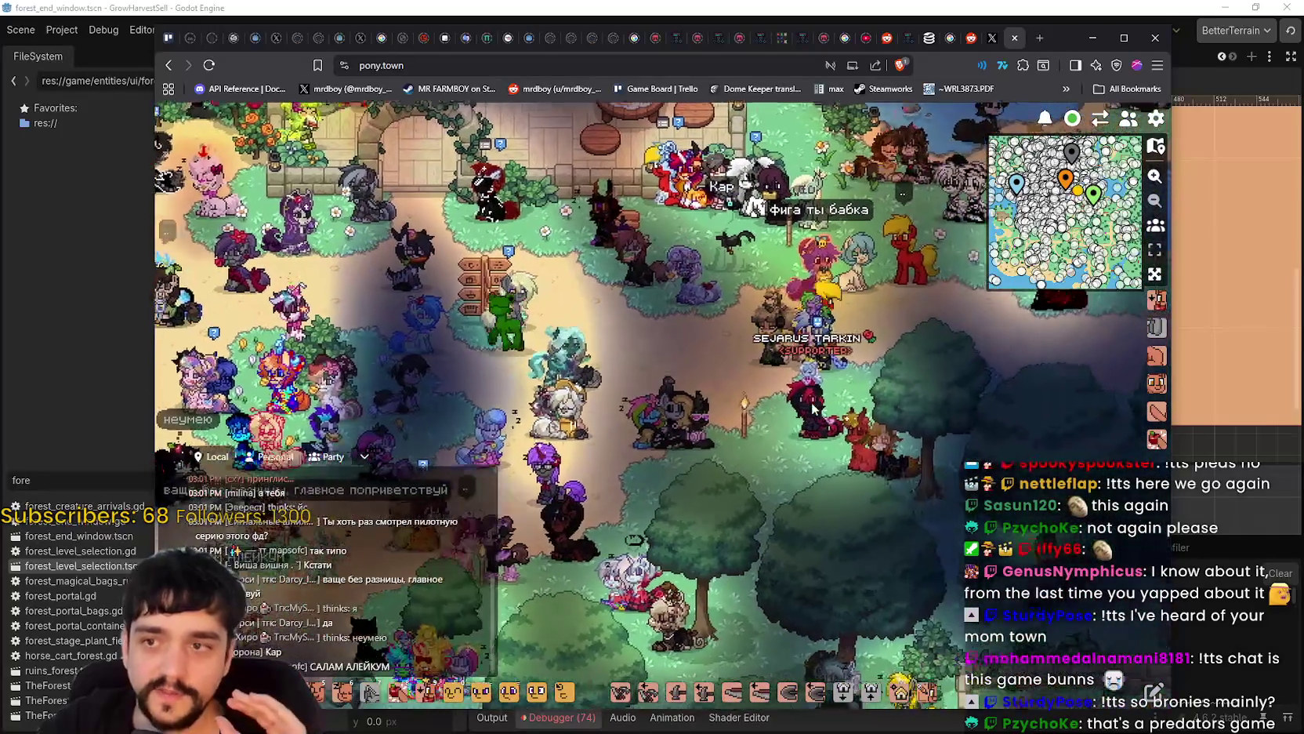
{"action": "key", "text": "d"}
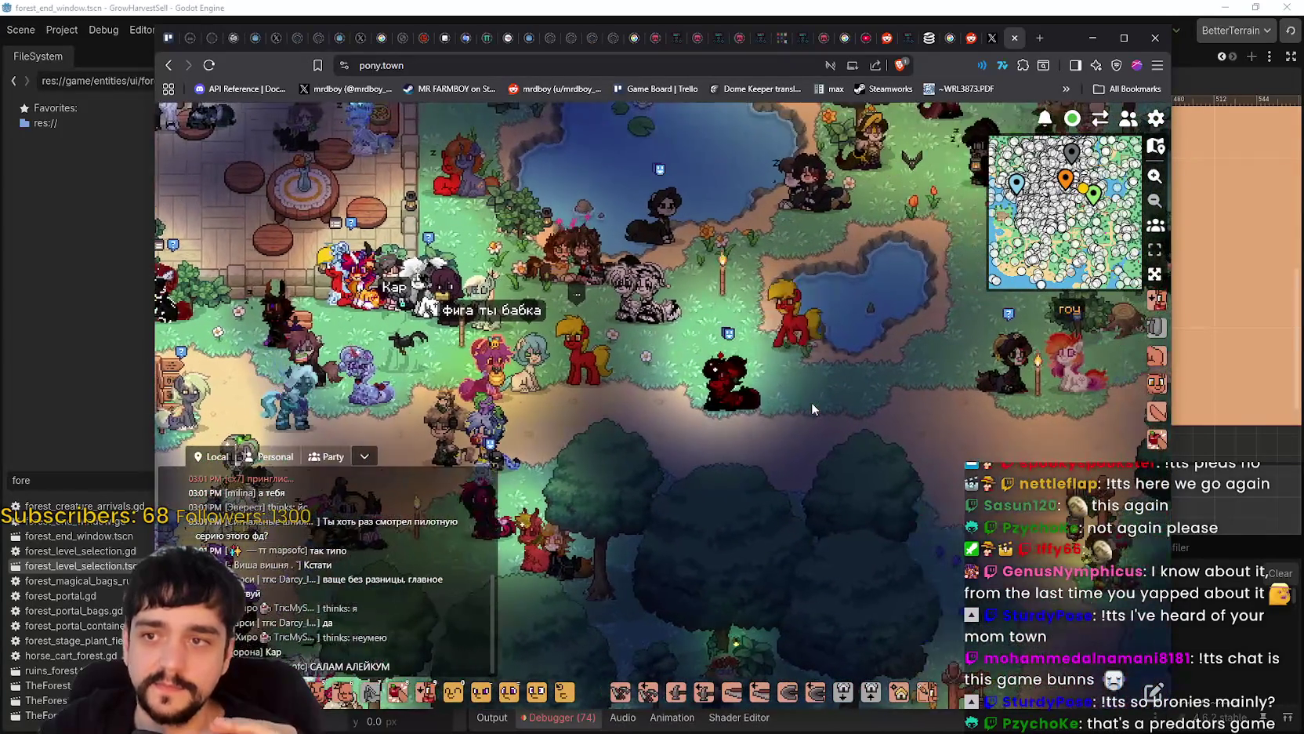
- Walk the pony back to the left and then downward
{"action": "key", "text": "a"}
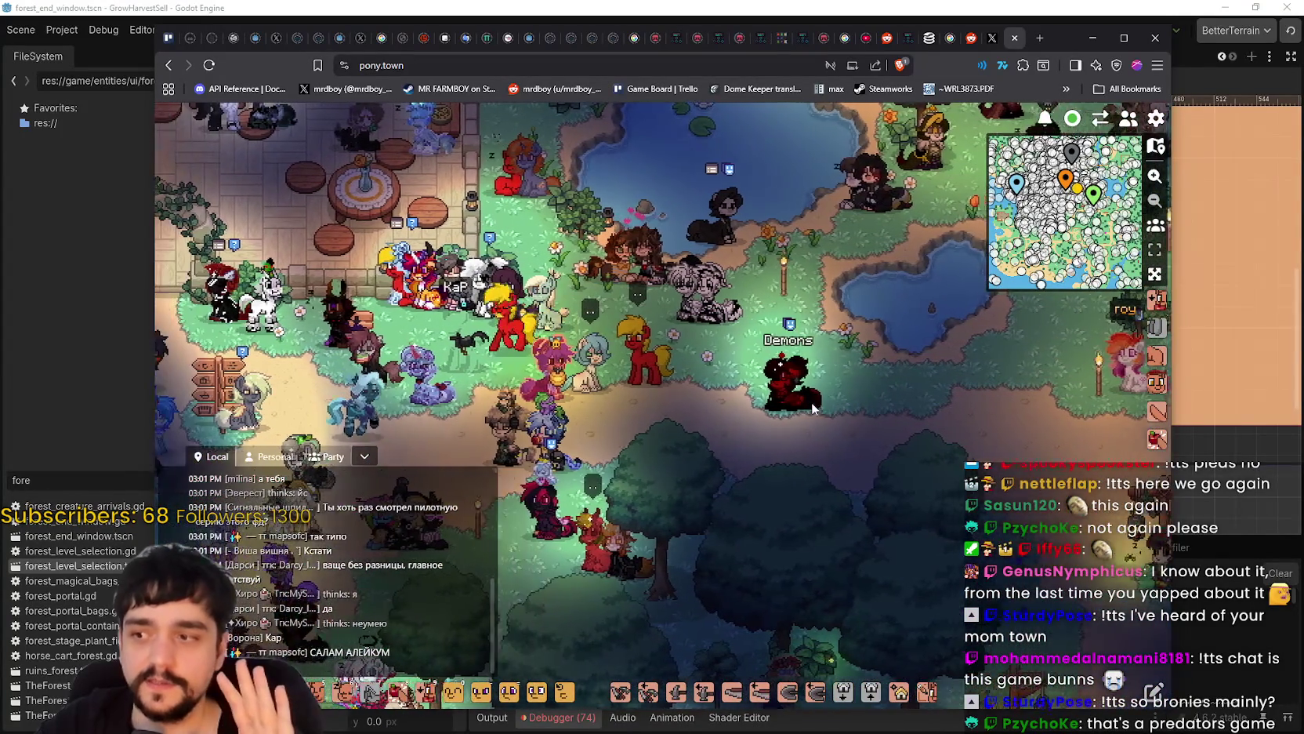
{"action": "key", "text": "a"}
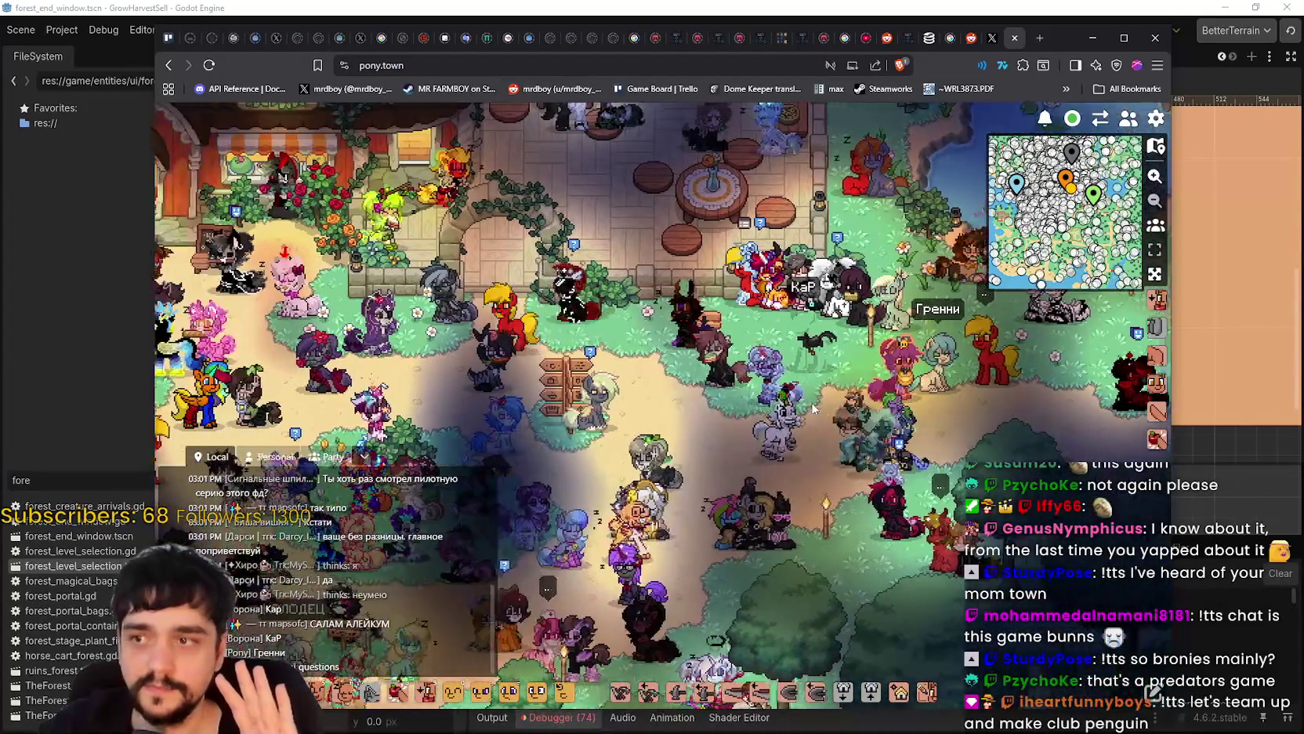
{"action": "key", "text": "a"}
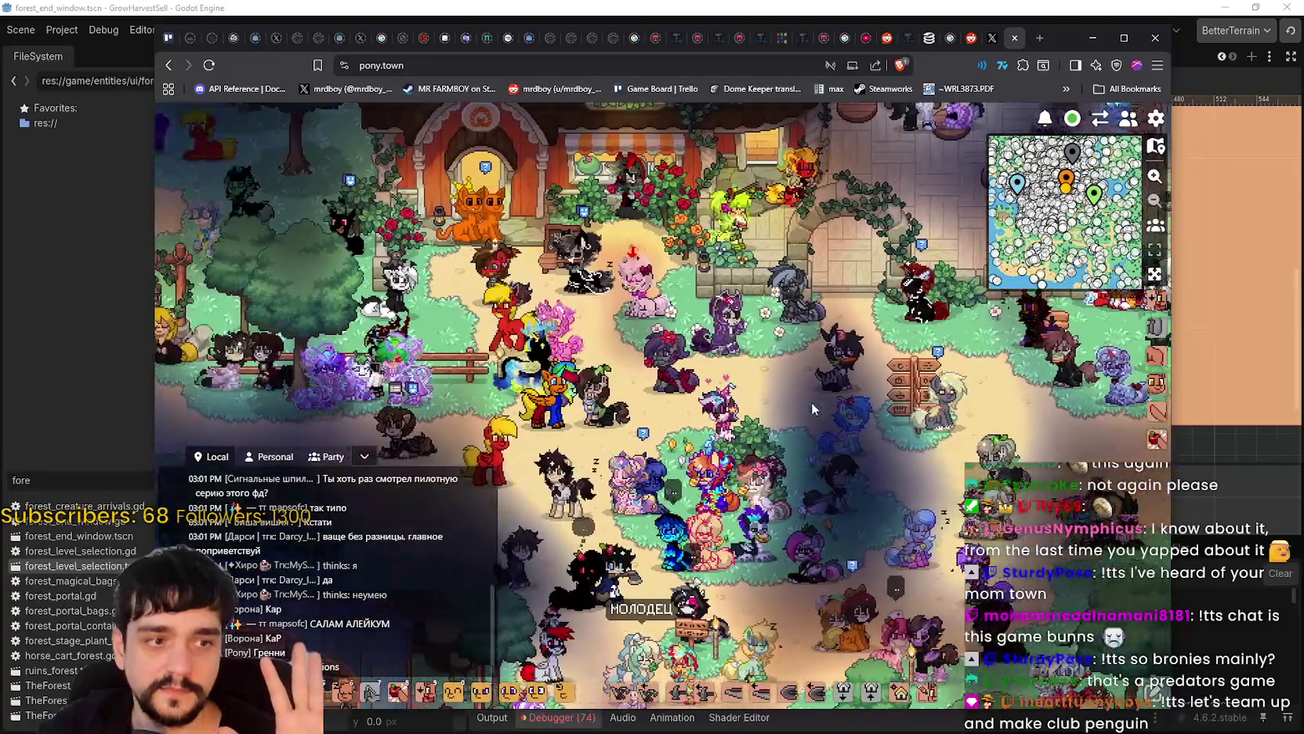
{"action": "key", "text": "a"}
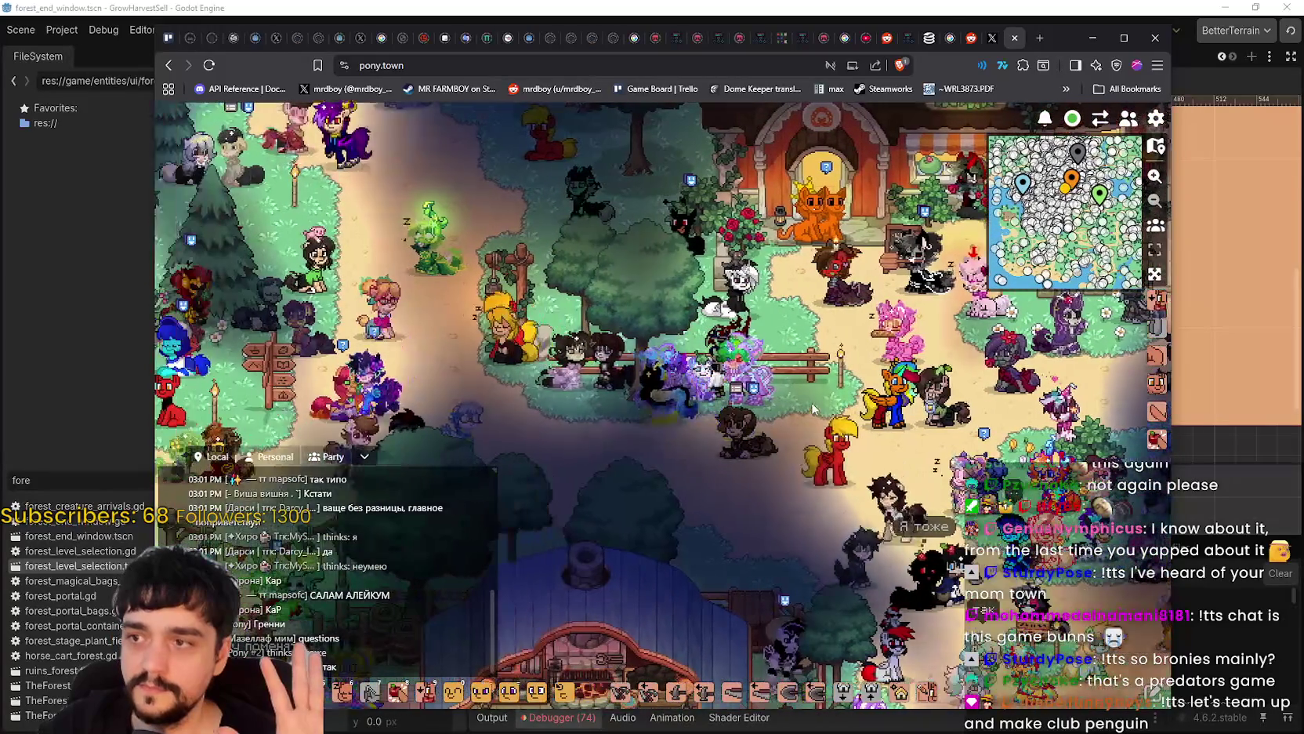
{"action": "key", "text": "a"}
{"action": "key", "text": "s"}
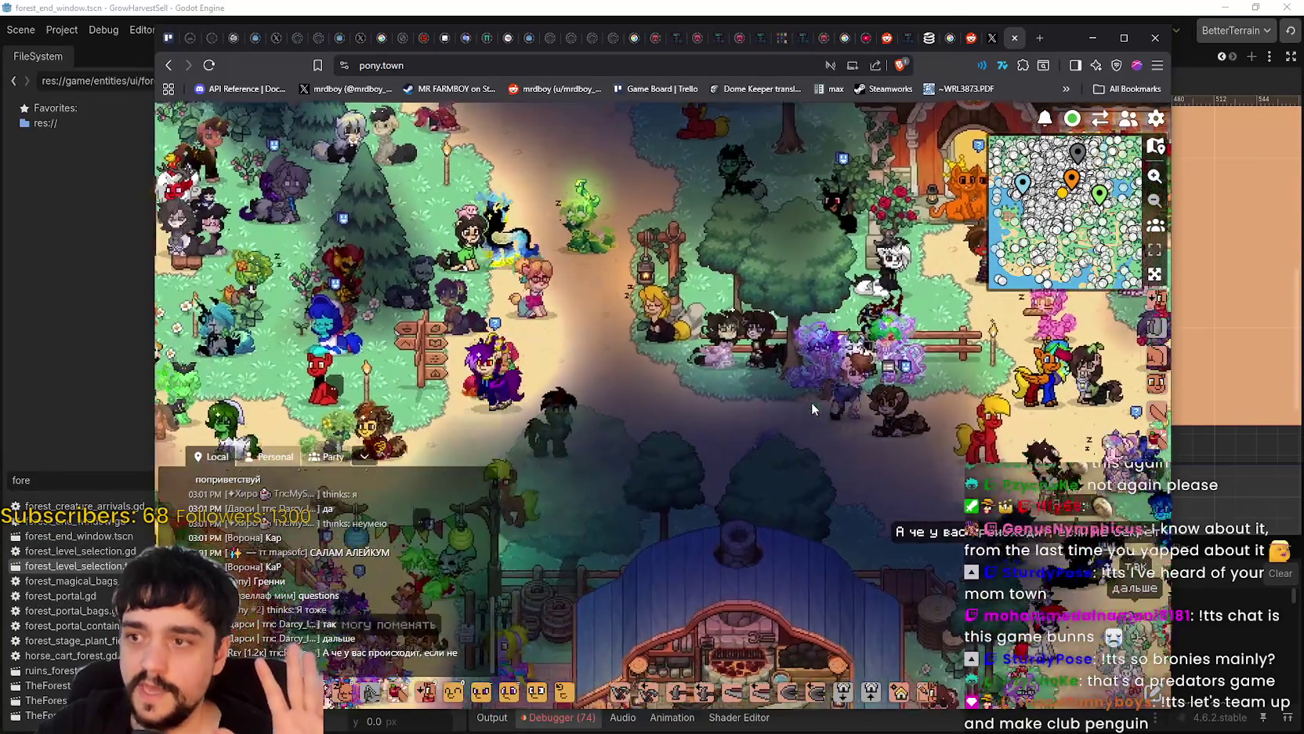
{"action": "key", "text": "s"}
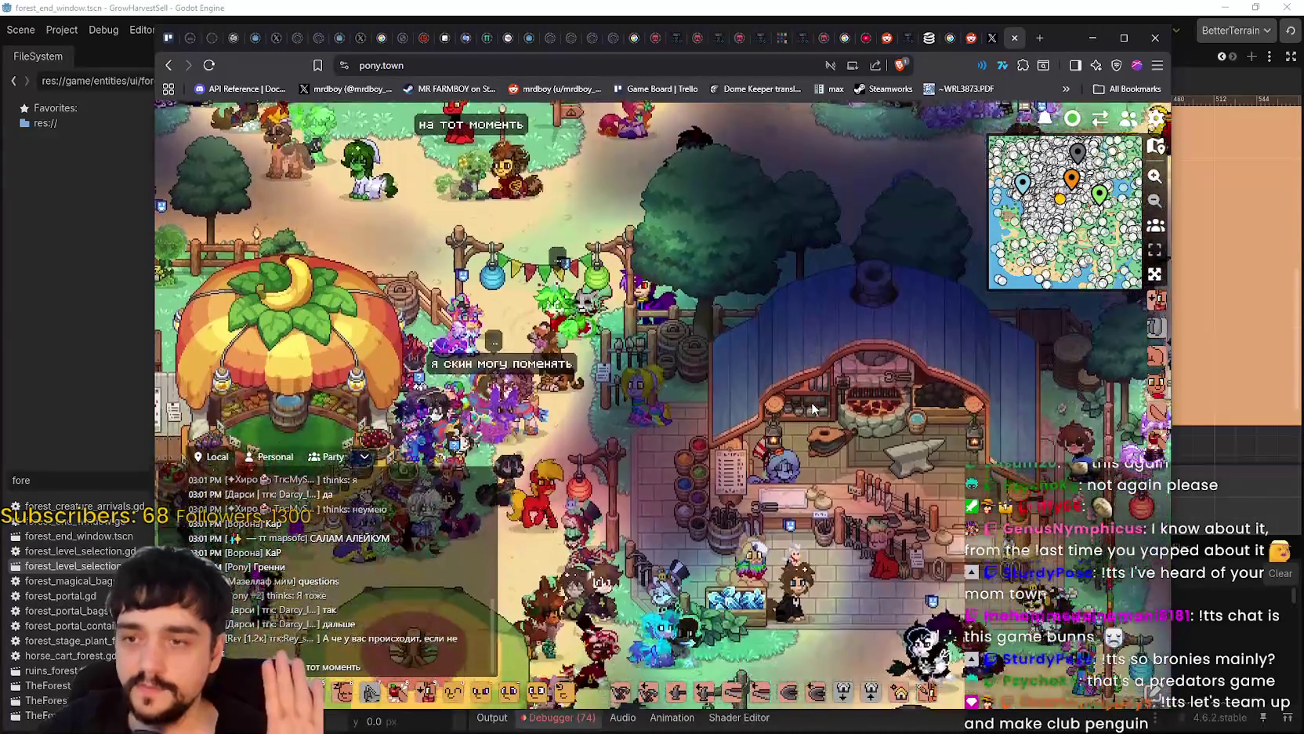
{"action": "key", "text": "s"}
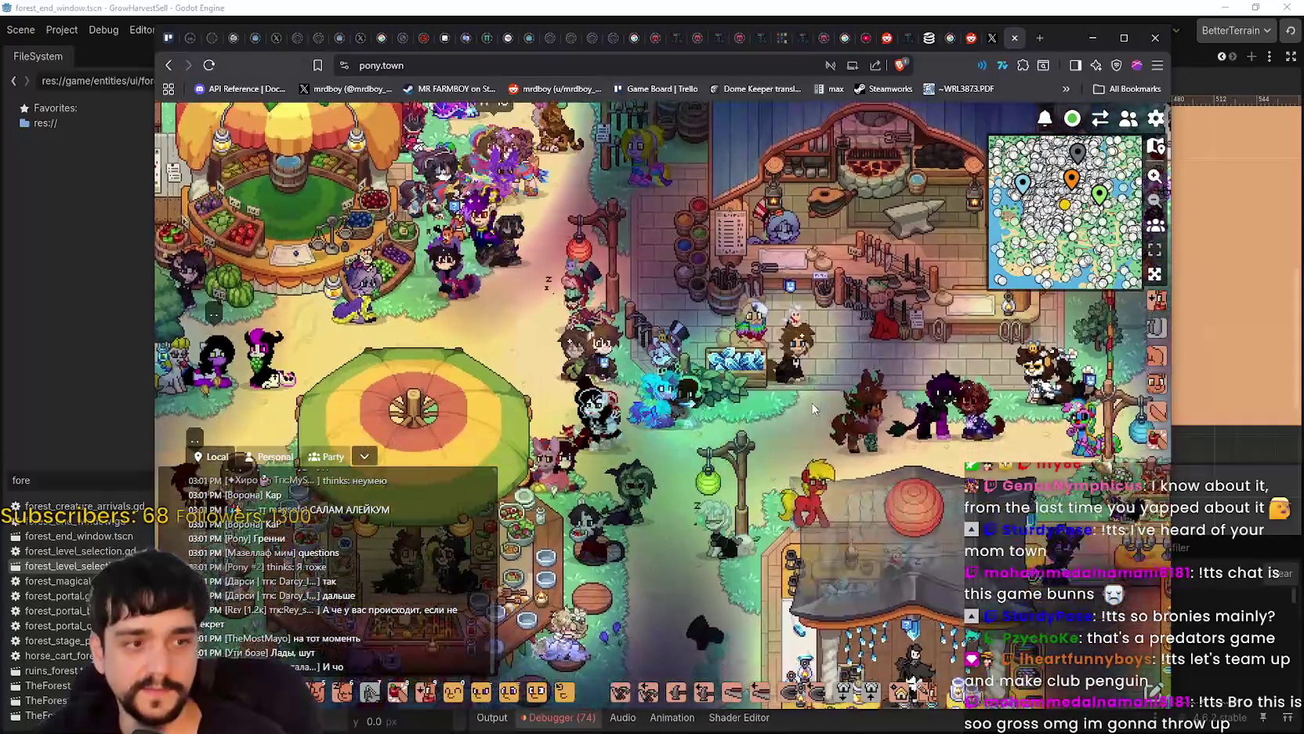
- Walk the pony right and up through the town square
{"action": "key", "text": "d"}
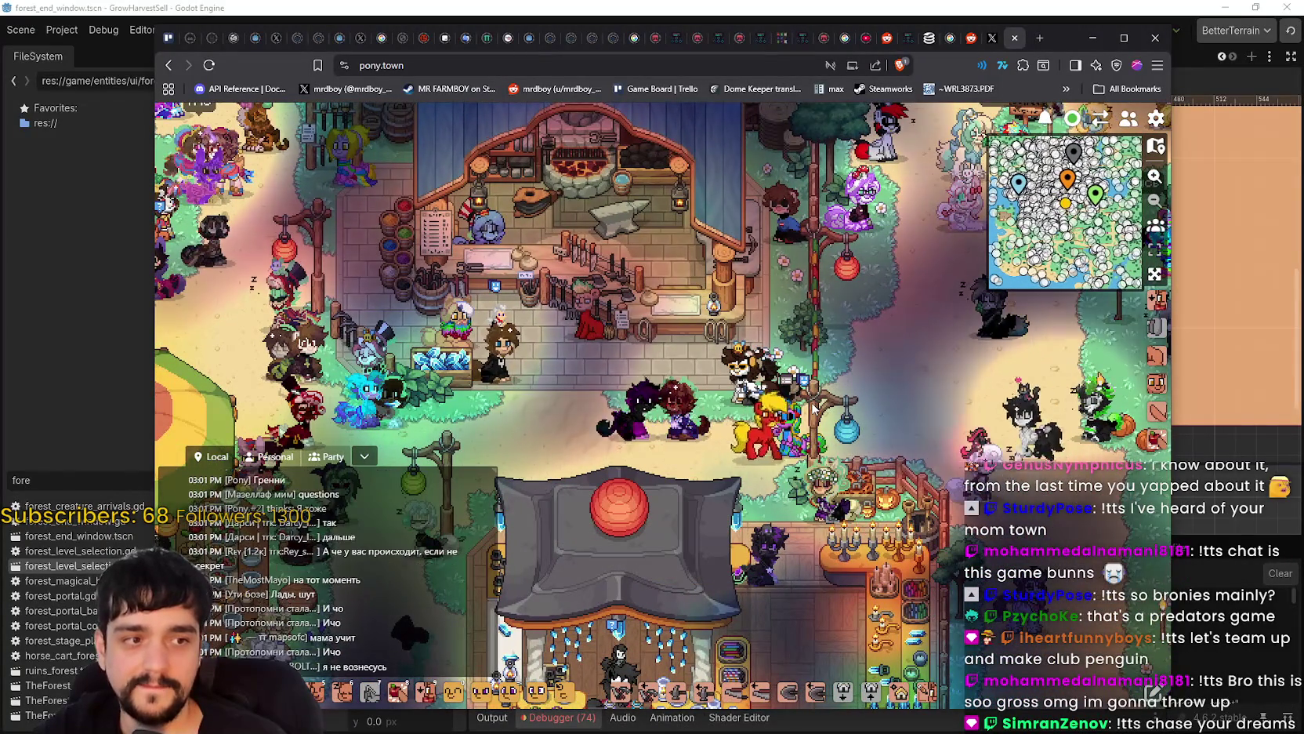
{"action": "key", "text": "d"}
{"action": "key", "text": "d"}
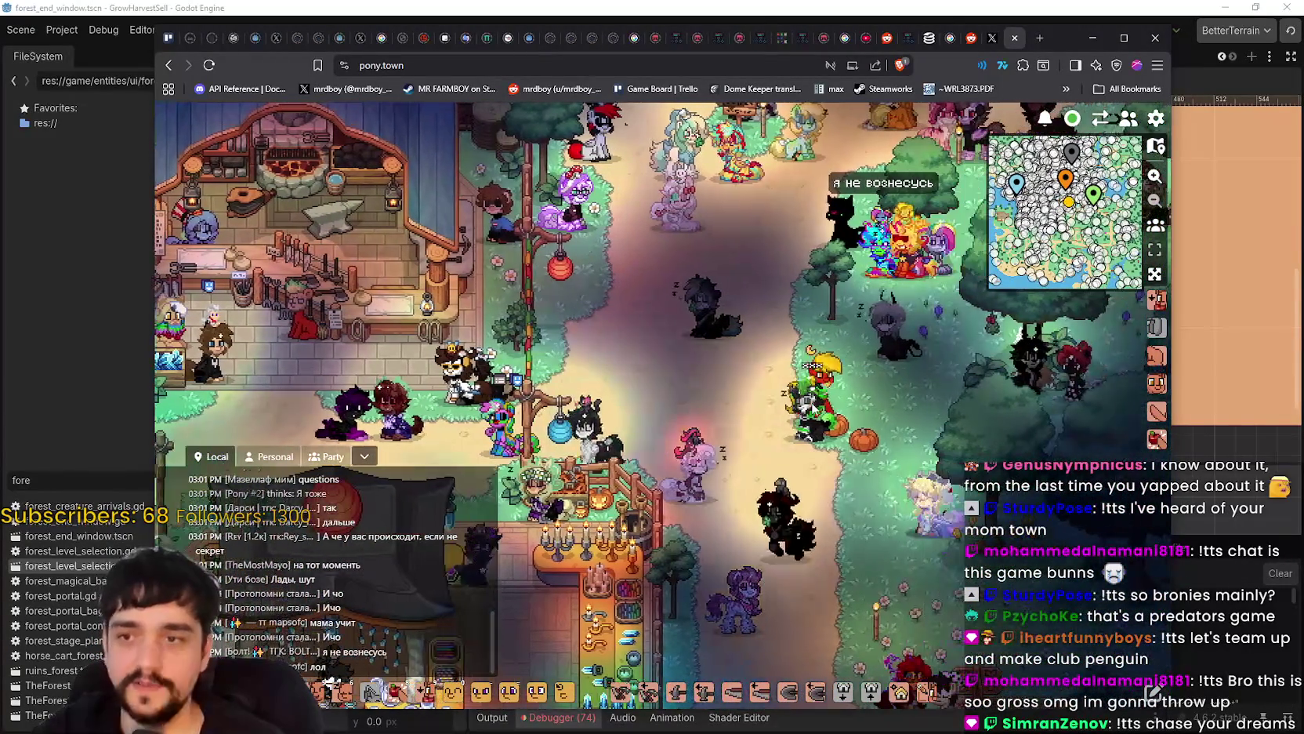
{"action": "key", "text": "w"}
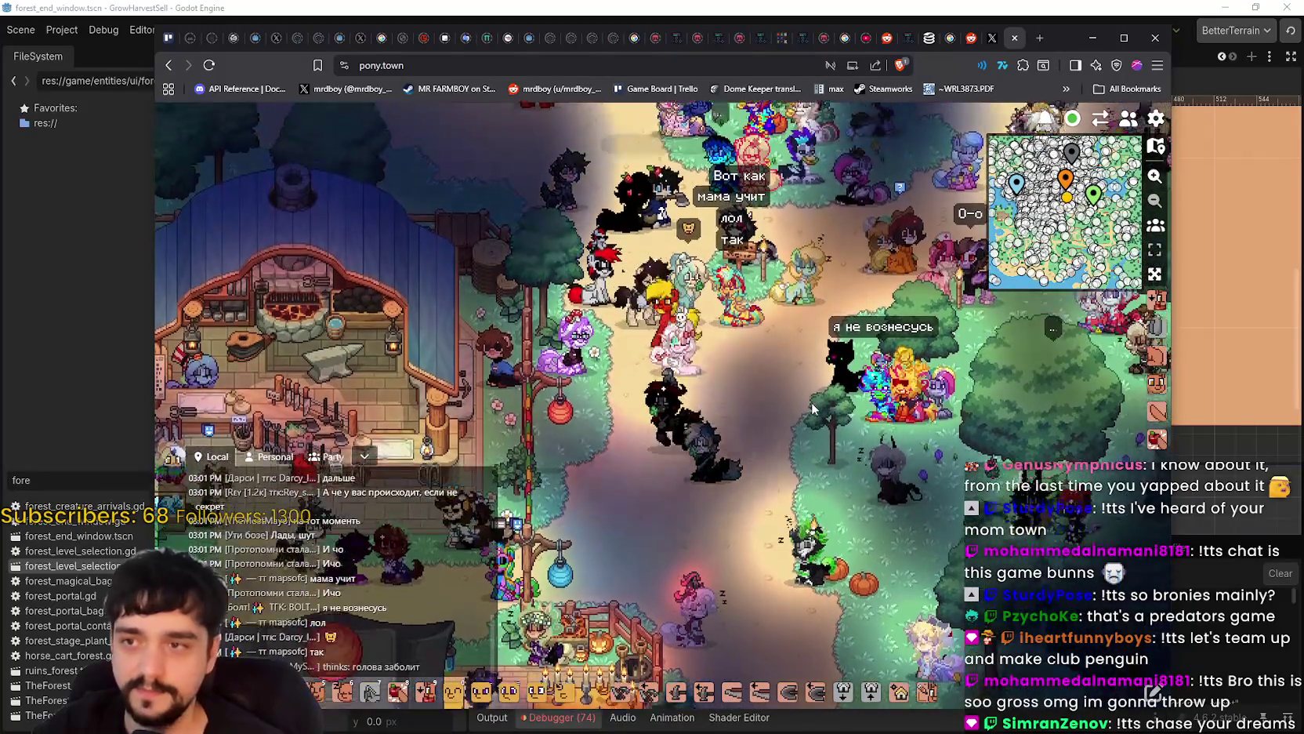
{"action": "key", "text": "d"}
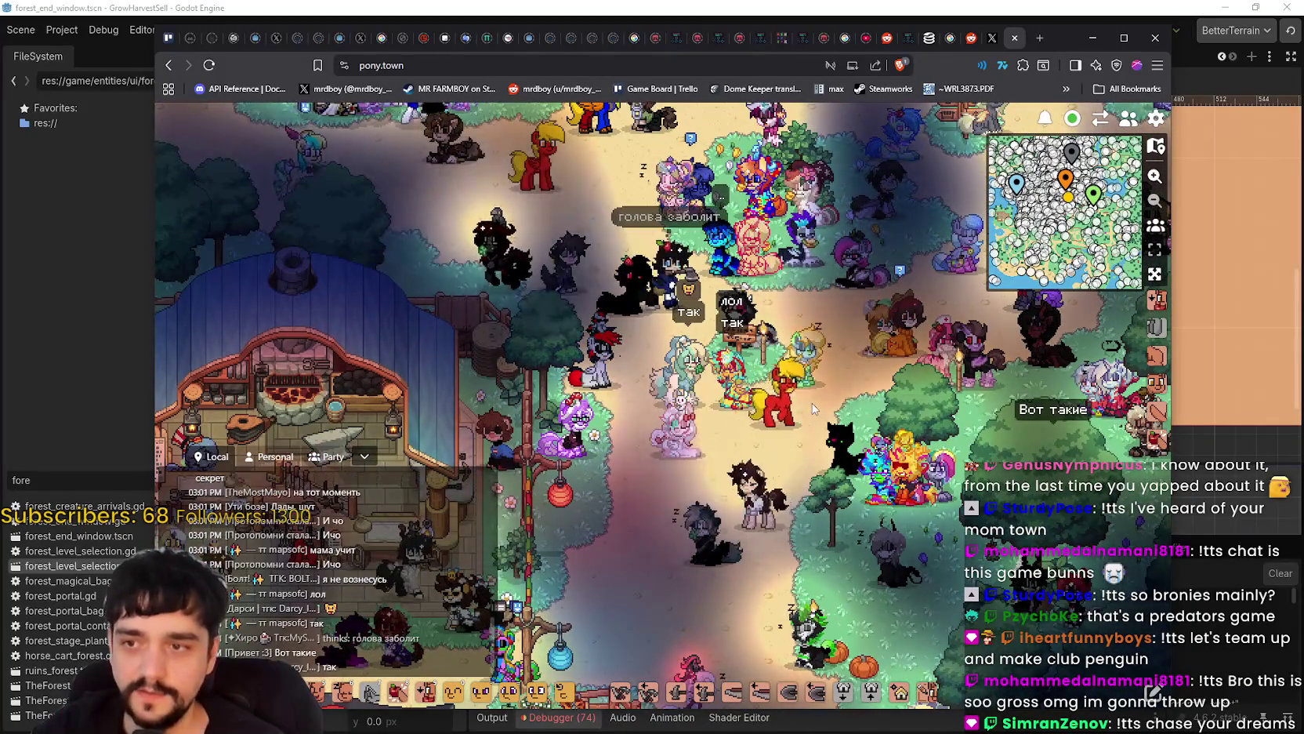
{"action": "key", "text": "w"}
{"action": "key", "text": "d"}
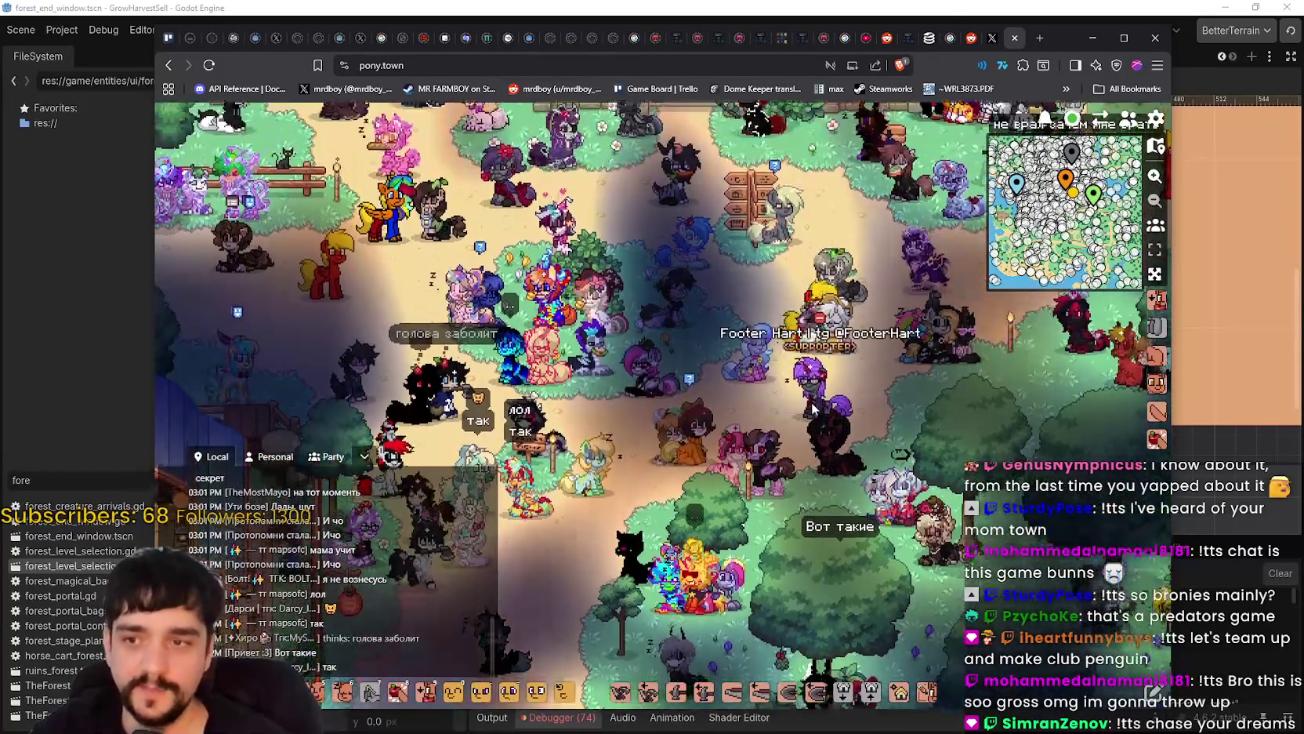
{"action": "key", "text": "w"}
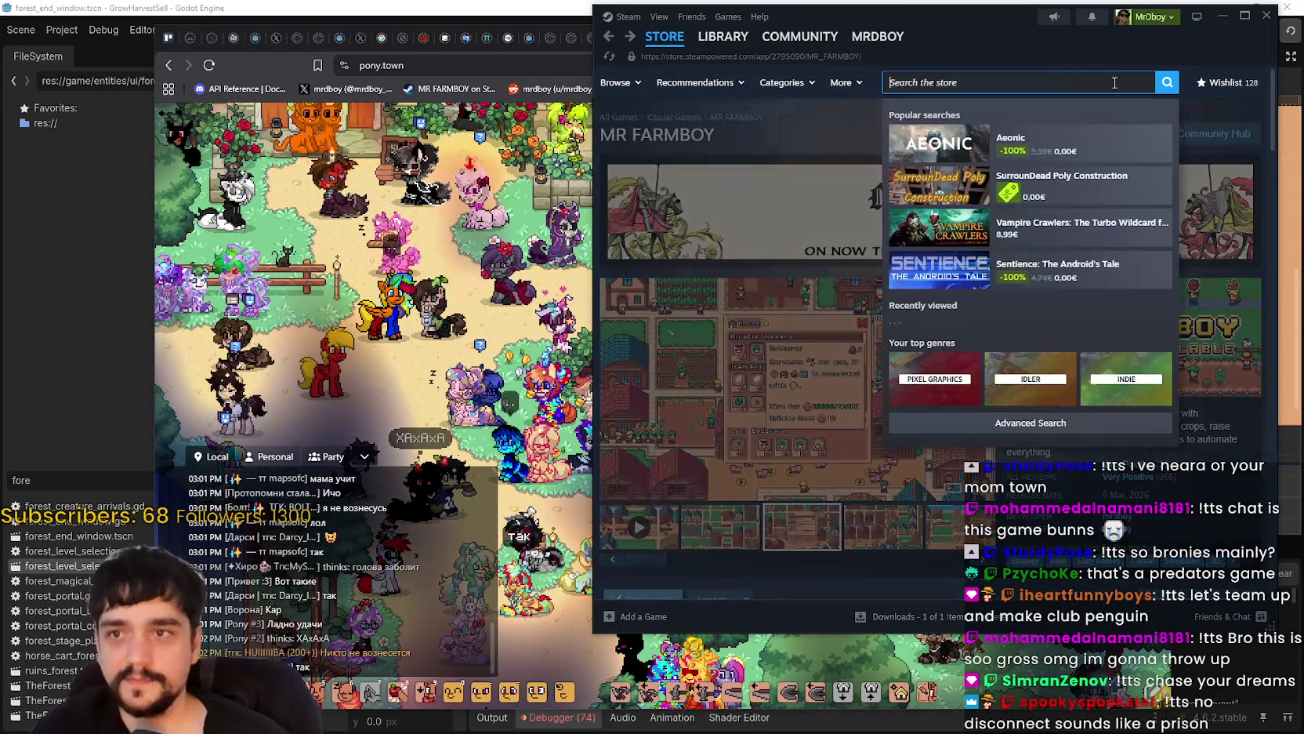
- Open the Steam wishlist, with 'wish' typed into the search box
{"action": "left_click", "coordinate": [1212, 136]}
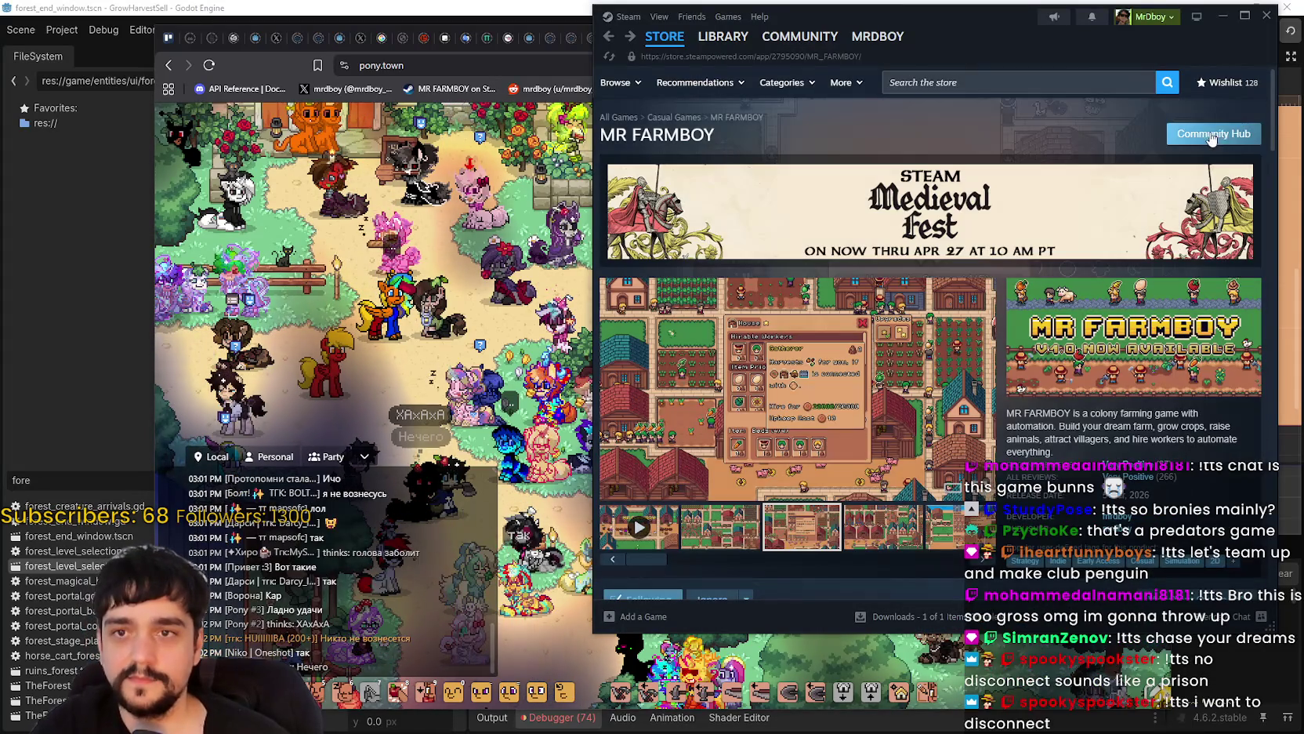
{"action": "left_click", "coordinate": [1225, 87]}
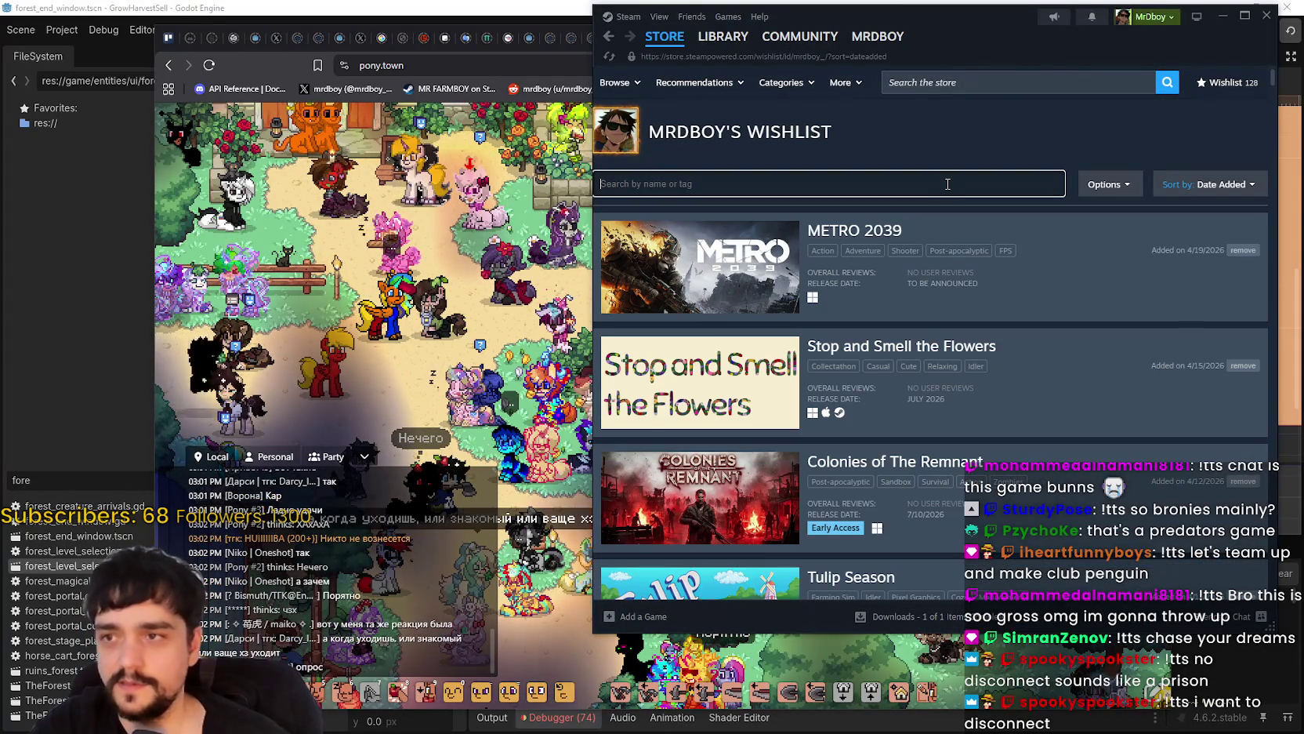
{"action": "type", "text": "w"}
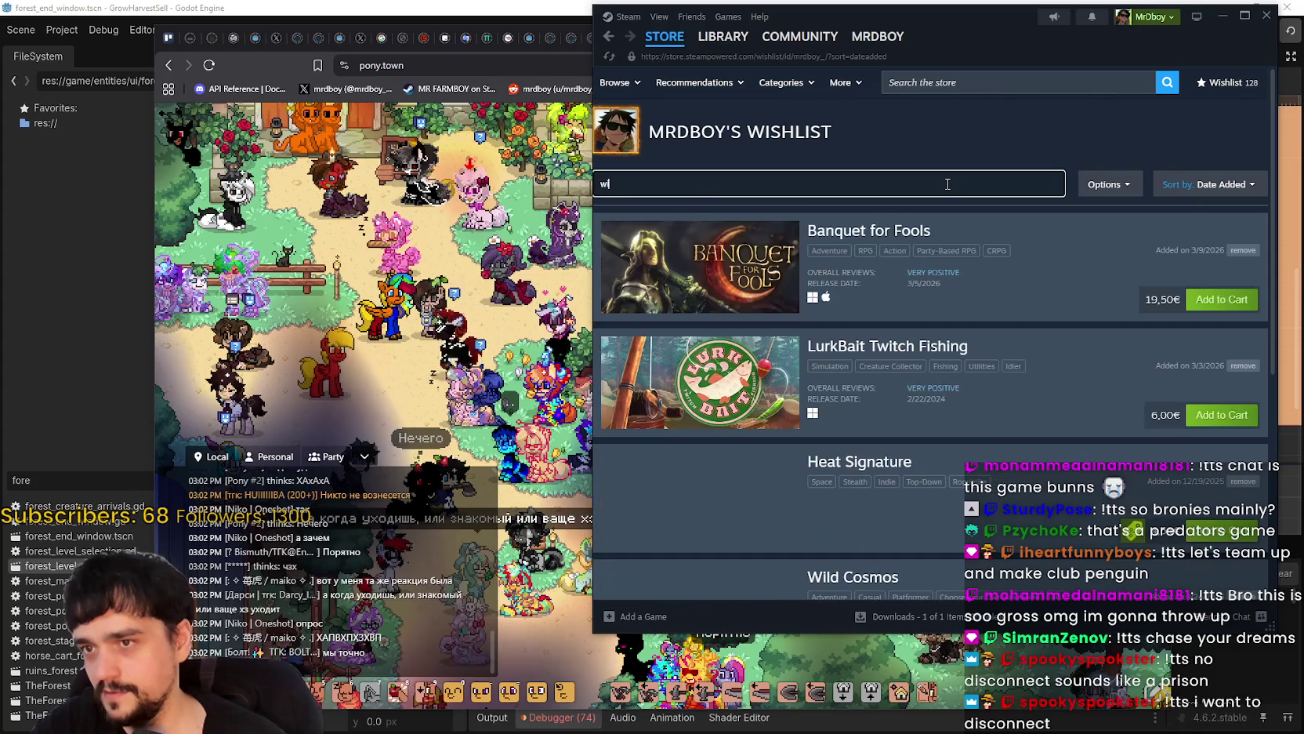
{"action": "type", "text": "ish"}
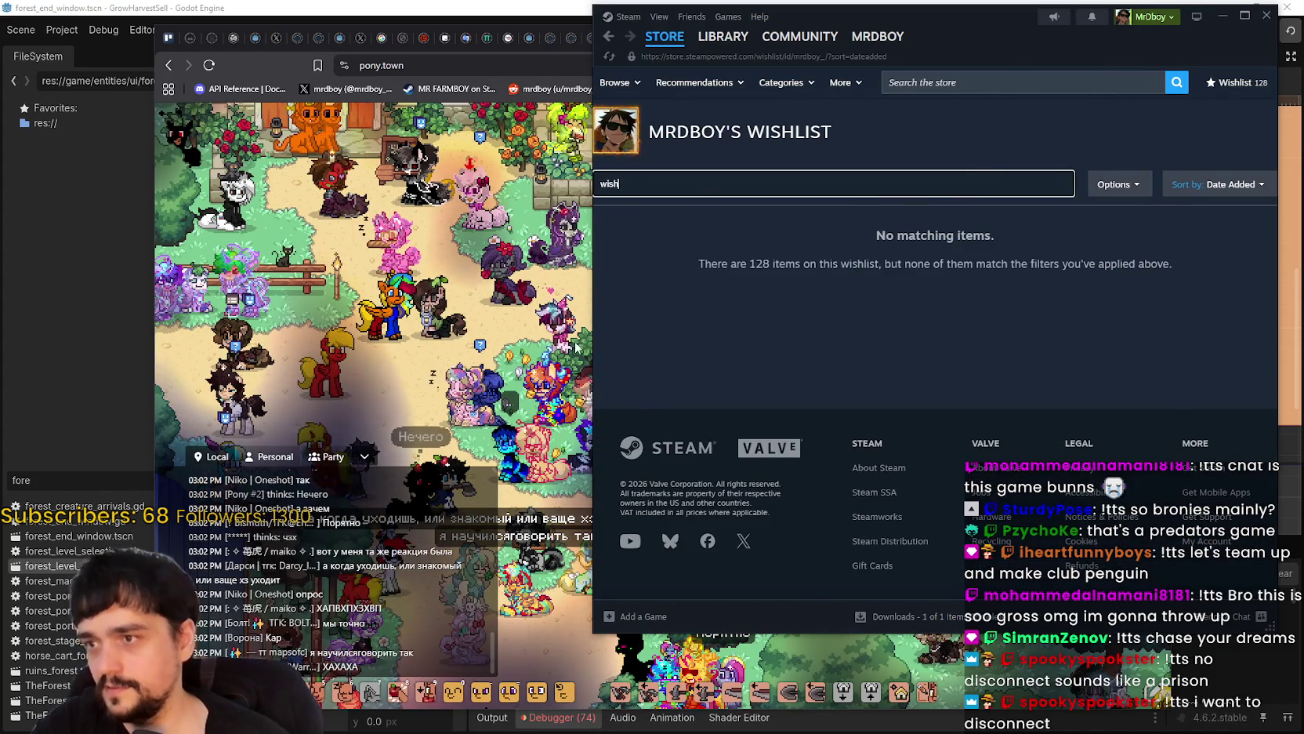
- In Pony Town, open the yellow pony's profile card and walk up-right to the café patio
{"action": "left_click", "coordinate": [588, 342]}
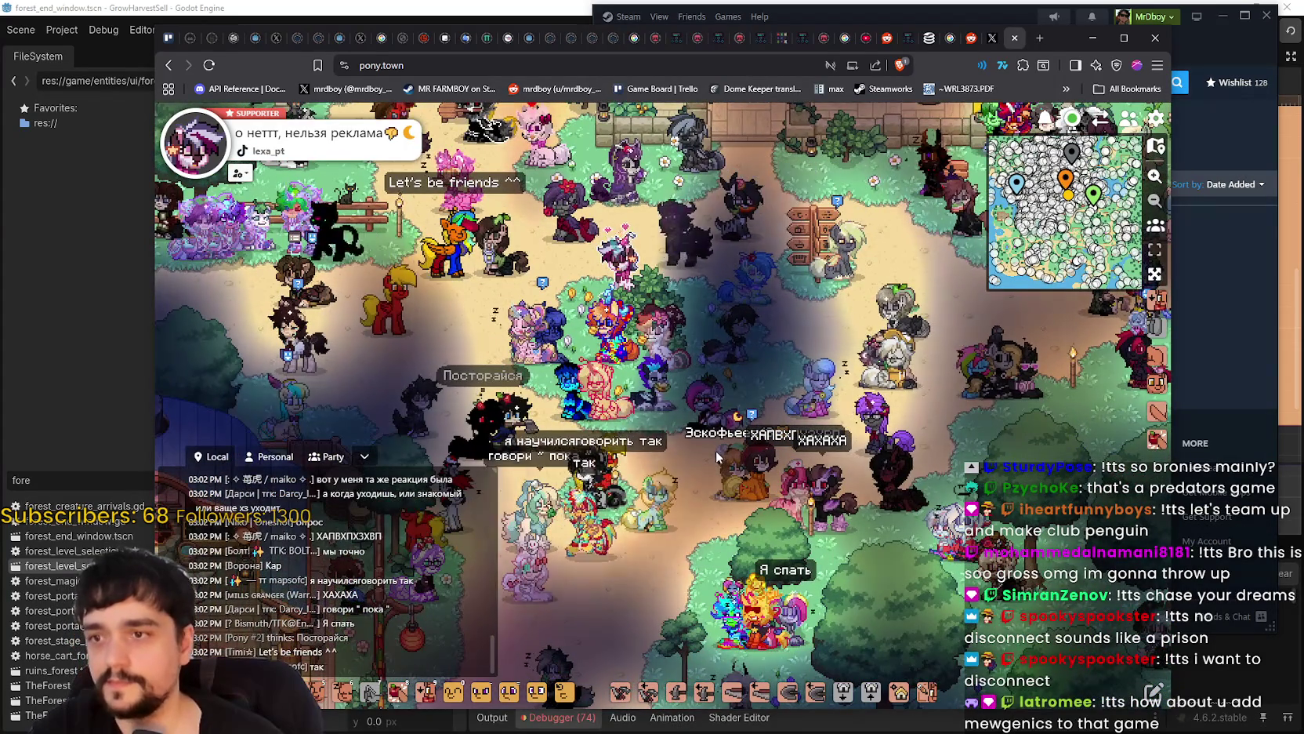
{"action": "left_click", "coordinate": [659, 494]}
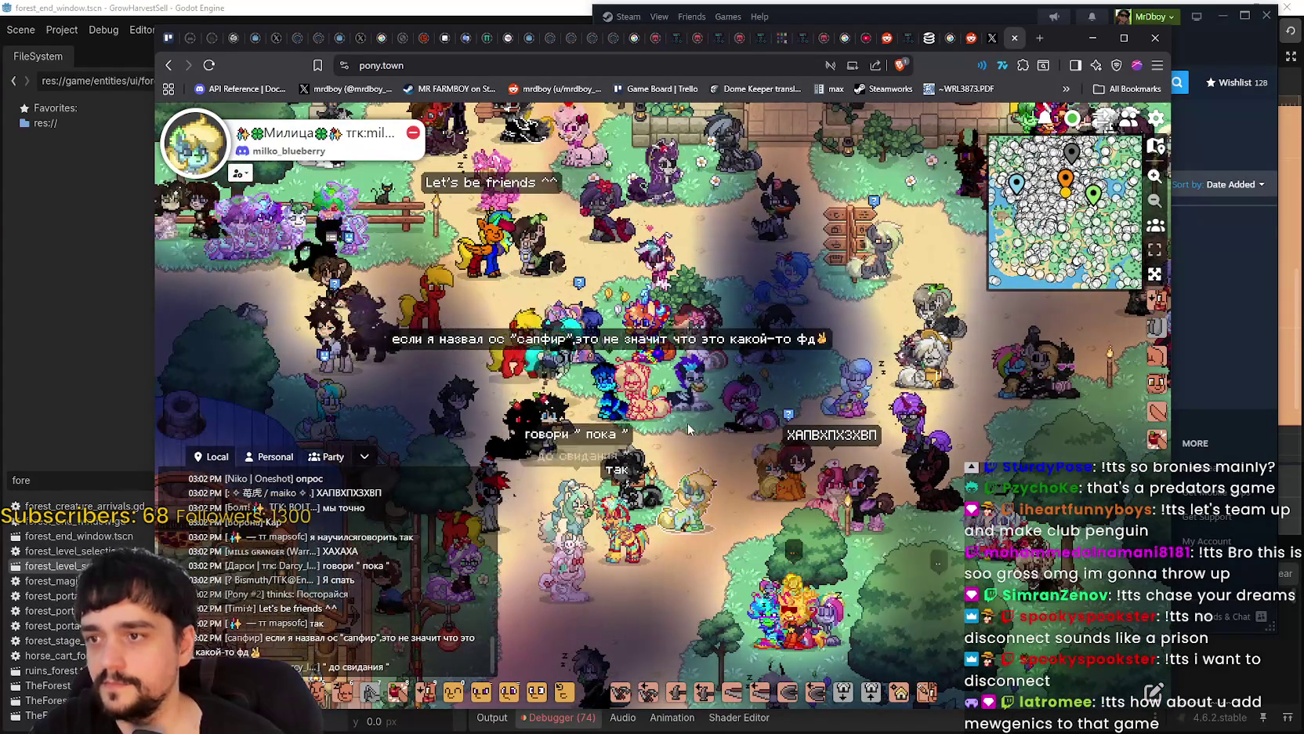
{"action": "key", "text": "Up"}
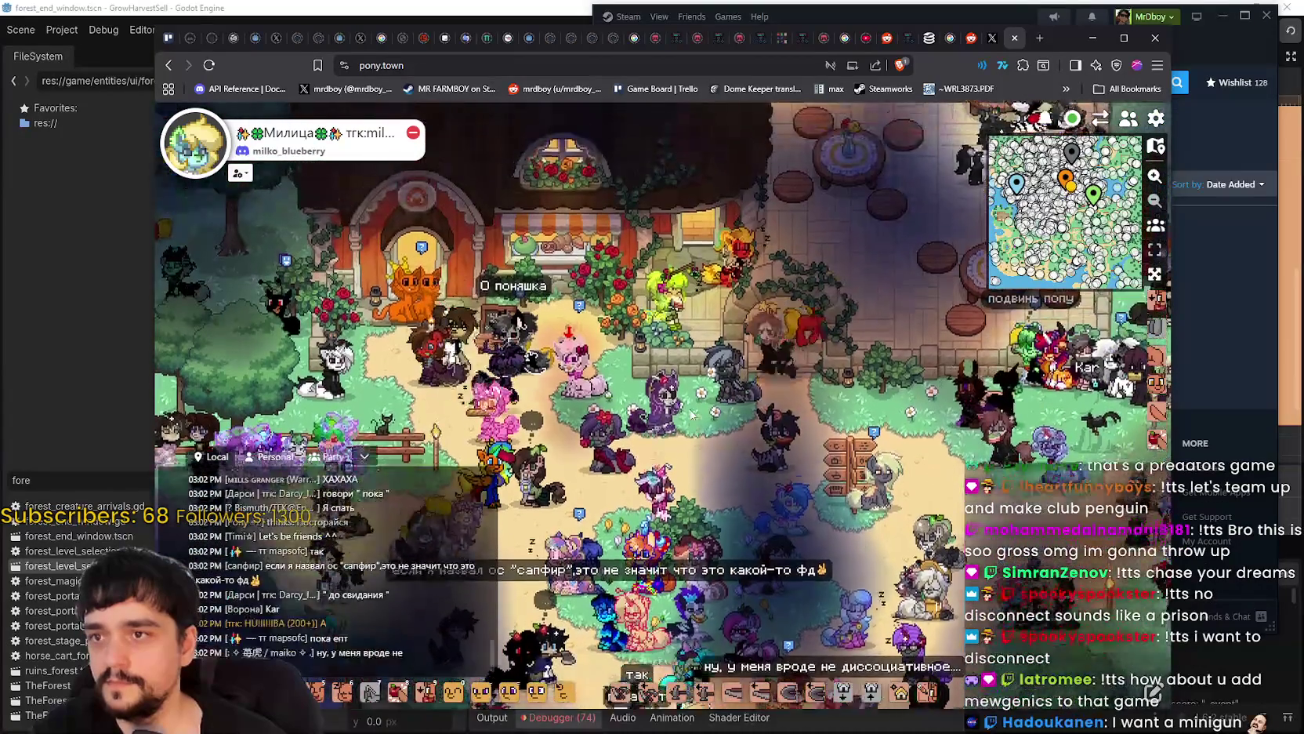
{"action": "key", "text": "Up"}
{"action": "key", "text": "Right"}
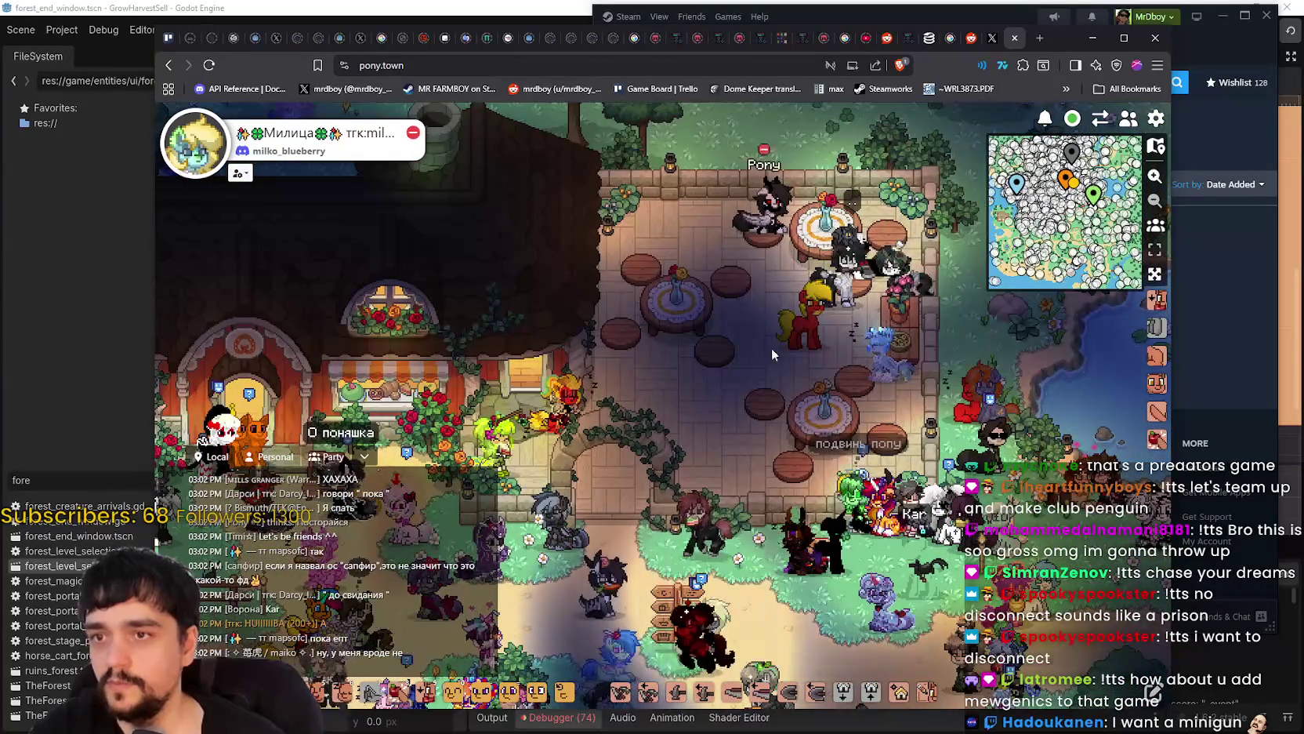
- Back in Steam, clear the wishlist search and sort the wishlist by Your Rank
{"action": "key", "text": "alt+Tab"}
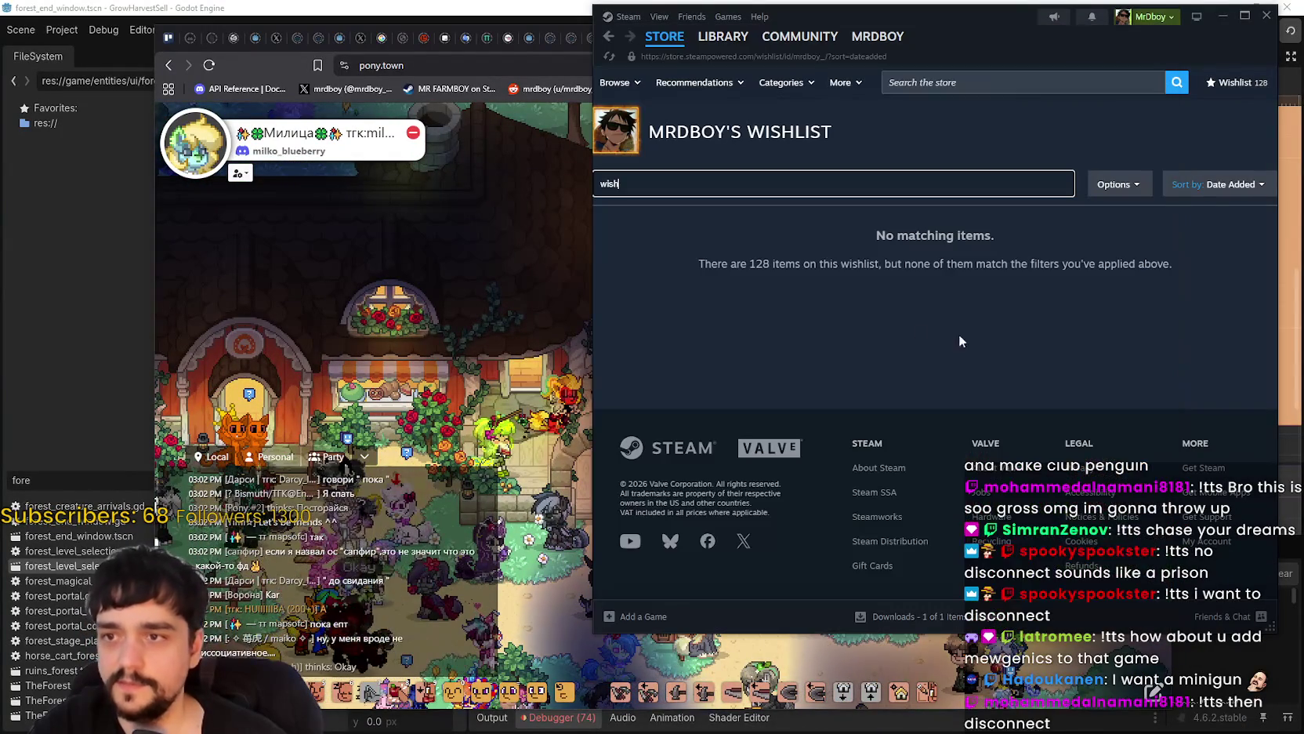
{"action": "key", "text": "ctrl+a"}
{"action": "key", "text": "BackSpace"}
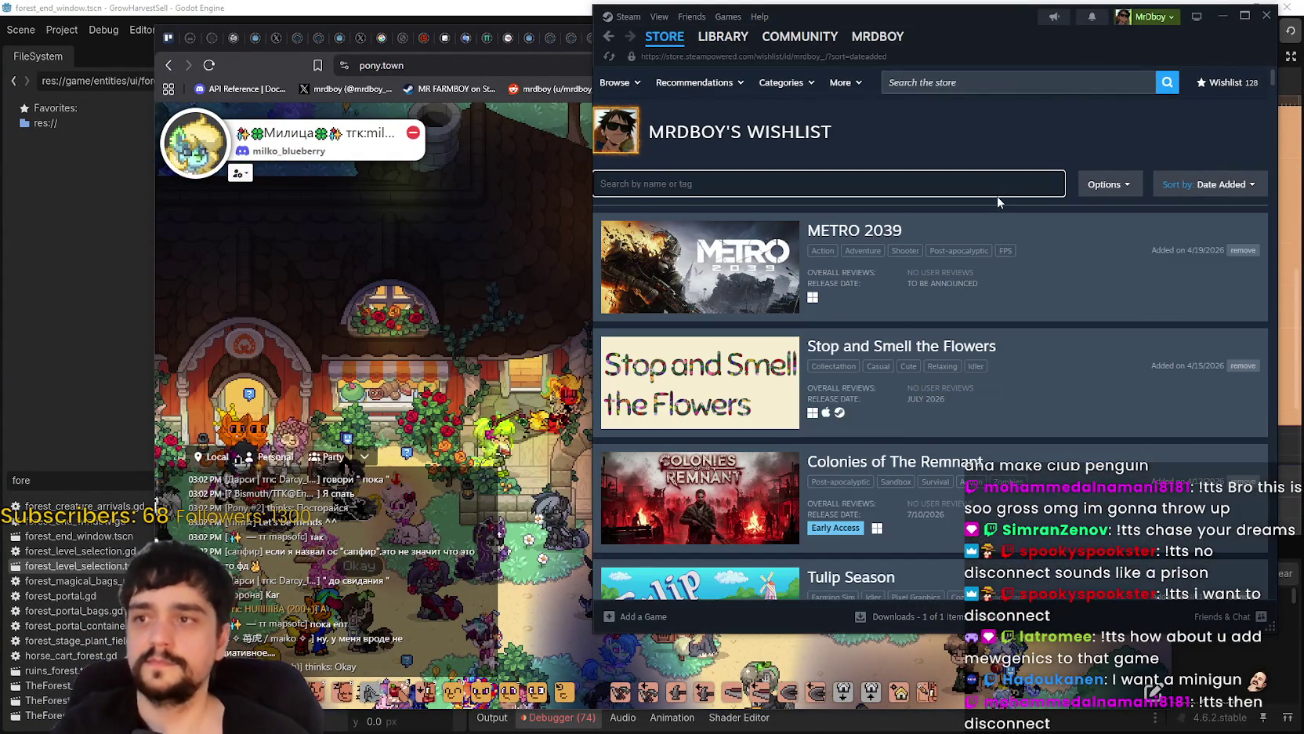
{"action": "scroll", "coordinate": [1082, 397], "scroll_direction": "down", "scroll_amount": 10}
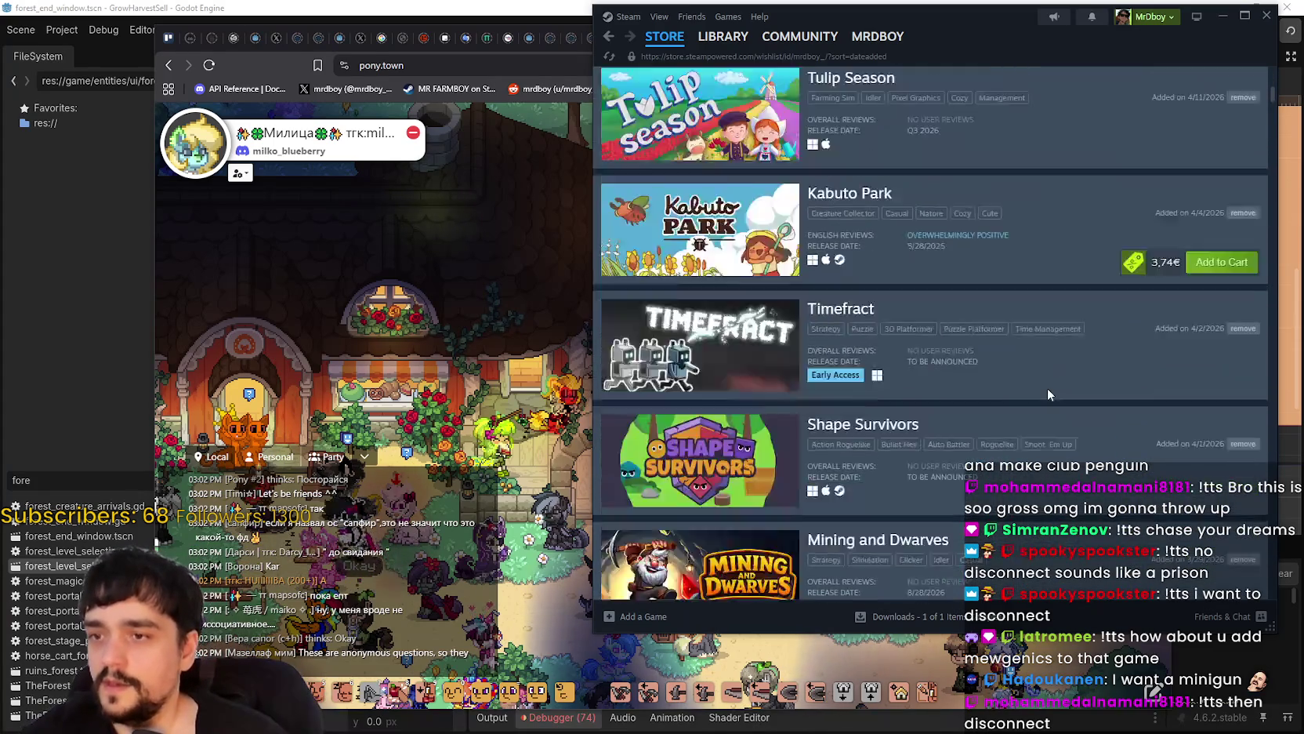
{"action": "scroll", "coordinate": [994, 357], "scroll_direction": "down", "scroll_amount": 12}
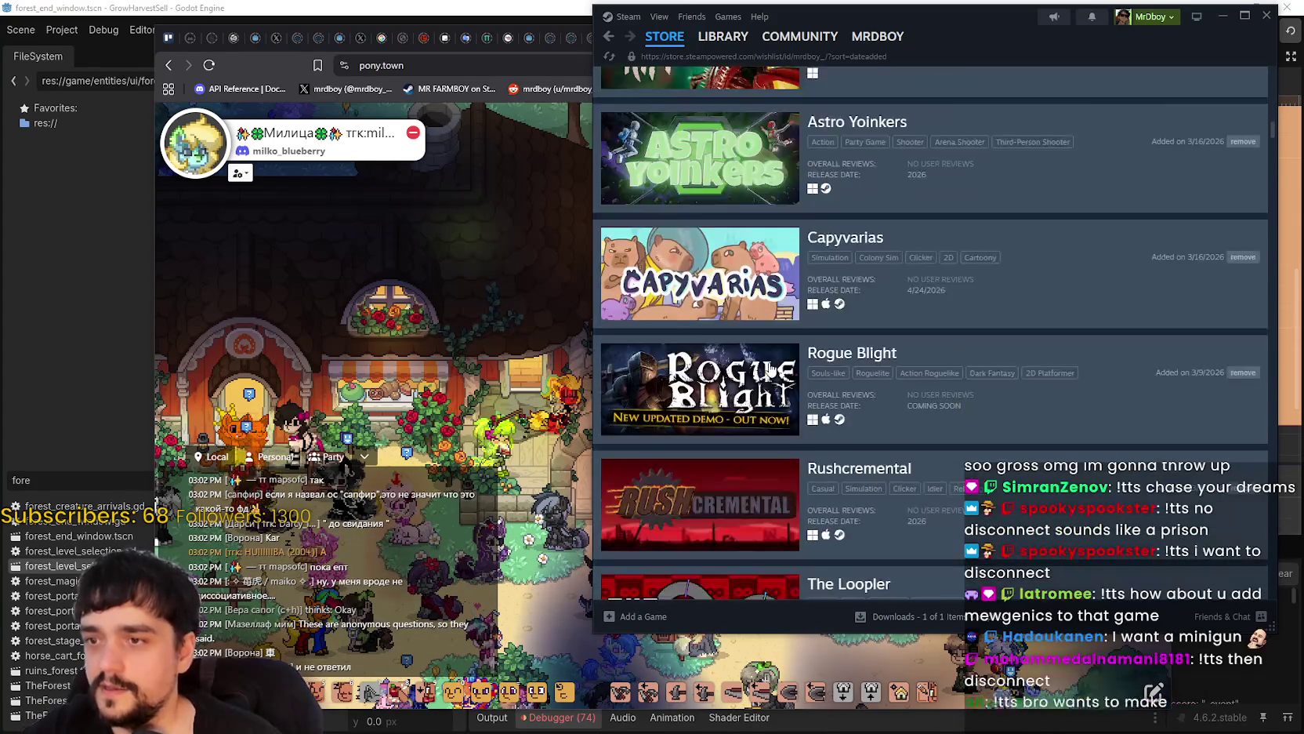
{"action": "scroll", "coordinate": [1092, 229], "scroll_direction": "up", "scroll_amount": 10}
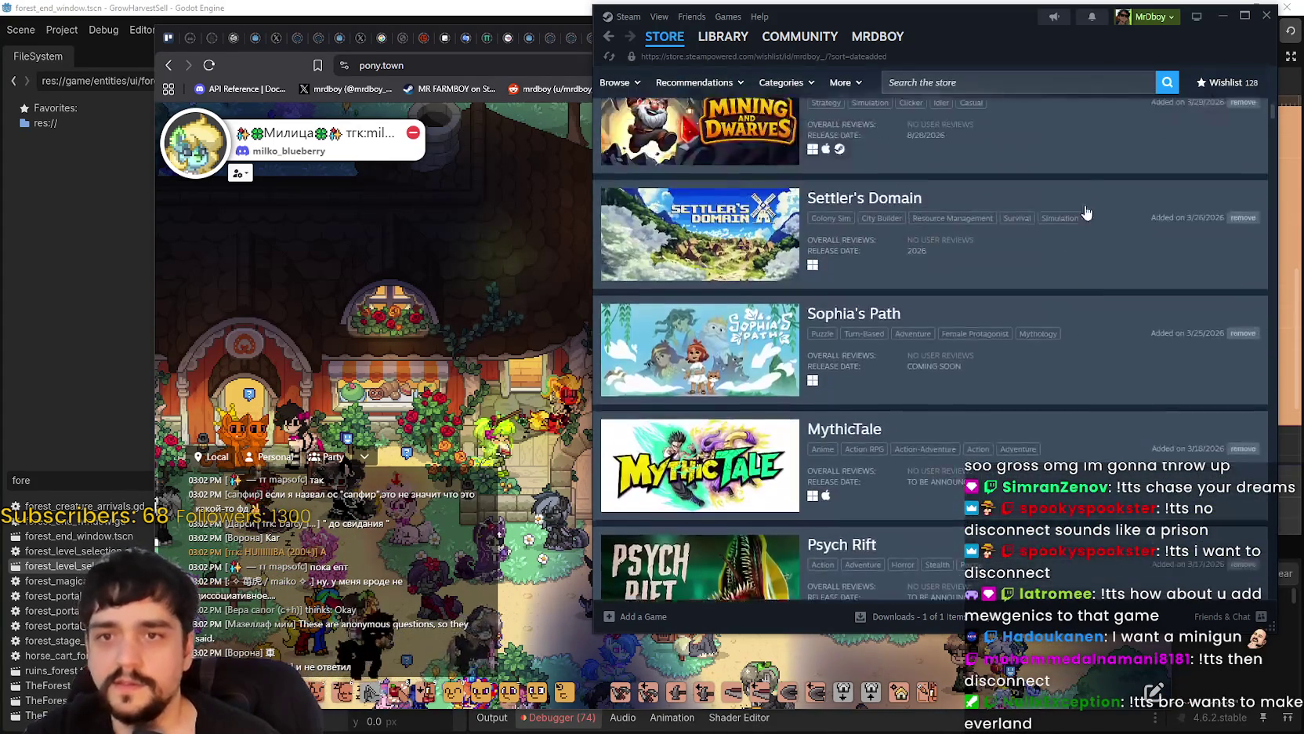
{"action": "scroll", "coordinate": [1141, 168], "scroll_direction": "up", "scroll_amount": 8}
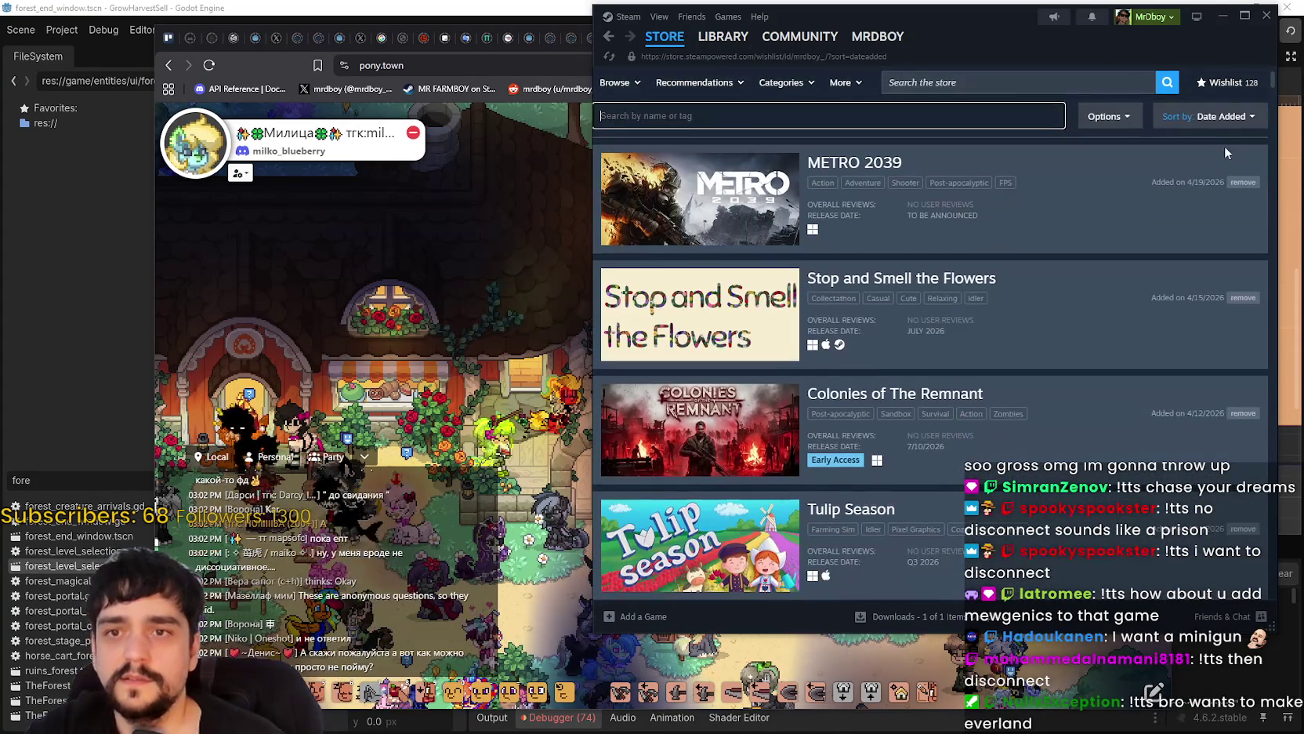
{"action": "left_click", "coordinate": [1215, 116]}
{"action": "left_click", "coordinate": [1202, 140]}
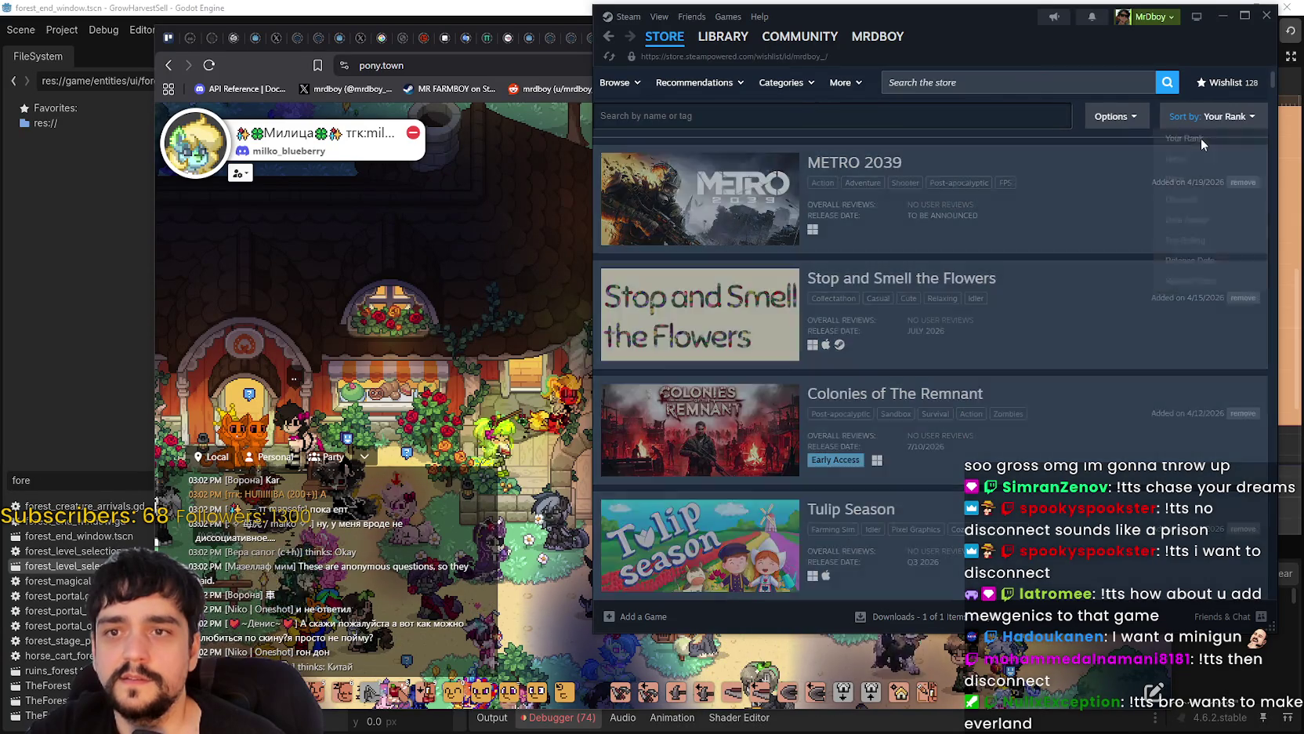
- Open the Witchbrook store page and play its trailer full screen
{"action": "scroll", "coordinate": [964, 365], "scroll_direction": "down", "scroll_amount": 5}
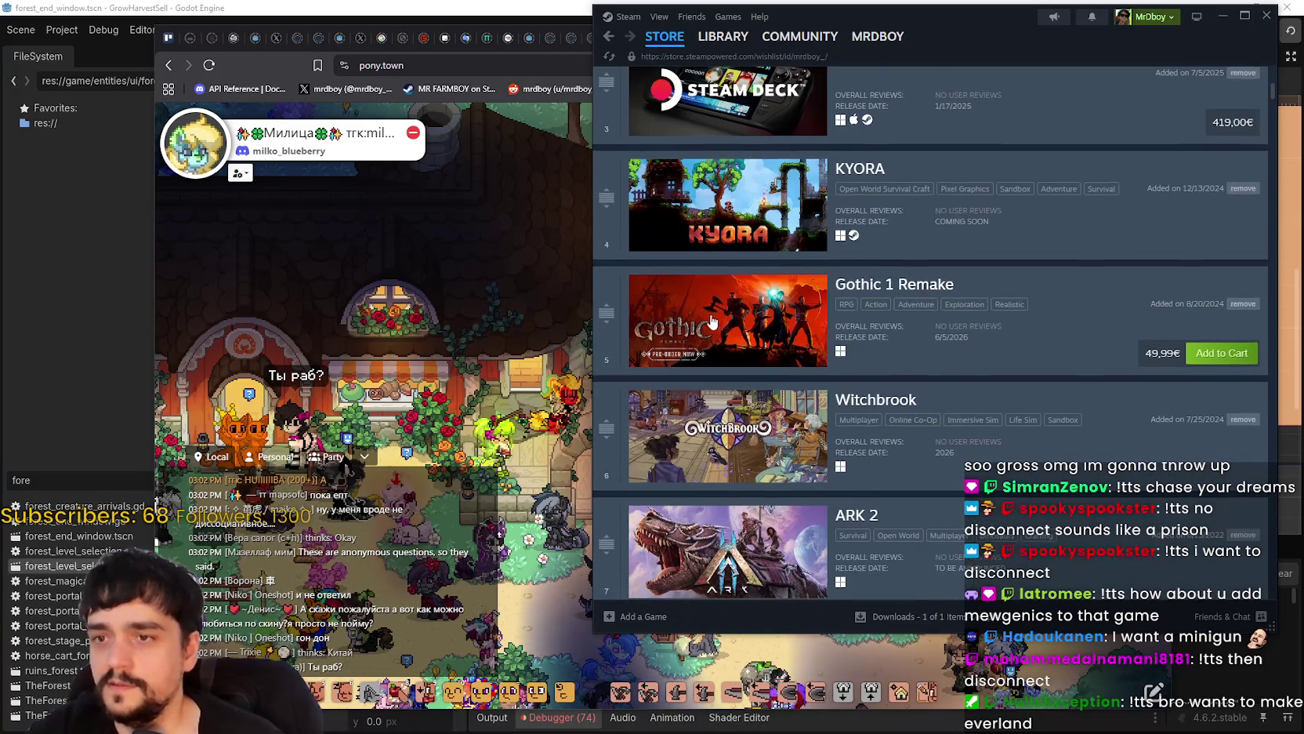
{"action": "scroll", "coordinate": [972, 329], "scroll_direction": "down", "scroll_amount": 2}
{"action": "left_click", "coordinate": [1008, 259]}
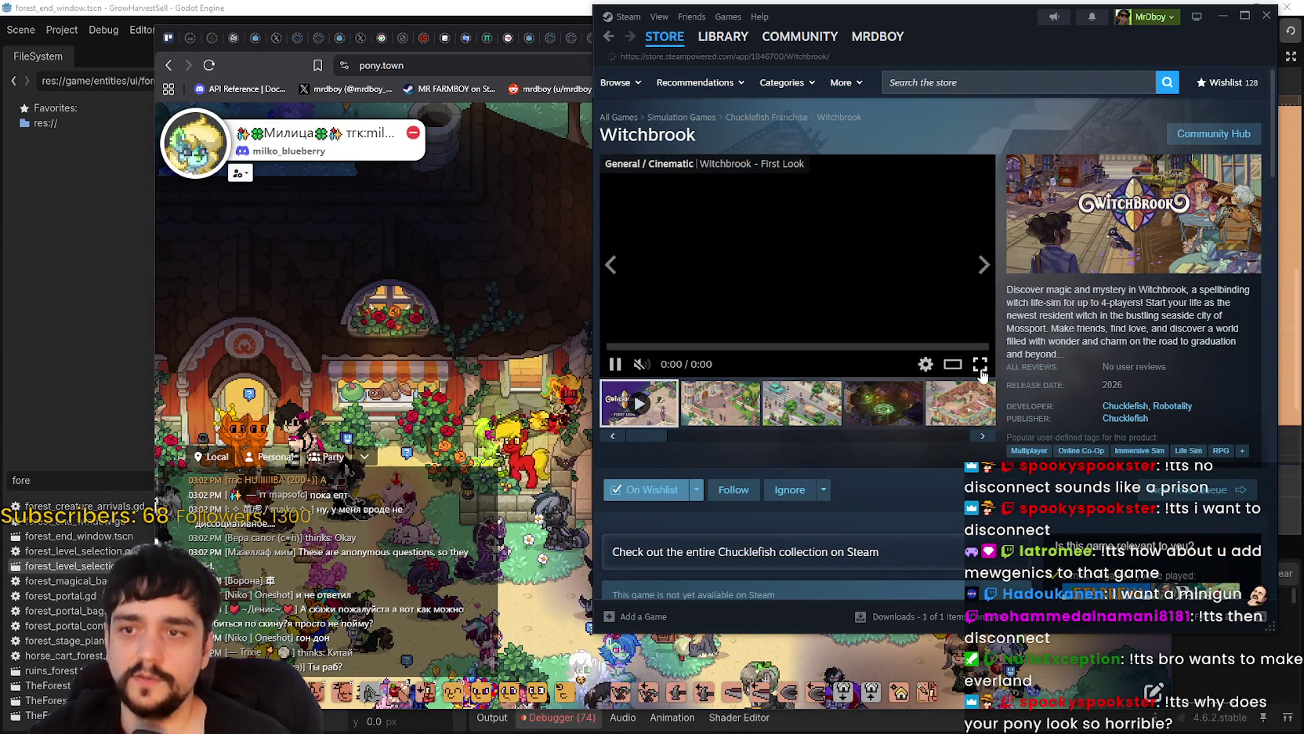
{"action": "left_click", "coordinate": [982, 366]}
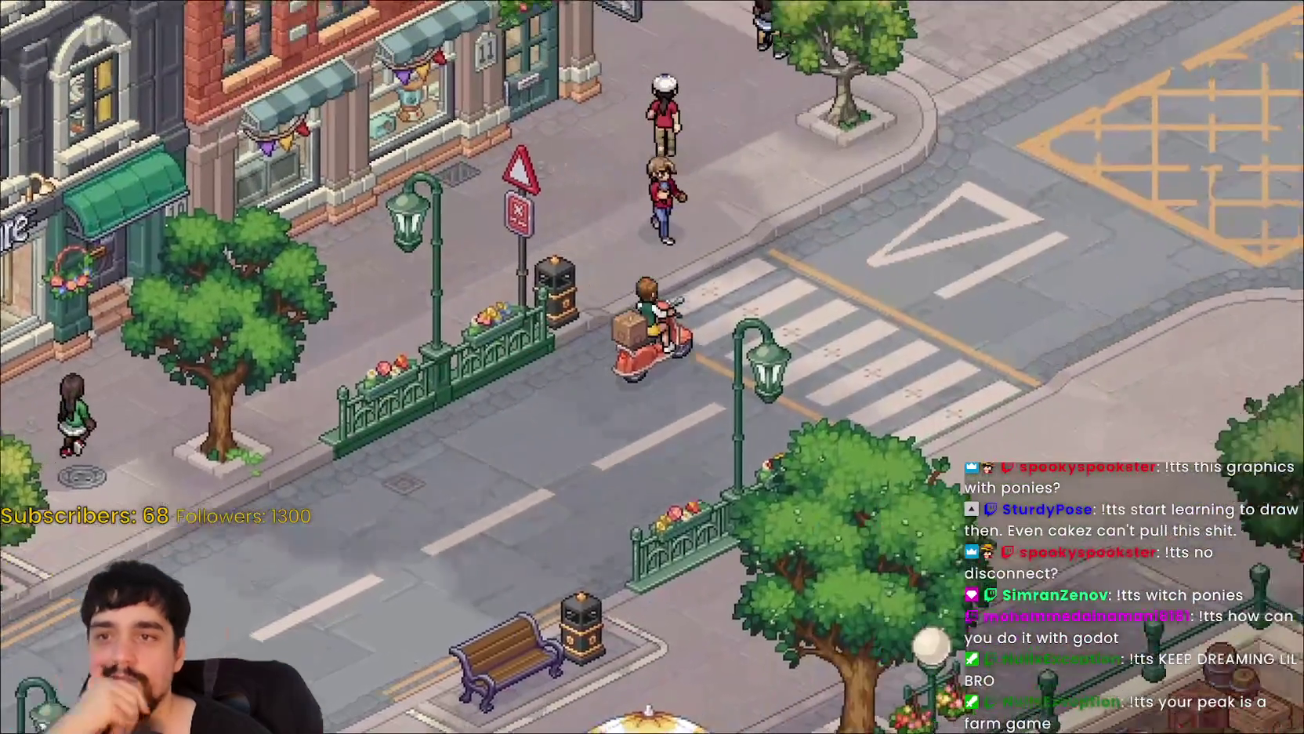
- Watch the Witchbrook trailer, then snip a screenshot of its town square with the fountain
{"action": "key", "text": "space"}
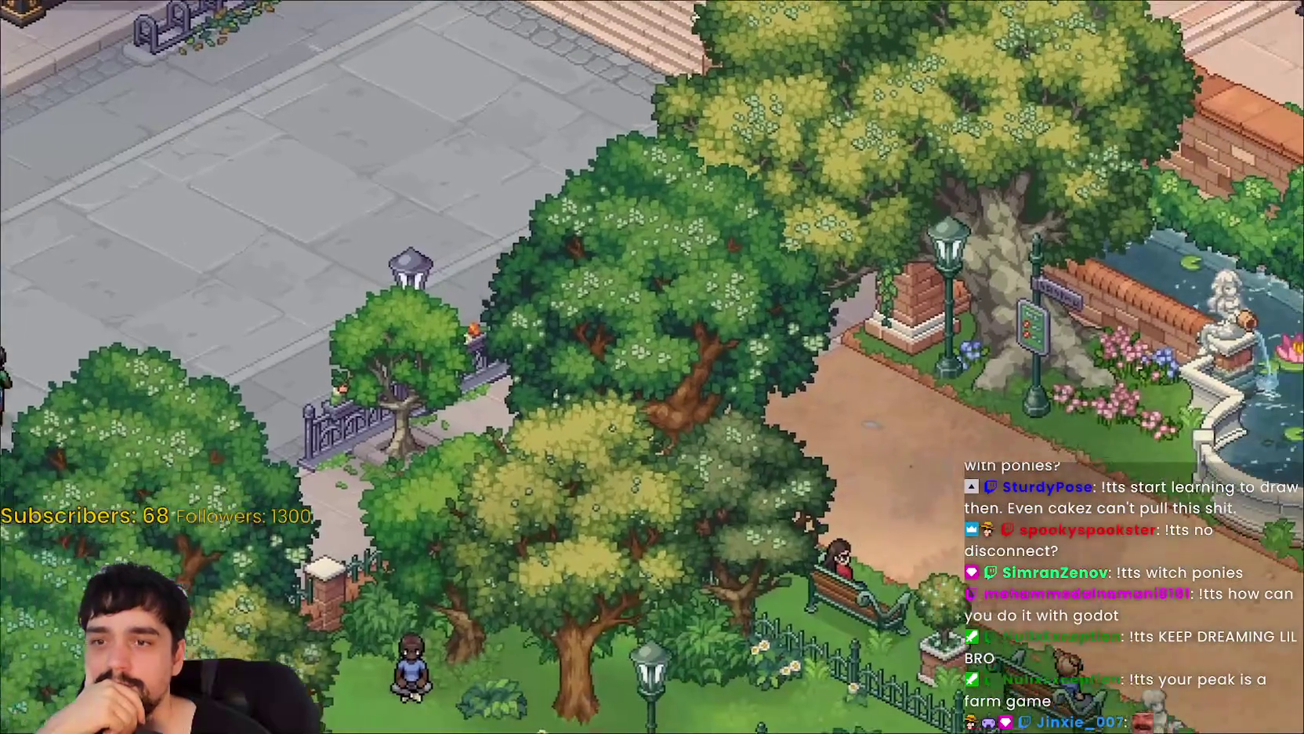
{"action": "key", "text": "d"}
{"action": "key", "text": "s"}
{"action": "key", "text": "a"}
{"action": "key", "text": "d"}
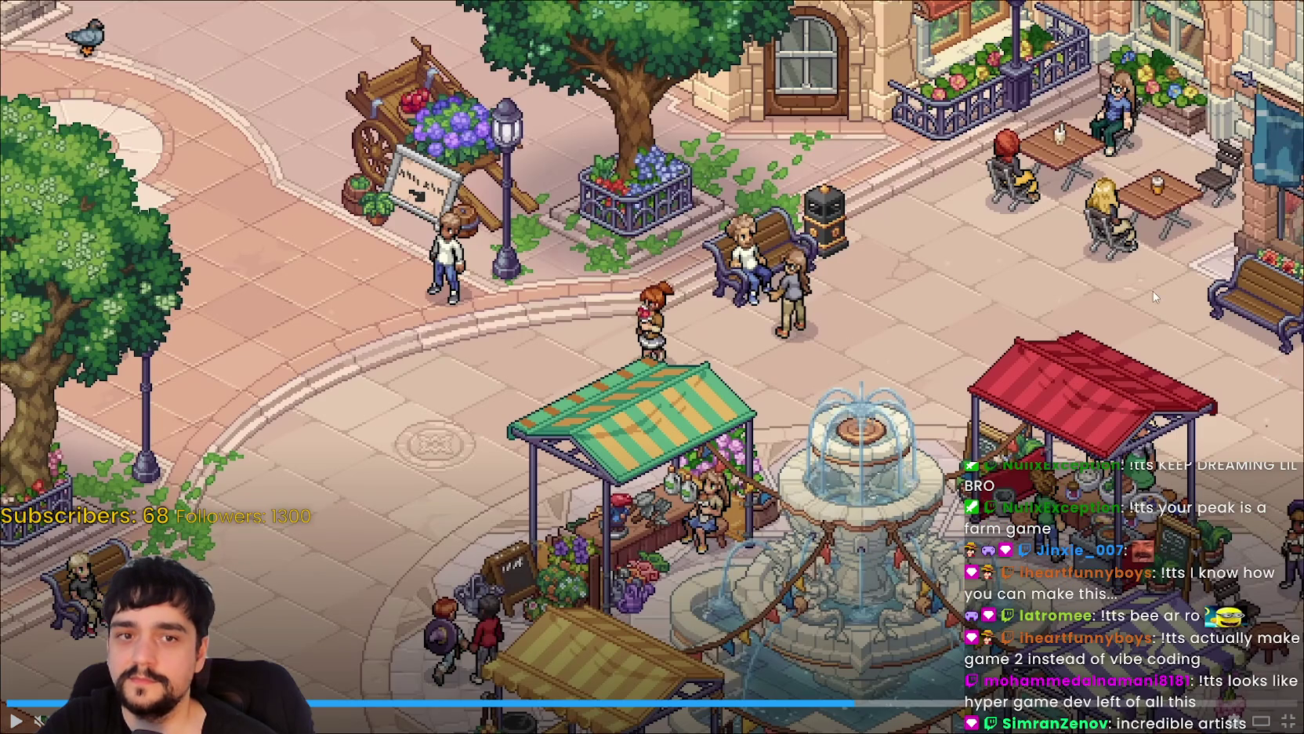
{"action": "key", "text": "super+shift+s"}
{"action": "mouse_move", "coordinate": [1280, 3]}
{"action": "left_mouse_down"}
{"action": "mouse_move", "coordinate": [859, 338]}
{"action": "mouse_move", "coordinate": [594, 597]}
{"action": "left_mouse_up"}
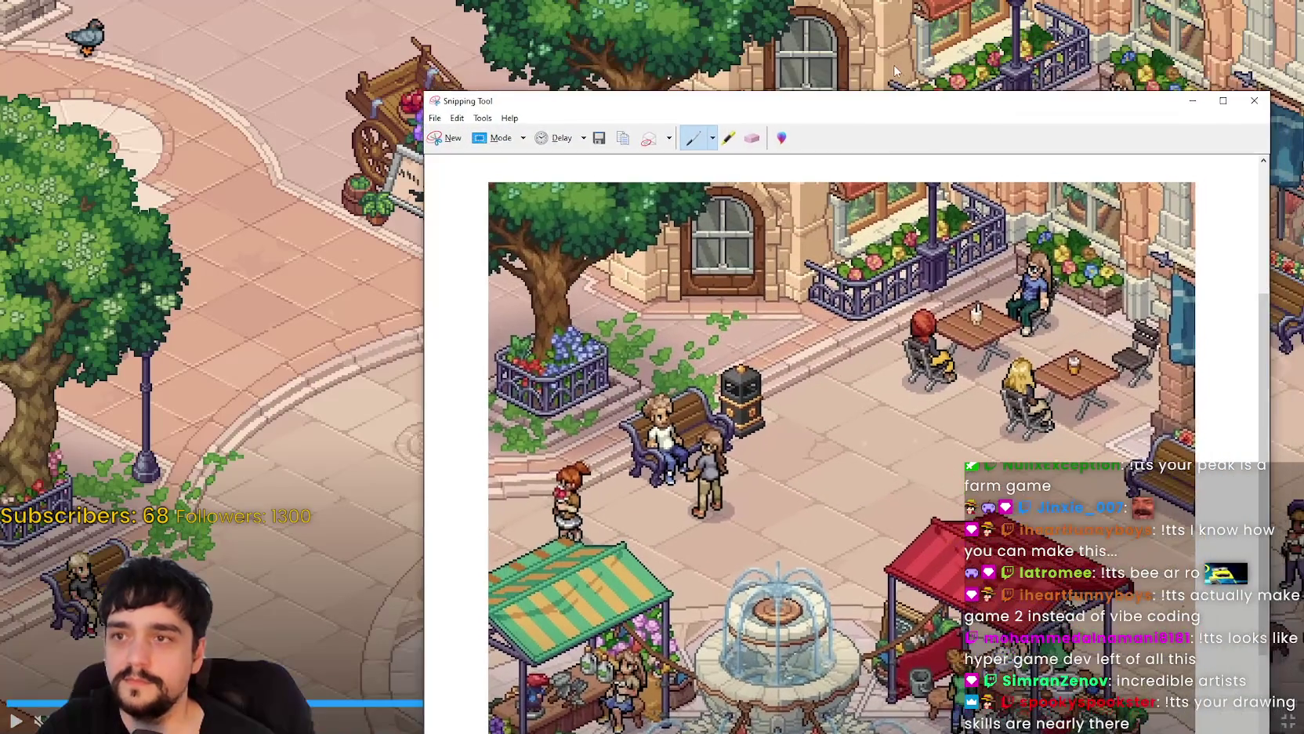
- Exit the full-screen trailer, minimize Steam, and place Snipping Tool left and the pony.town browser right
{"action": "left_click", "coordinate": [894, 65]}
{"action": "key", "text": "Escape"}
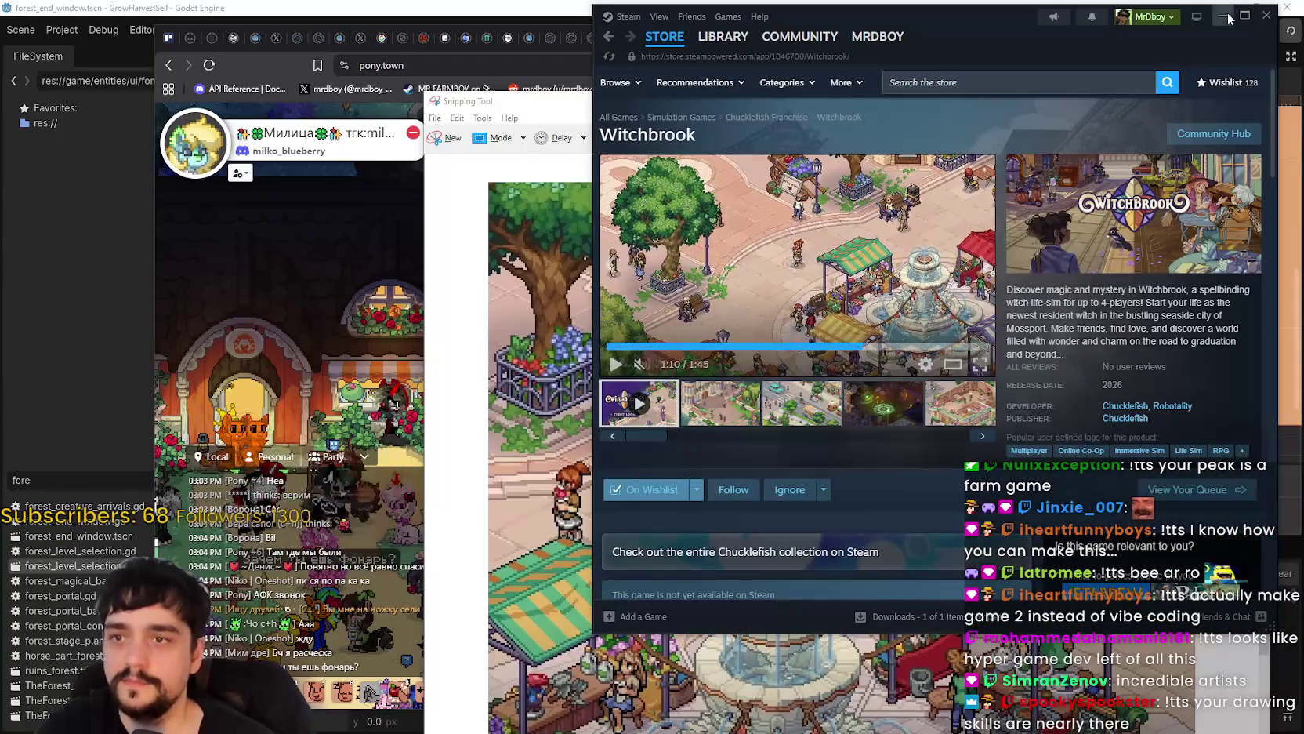
{"action": "left_click", "coordinate": [1223, 15]}
{"action": "mouse_move", "coordinate": [967, 105]}
{"action": "left_mouse_down"}
{"action": "mouse_move", "coordinate": [709, 96]}
{"action": "mouse_move", "coordinate": [548, 44]}
{"action": "mouse_move", "coordinate": [554, 26]}
{"action": "left_mouse_up"}
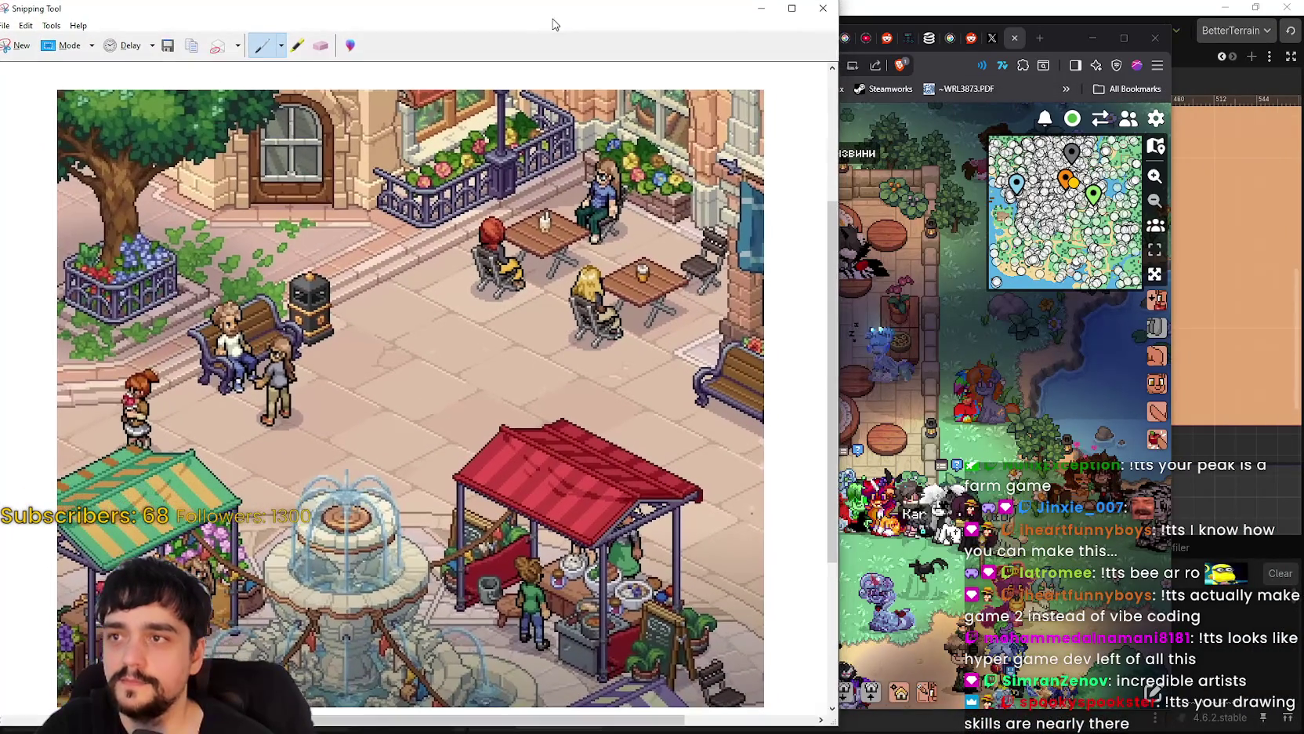
{"action": "left_click_drag", "start_coordinate": [1080, 37], "coordinate": [1146, 43]}
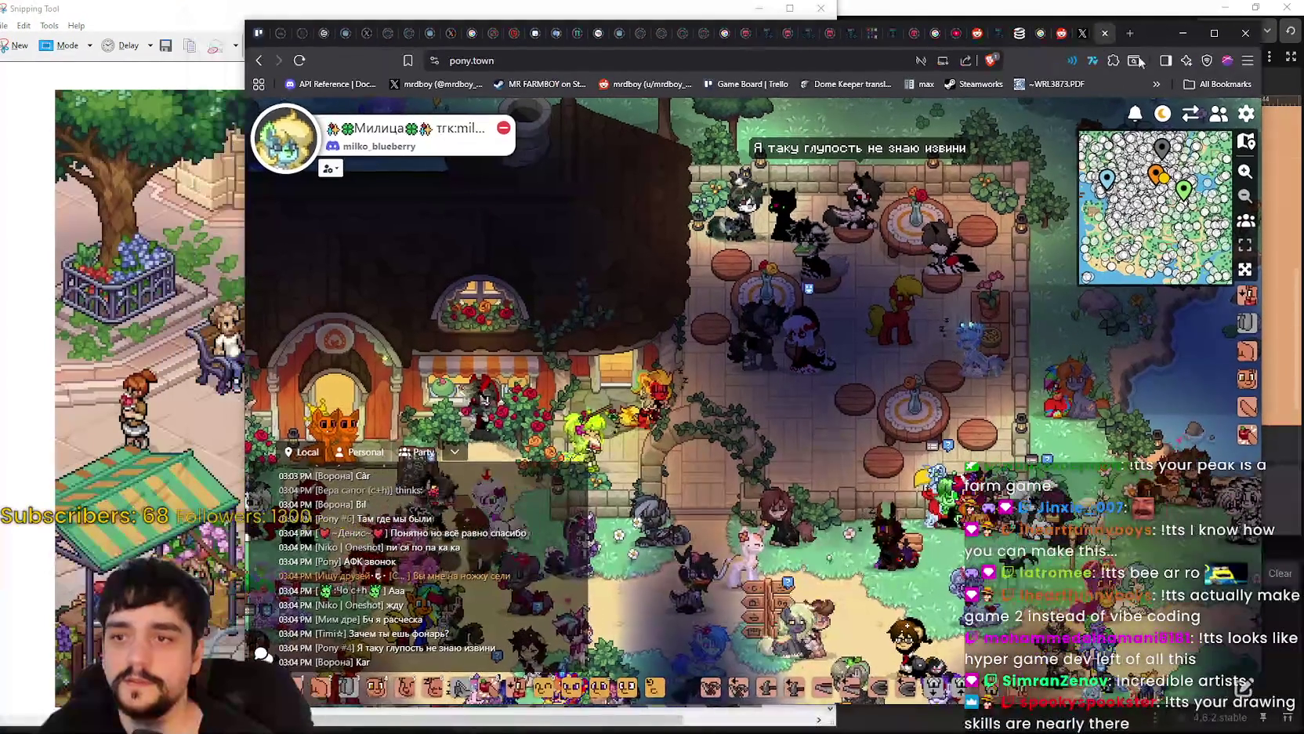
- Zoom the Pony Town game view in two levels from its settings menu
{"action": "left_click", "coordinate": [1248, 114]}
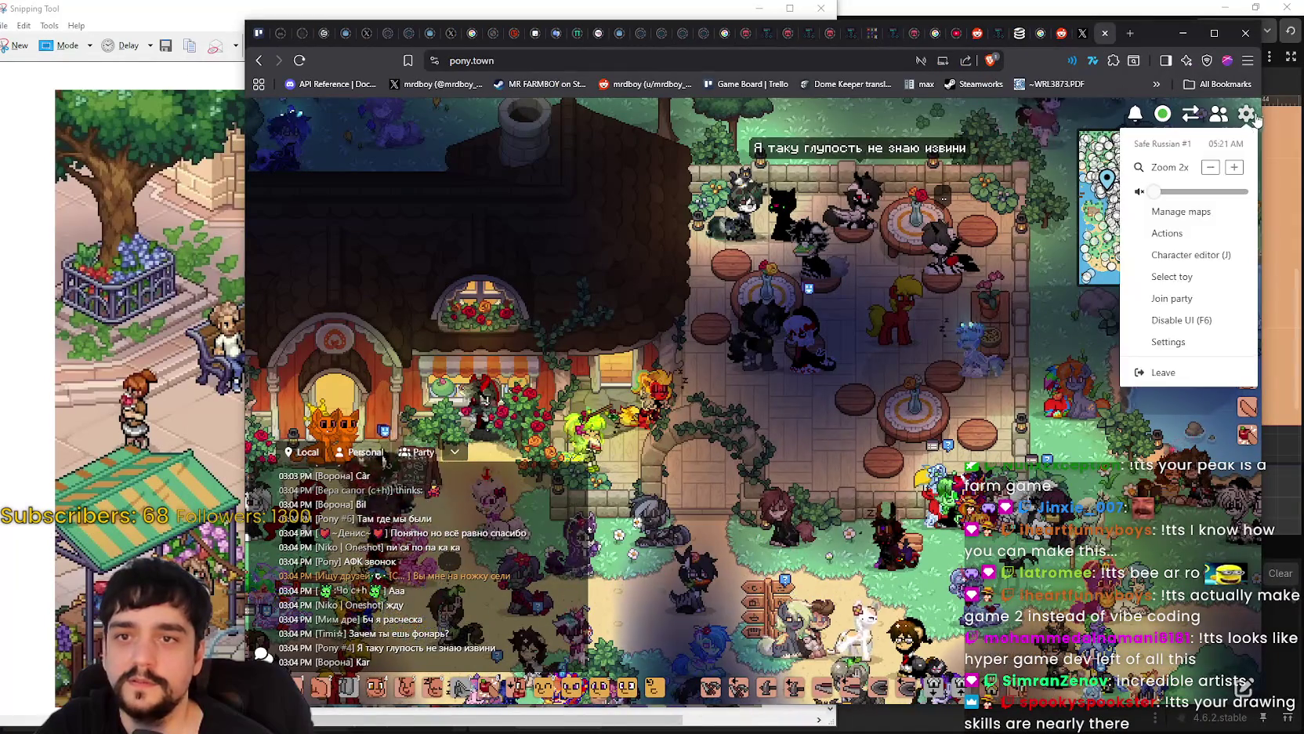
{"action": "left_click", "coordinate": [1234, 168]}
{"action": "left_click", "coordinate": [1234, 167]}
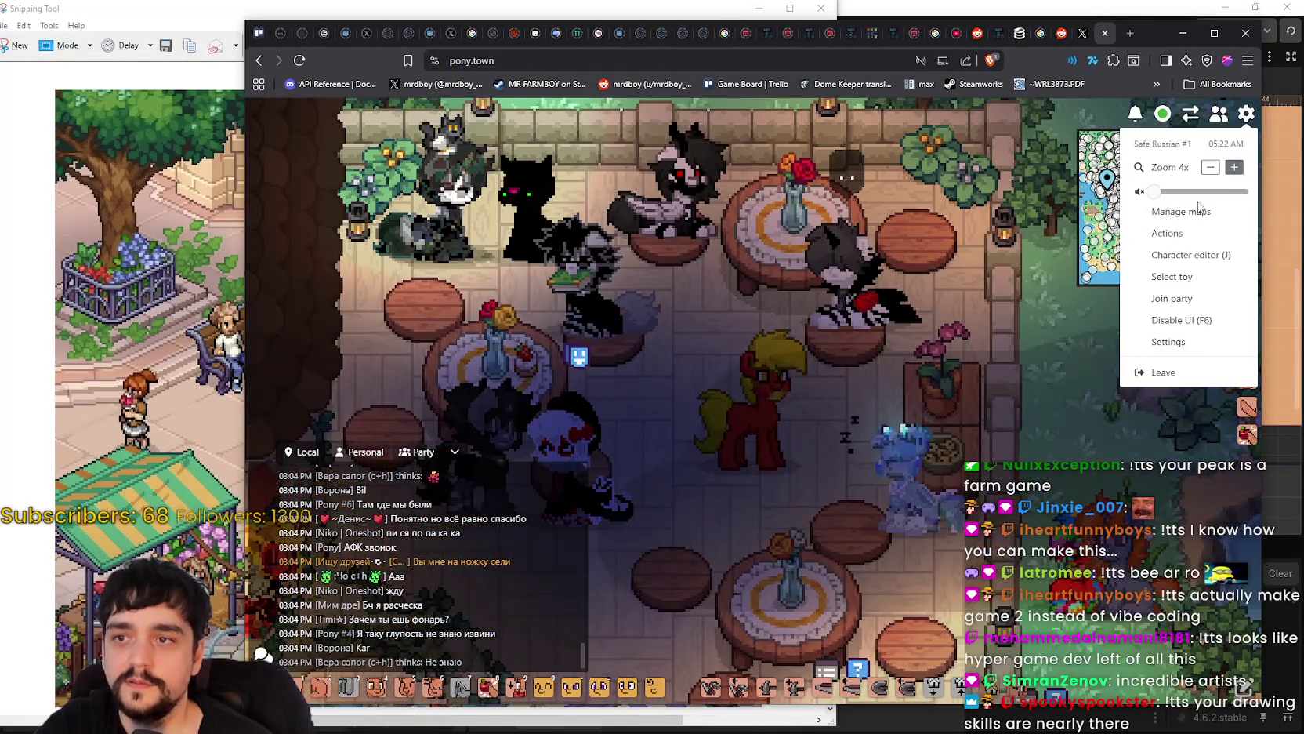
{"action": "left_click", "coordinate": [698, 448]}
- Narrow the browser from the left and bring the Steam Witchbrook store page forward
{"action": "mouse_move", "coordinate": [270, 207]}
{"action": "left_mouse_down"}
{"action": "mouse_move", "coordinate": [603, 207]}
{"action": "mouse_move", "coordinate": [528, 206]}
{"action": "left_mouse_up"}
{"action": "left_click", "coordinate": [470, 235]}
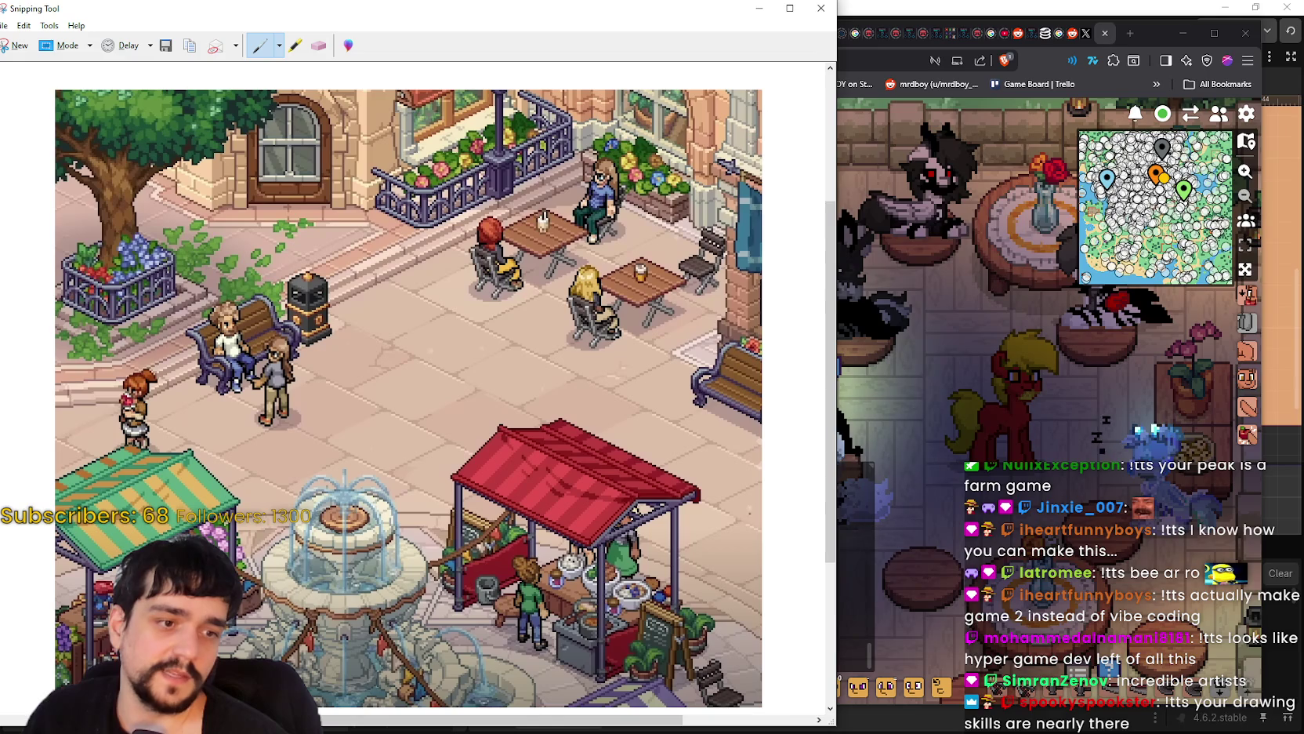
{"action": "key", "text": "alt+Tab"}
- Open the Chucklefish publisher page and scroll through its games list
{"action": "left_click", "coordinate": [1129, 417]}
{"action": "scroll", "coordinate": [977, 384], "scroll_direction": "down", "scroll_amount": 3}
{"action": "left_click_drag", "start_coordinate": [596, 311], "coordinate": [351, 313]}
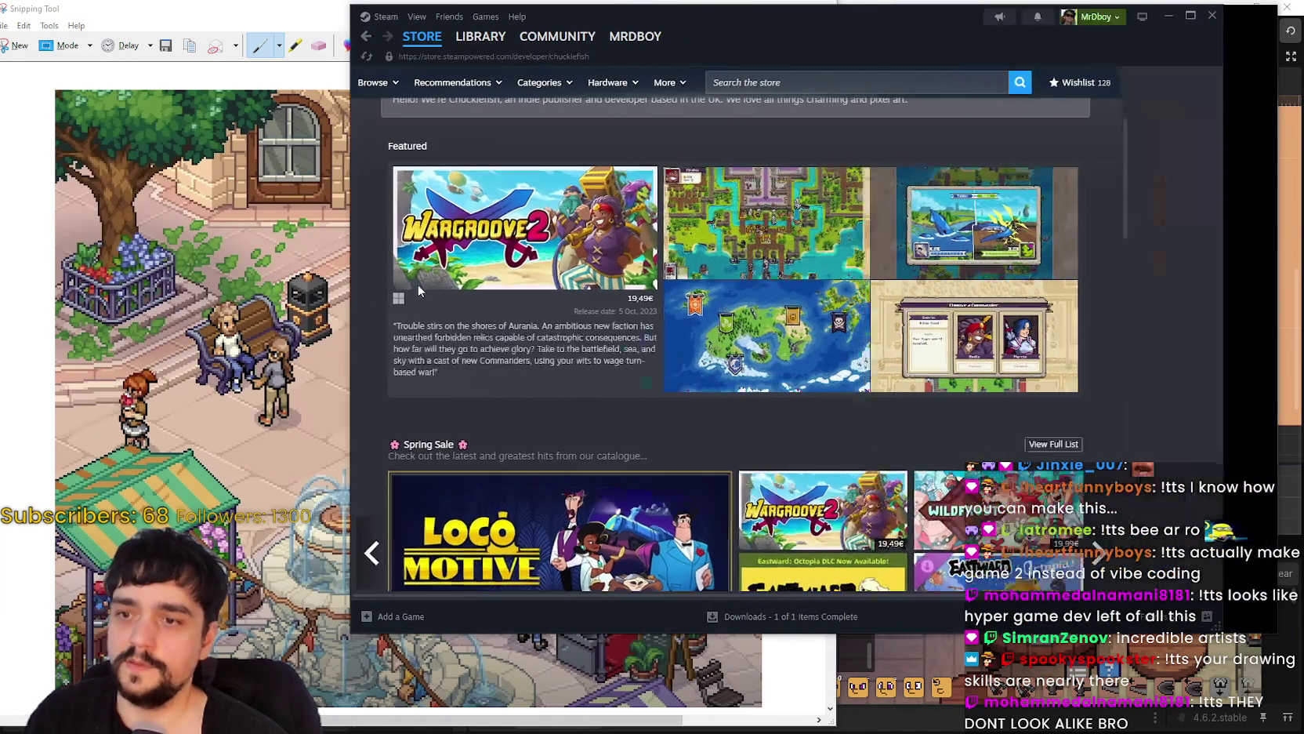
{"action": "scroll", "coordinate": [693, 326], "scroll_direction": "down", "scroll_amount": 5}
{"action": "scroll", "coordinate": [693, 326], "scroll_direction": "down", "scroll_amount": 15}
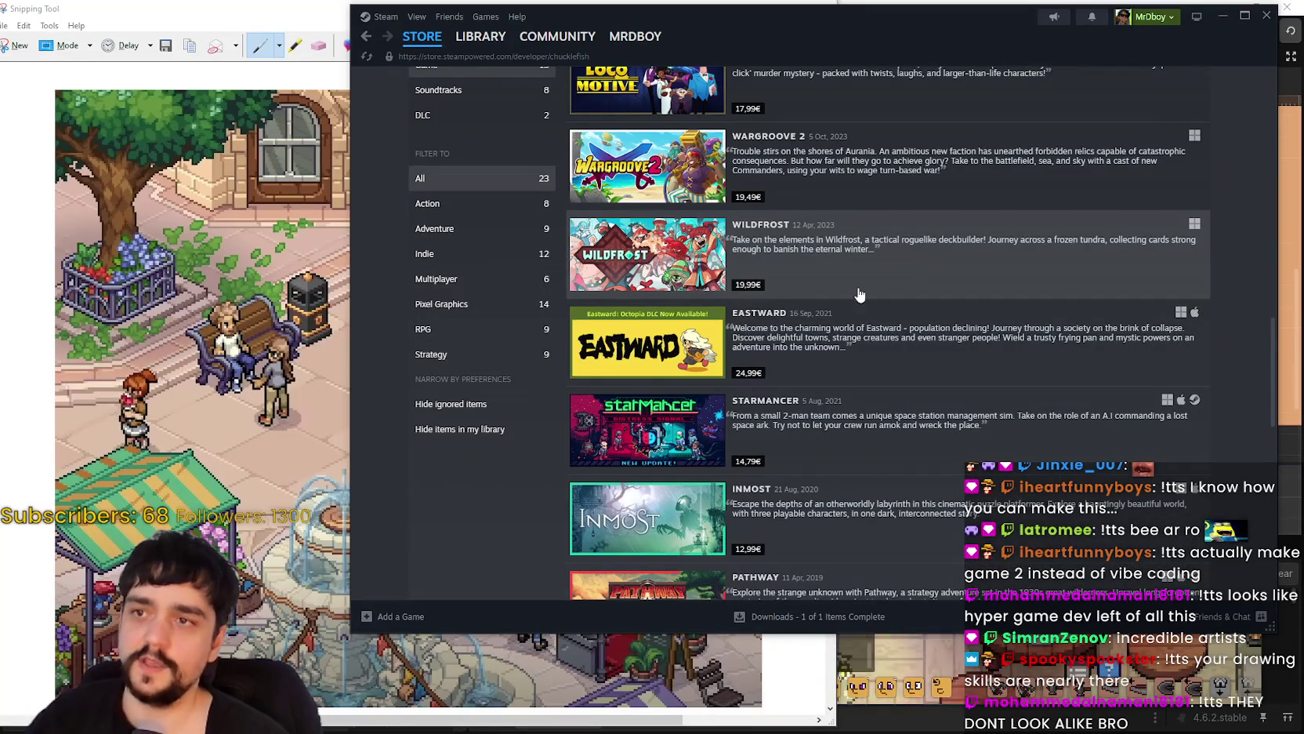
{"action": "scroll", "coordinate": [876, 381], "scroll_direction": "down", "scroll_amount": 3}
{"action": "scroll", "coordinate": [785, 408], "scroll_direction": "down", "scroll_amount": 4}
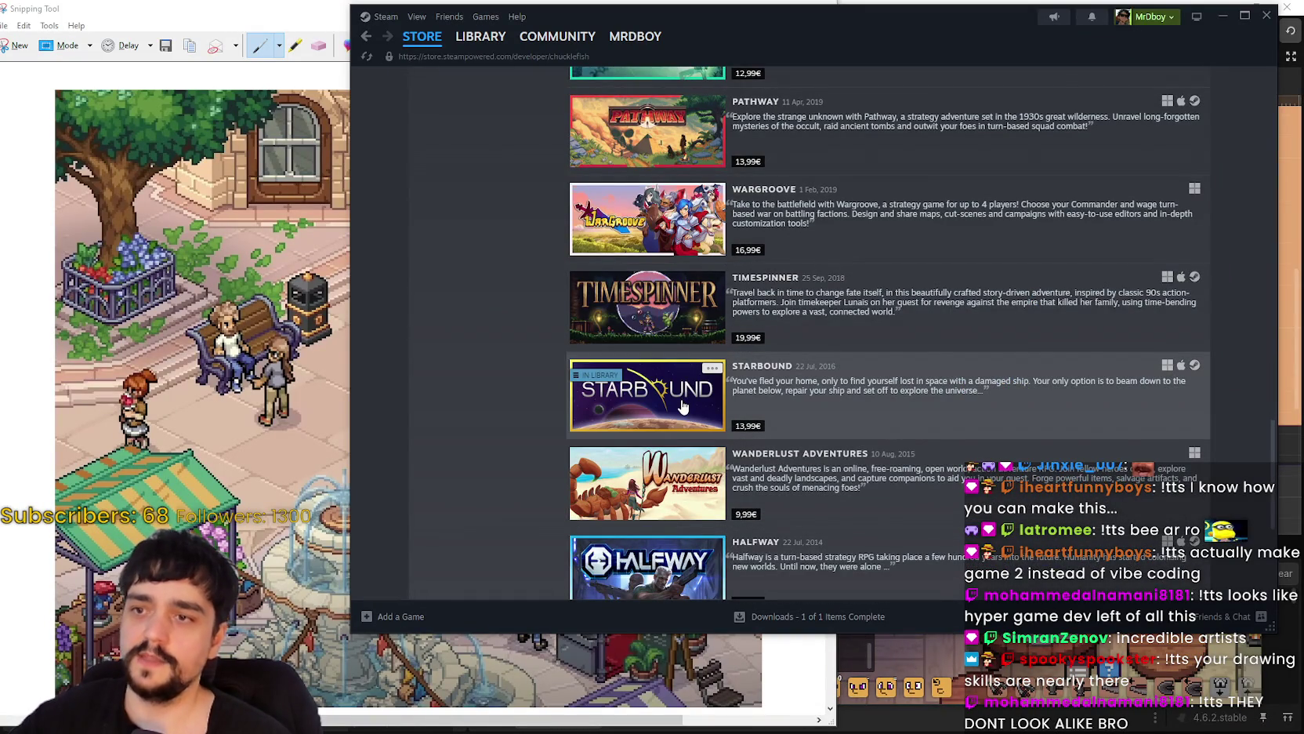
{"action": "scroll", "coordinate": [902, 355], "scroll_direction": "up", "scroll_amount": 5}
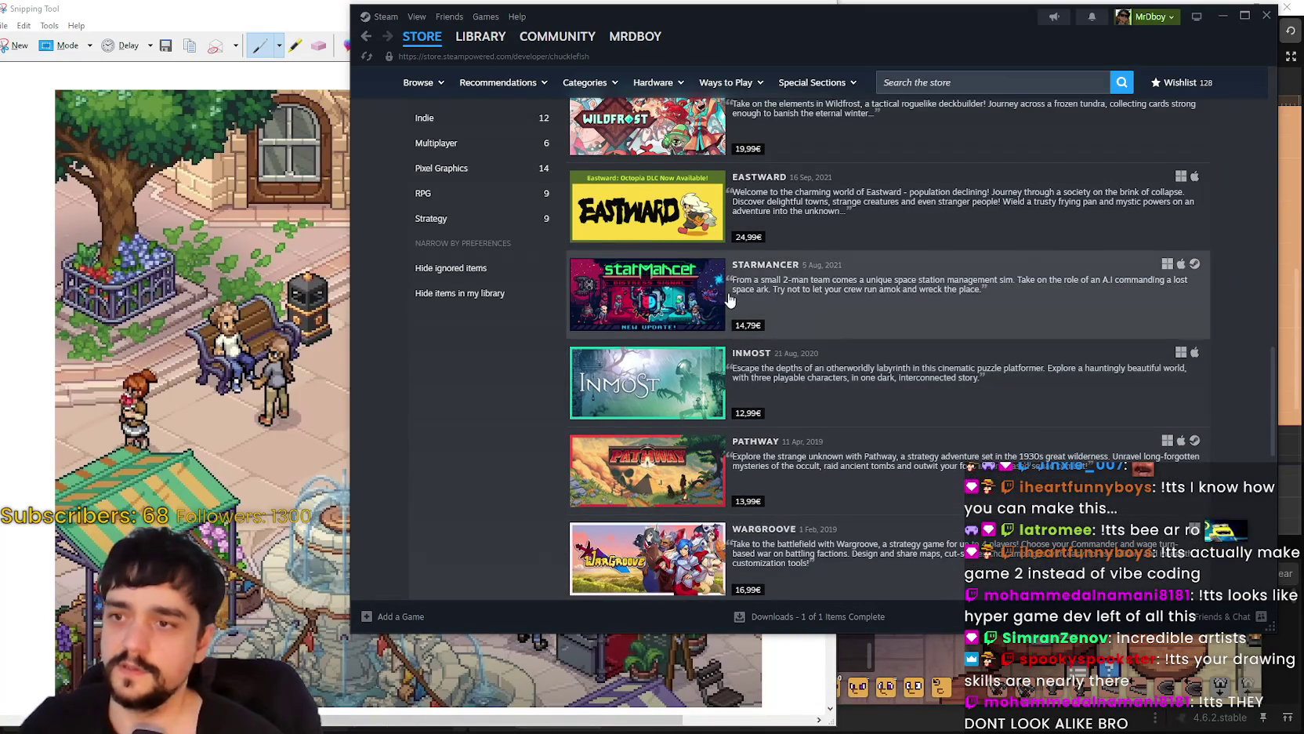
{"action": "scroll", "coordinate": [706, 337], "scroll_direction": "down", "scroll_amount": 10}
{"action": "scroll", "coordinate": [706, 337], "scroll_direction": "up", "scroll_amount": 10}
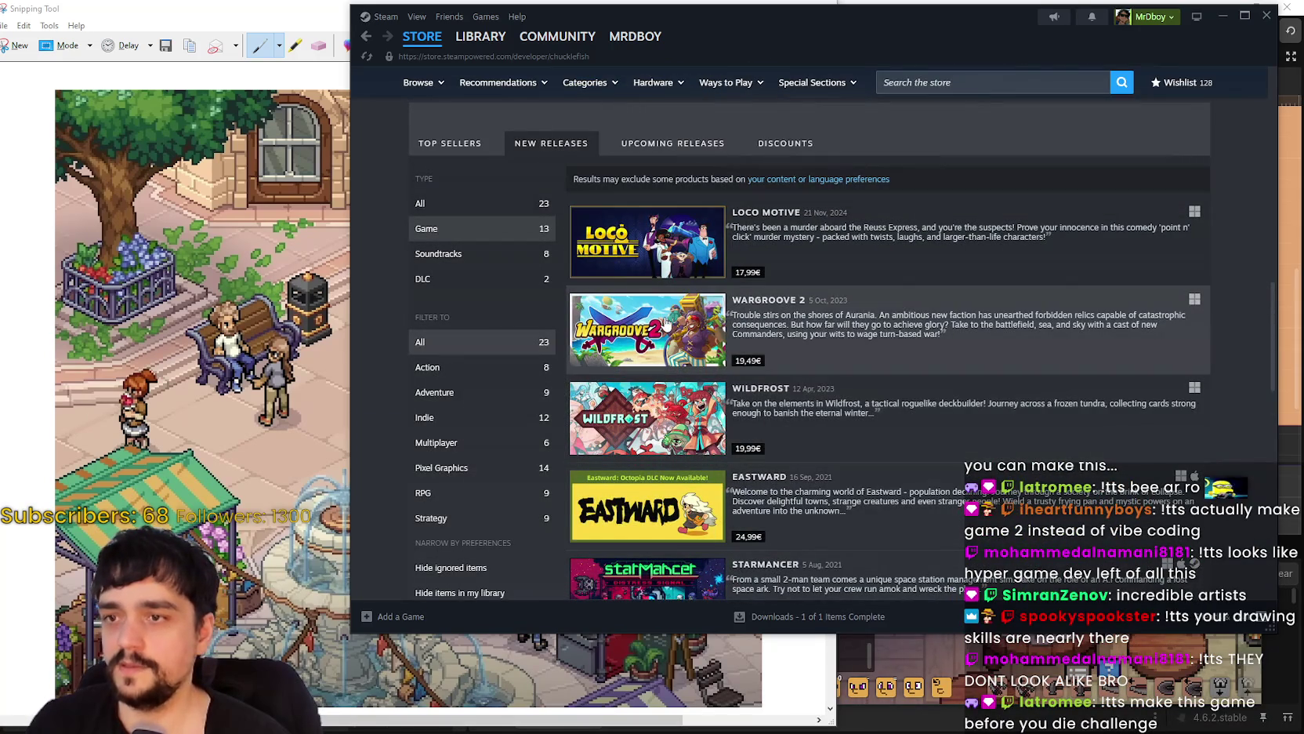
- Open Witchbrook's store page and expand its full game description with READ MORE
{"action": "mouse_move", "coordinate": [667, 323]}
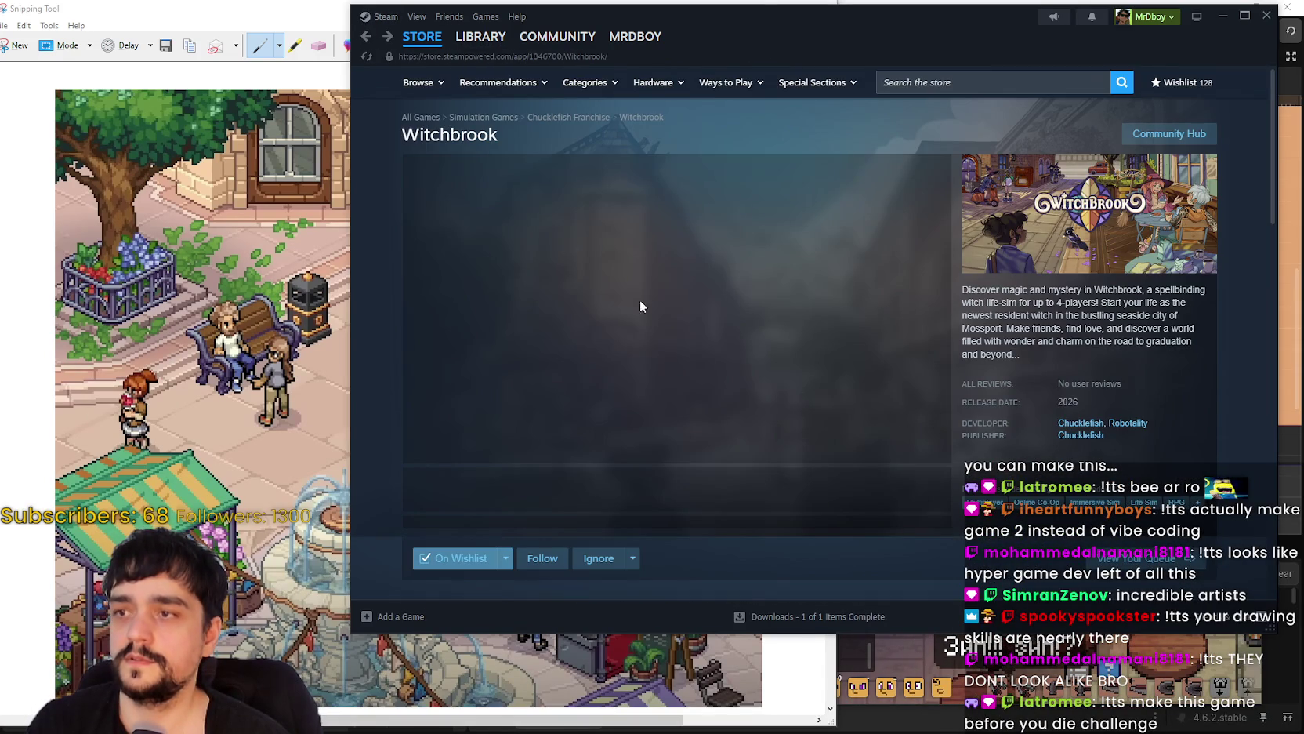
{"action": "double_click", "coordinate": [453, 140]}
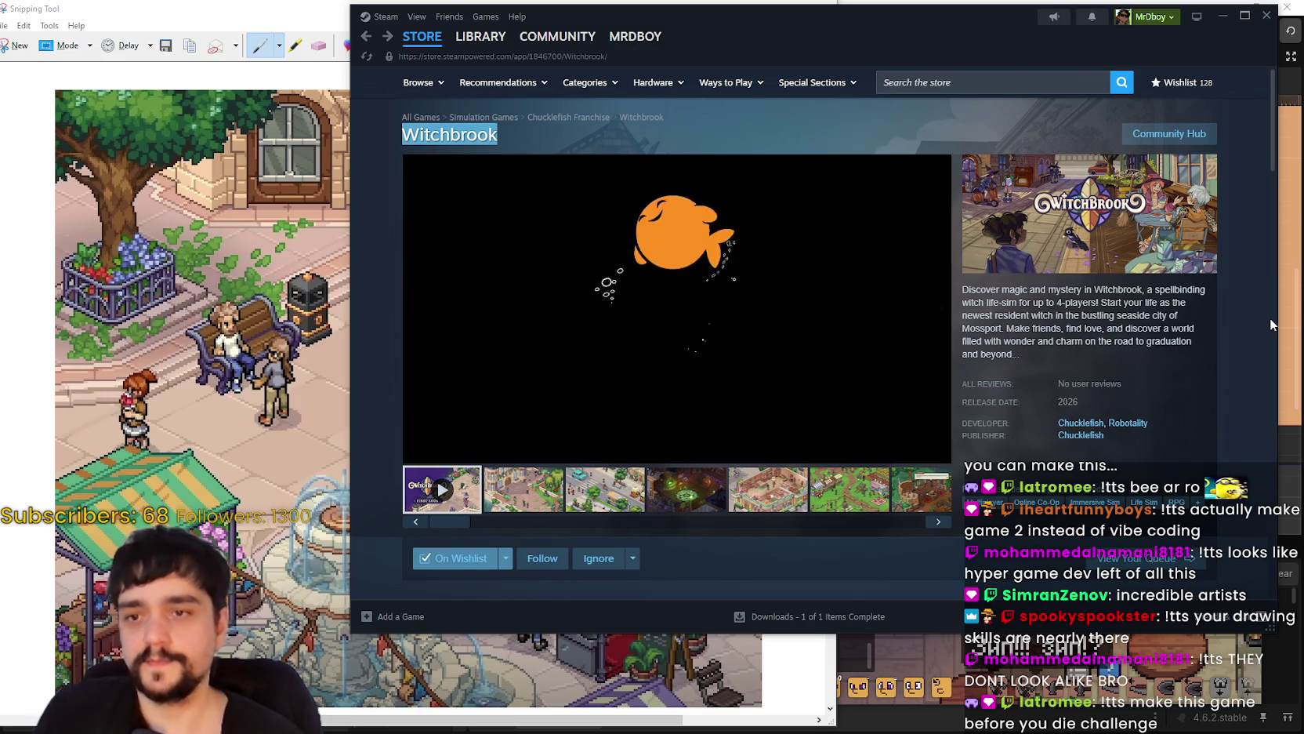
{"action": "scroll", "coordinate": [976, 391], "scroll_direction": "down", "scroll_amount": 4}
{"action": "scroll", "coordinate": [976, 391], "scroll_direction": "down", "scroll_amount": 11}
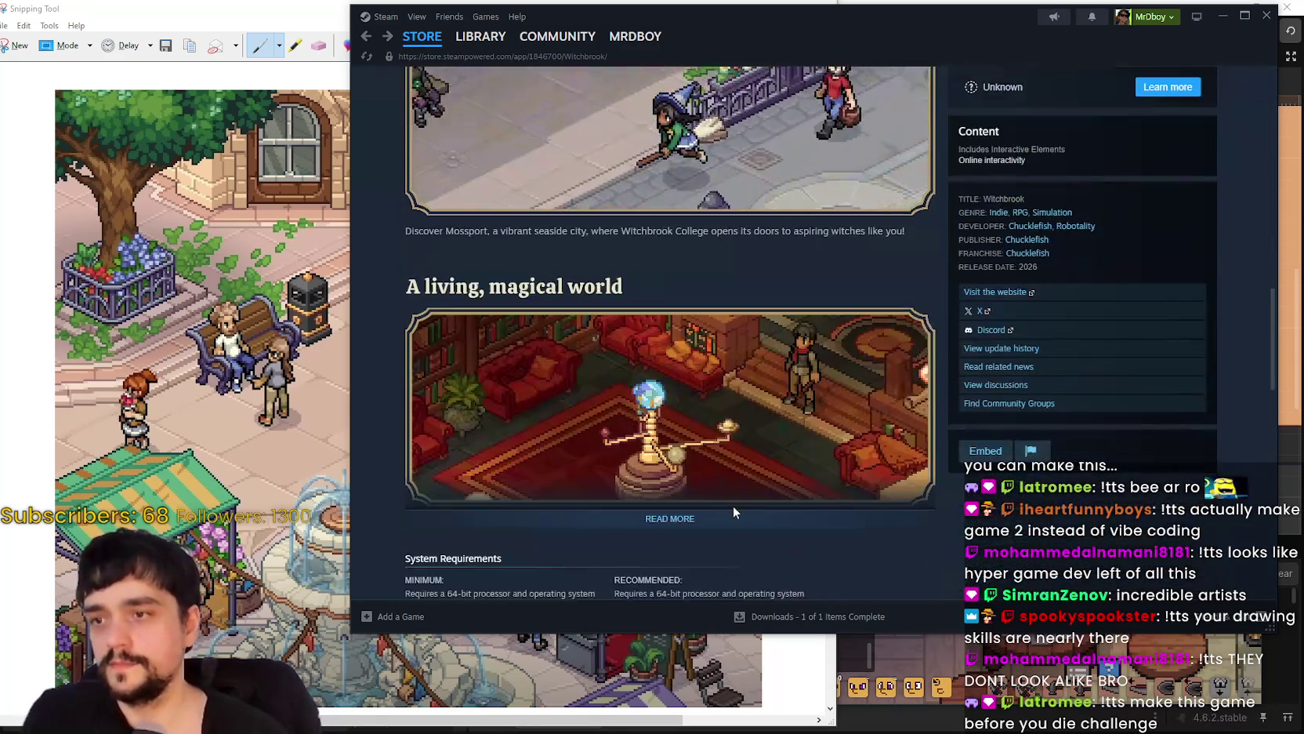
{"action": "left_click", "coordinate": [734, 511]}
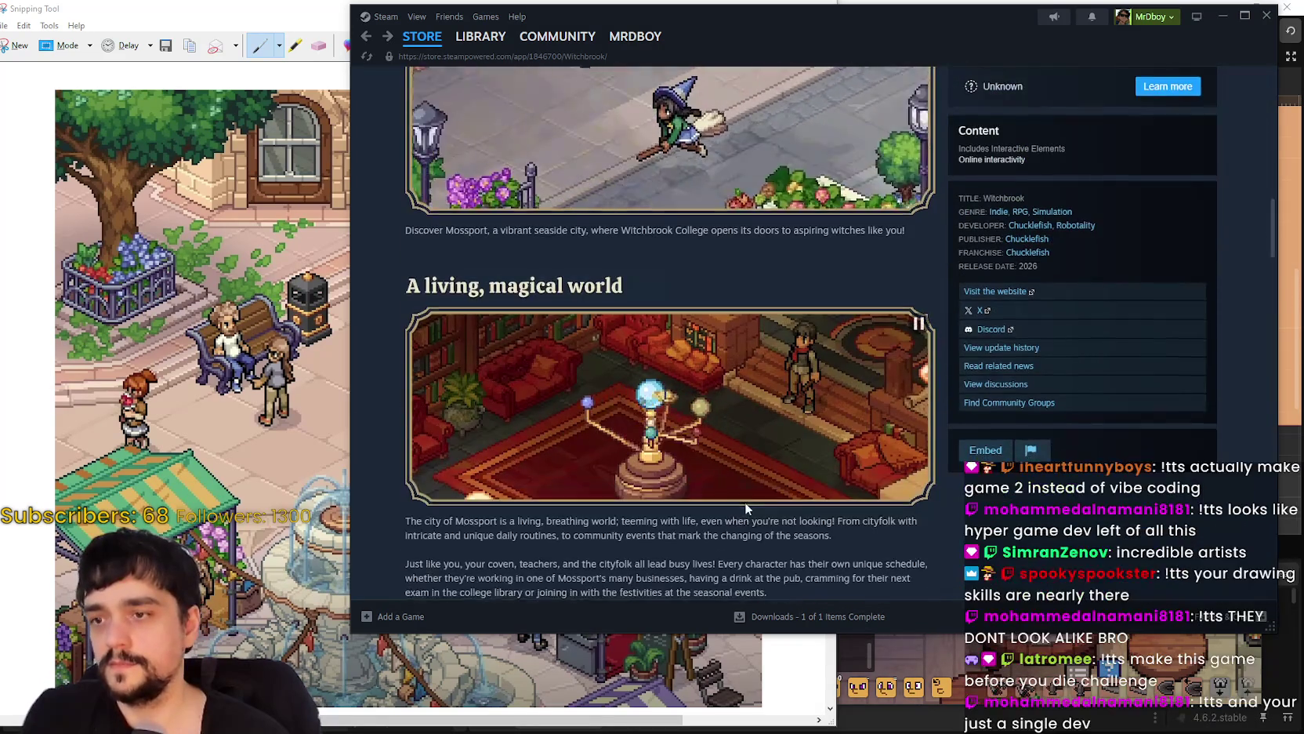
{"action": "scroll", "coordinate": [740, 494], "scroll_direction": "down", "scroll_amount": 10}
{"action": "scroll", "coordinate": [737, 476], "scroll_direction": "down", "scroll_amount": 5}
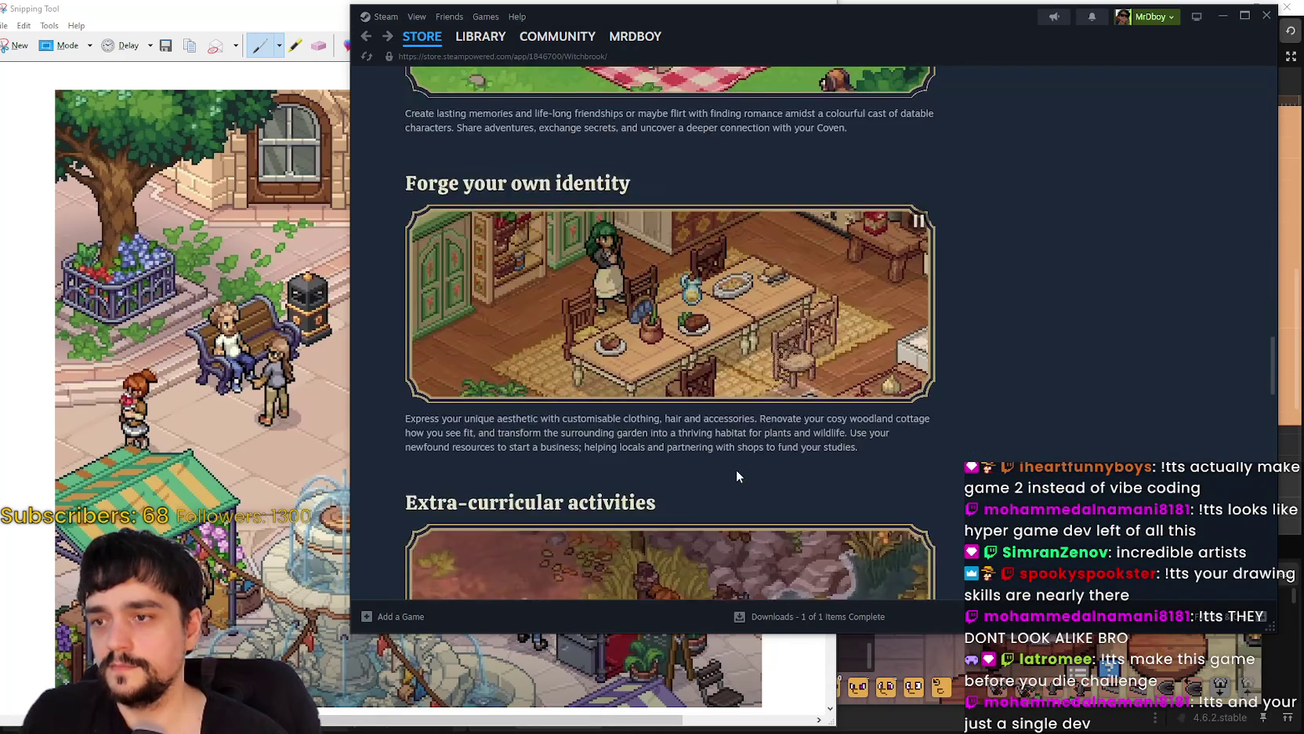
{"action": "scroll", "coordinate": [737, 470], "scroll_direction": "up", "scroll_amount": 15}
{"action": "scroll", "coordinate": [758, 455], "scroll_direction": "up", "scroll_amount": 12}
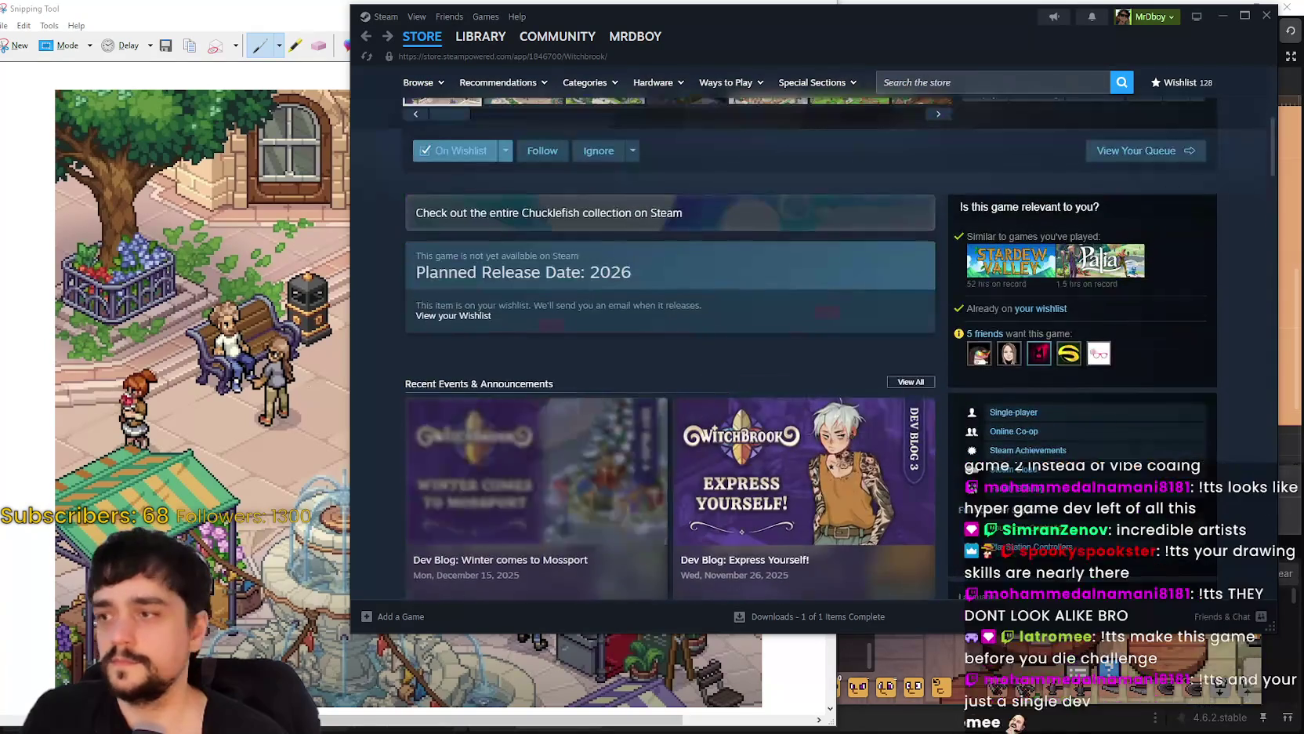
- Close the leftover Snipping Tool capture, choosing No to discard it
{"action": "key", "text": "alt+Tab"}
{"action": "left_click", "coordinate": [821, 8]}
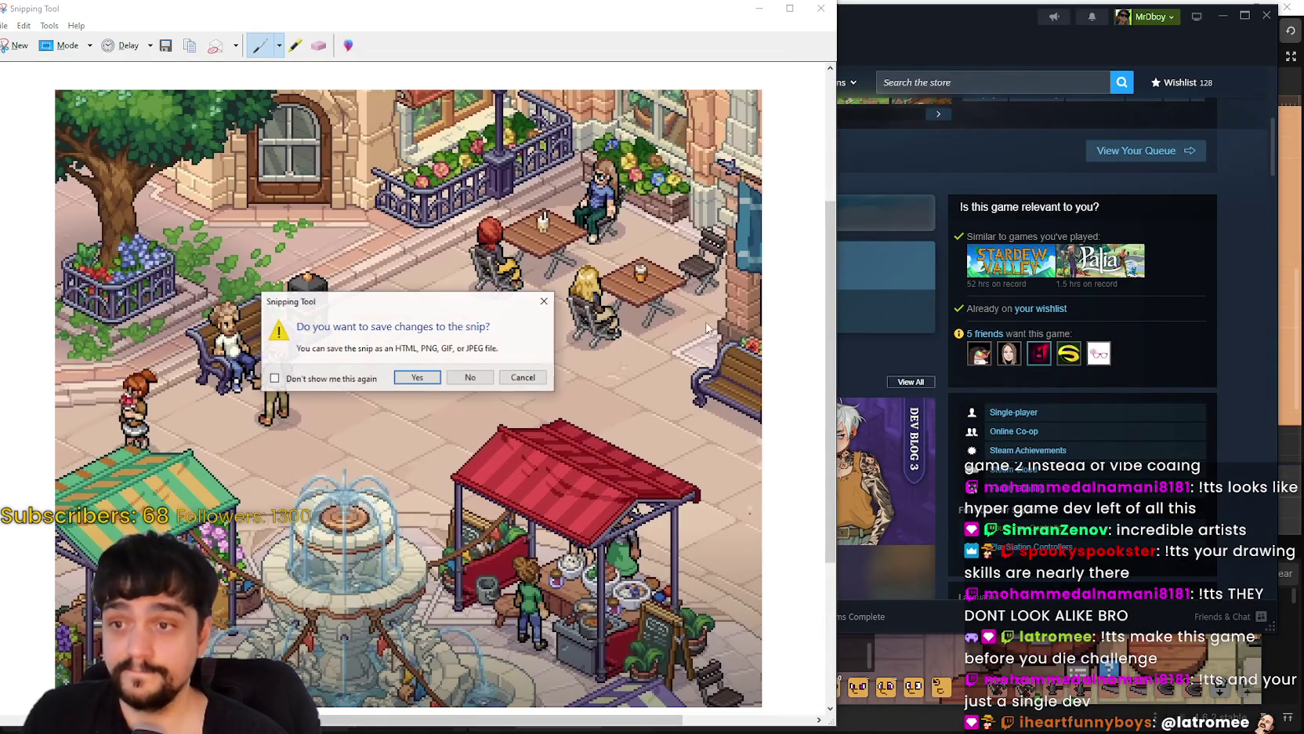
{"action": "left_click", "coordinate": [486, 375]}
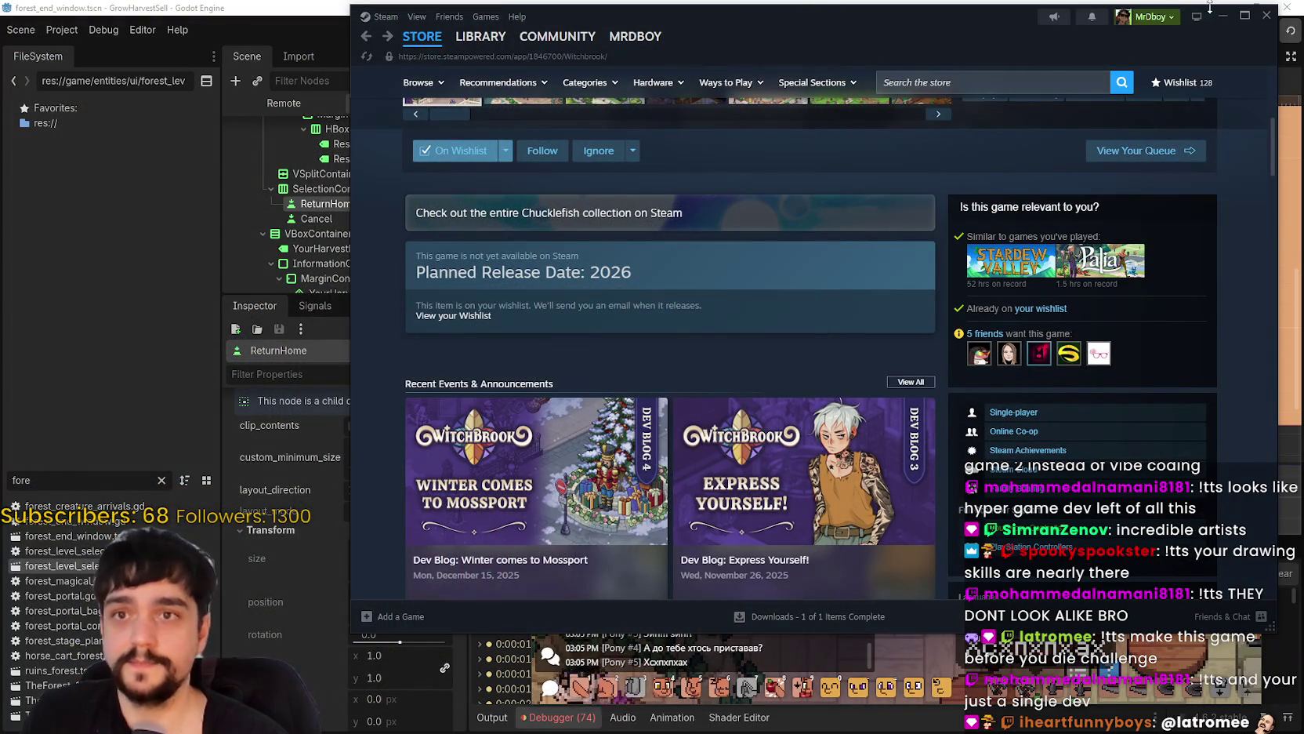
- Minimize Steam, switch the browser to the SteamDB MR FARMBOY charts tab, and shift it left
{"action": "left_click", "coordinate": [1223, 15]}
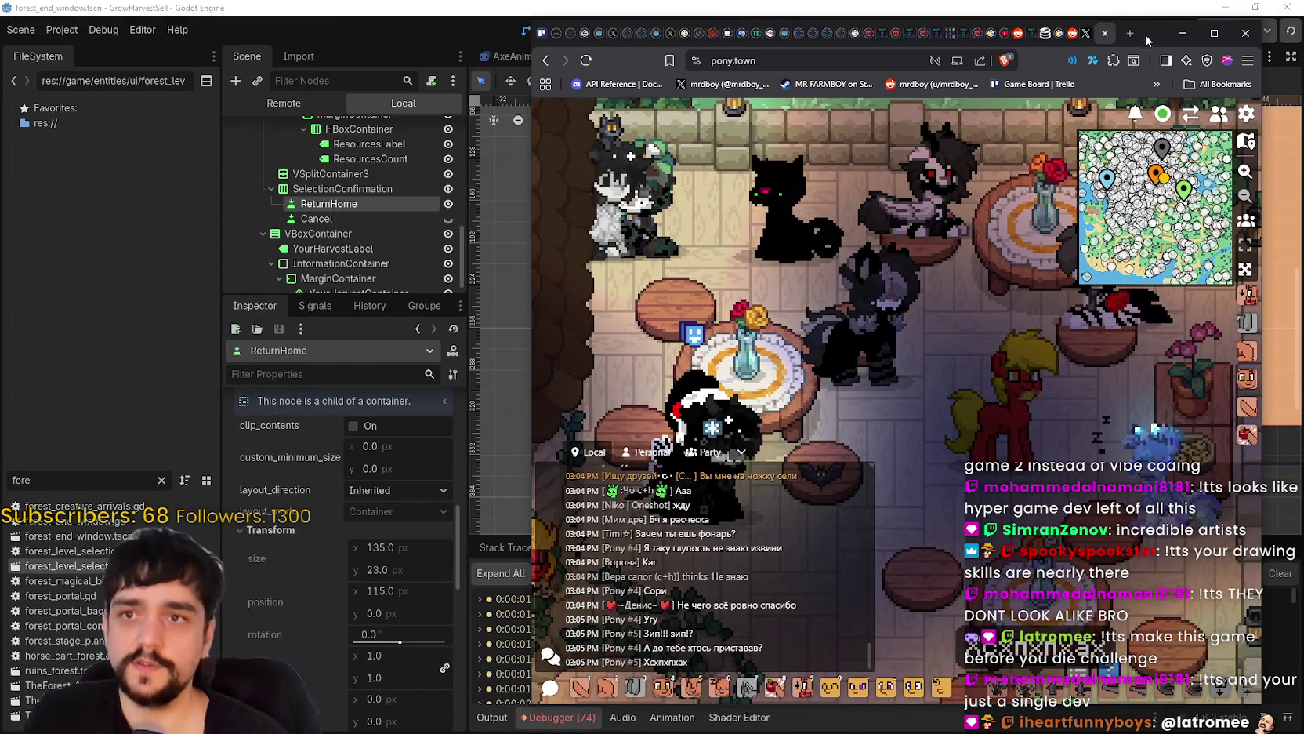
{"action": "left_click", "coordinate": [1058, 33]}
{"action": "left_click_drag", "start_coordinate": [1144, 38], "coordinate": [578, 28]}
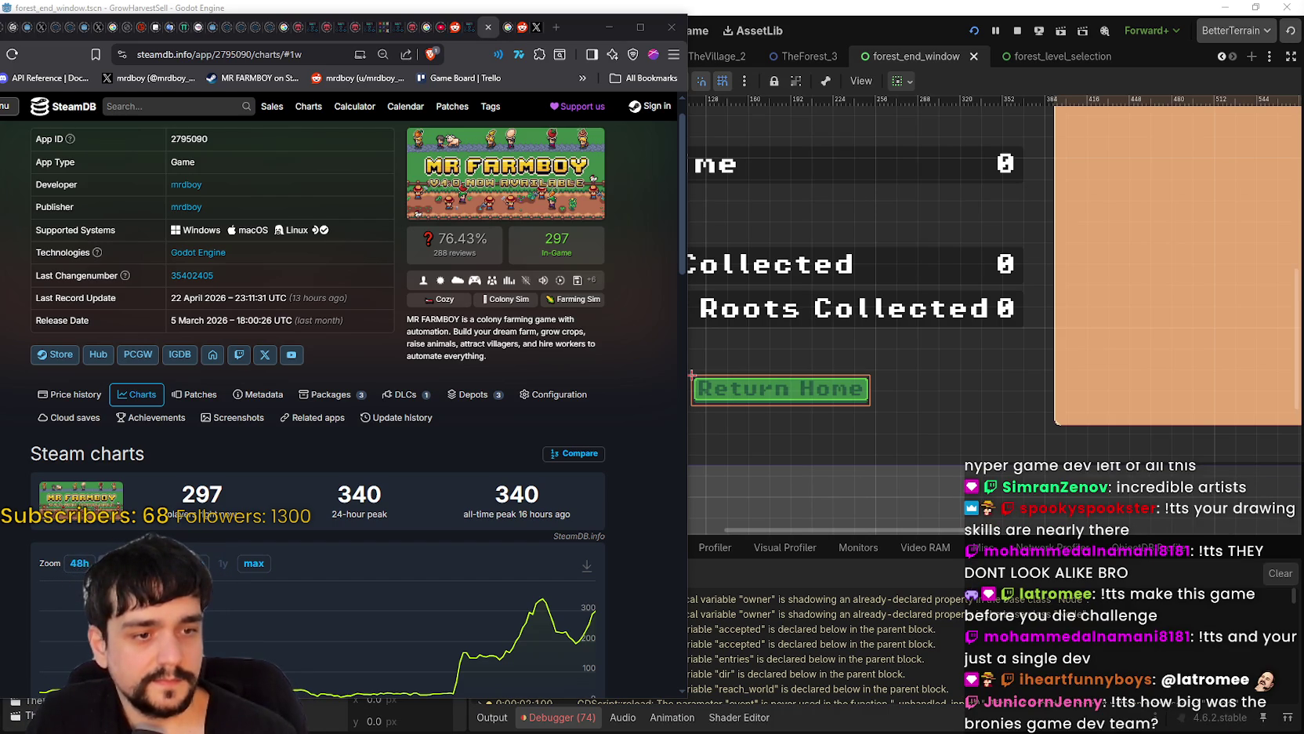
- Search the Steam store for 'MR FARM', open MR FARMBOY, and narrow the window beside SteamDB
{"action": "key", "text": "alt+Tab"}
{"action": "scroll", "coordinate": [1019, 404], "scroll_direction": "up", "scroll_amount": 3}
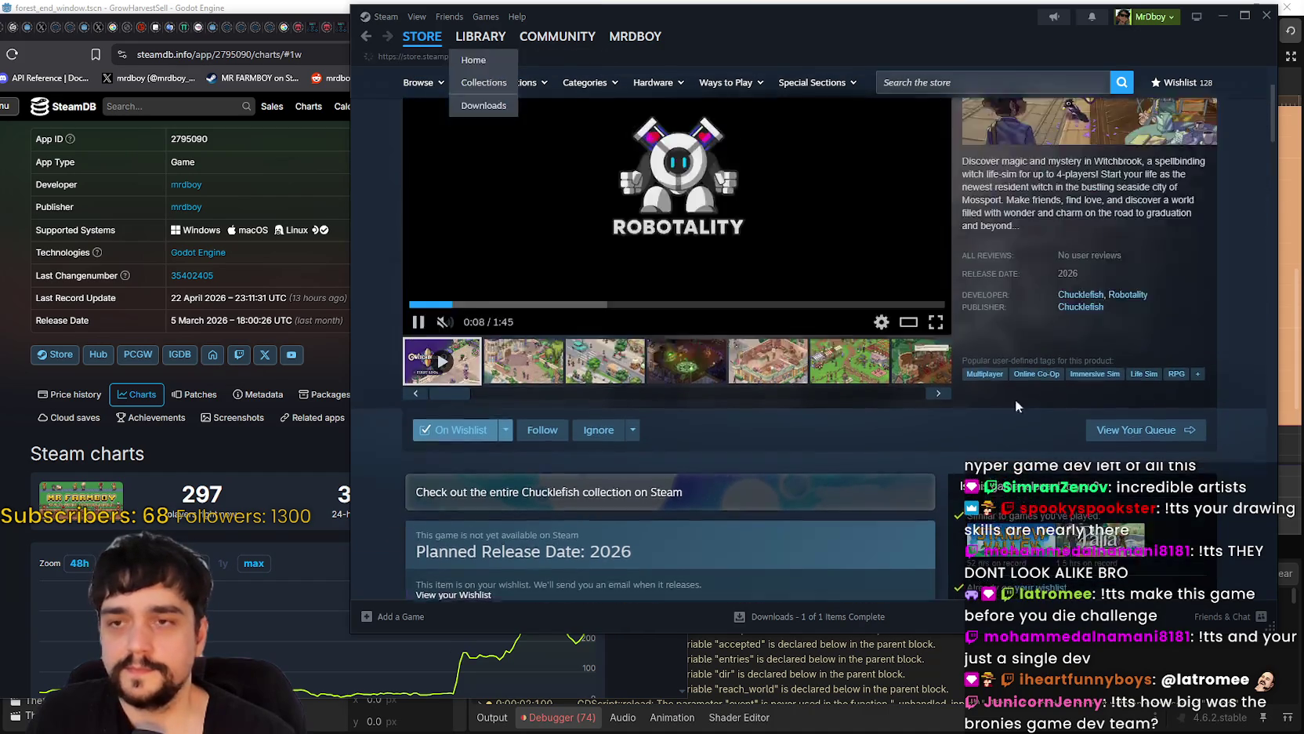
{"action": "key", "text": "alt+Left"}
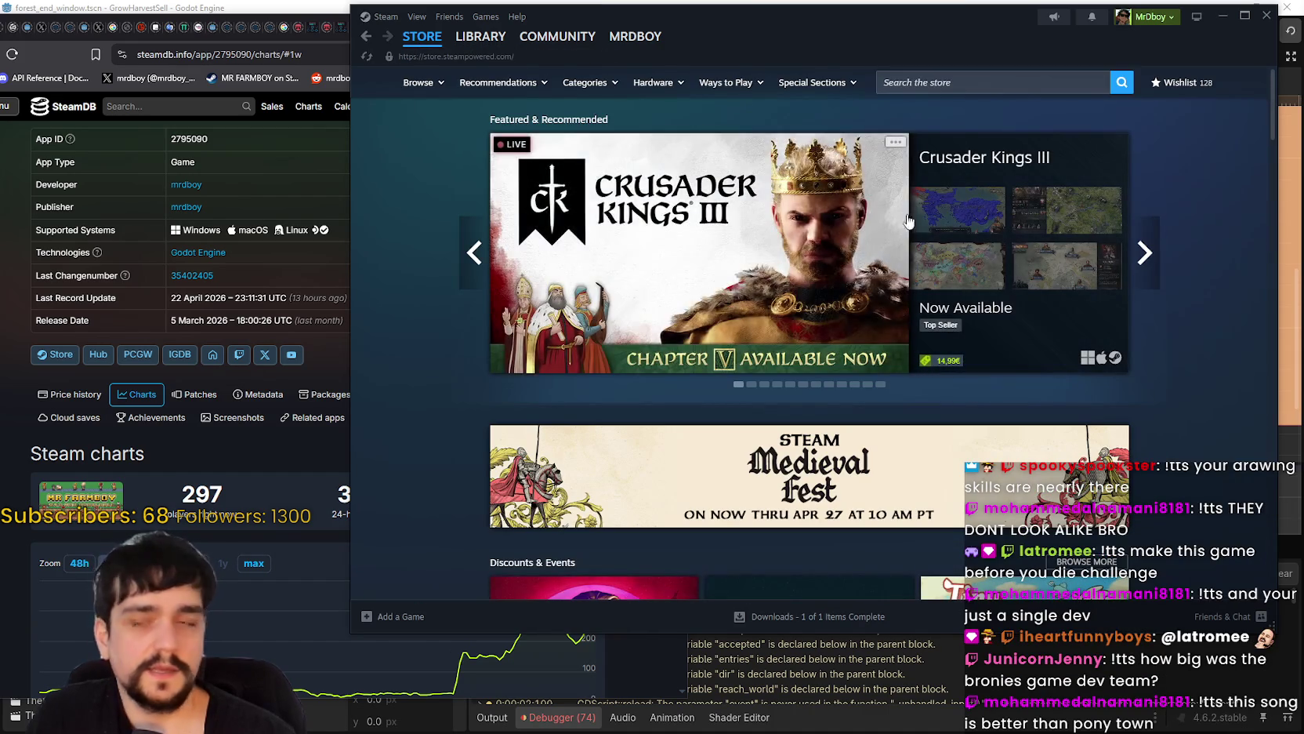
{"action": "left_click", "coordinate": [934, 90]}
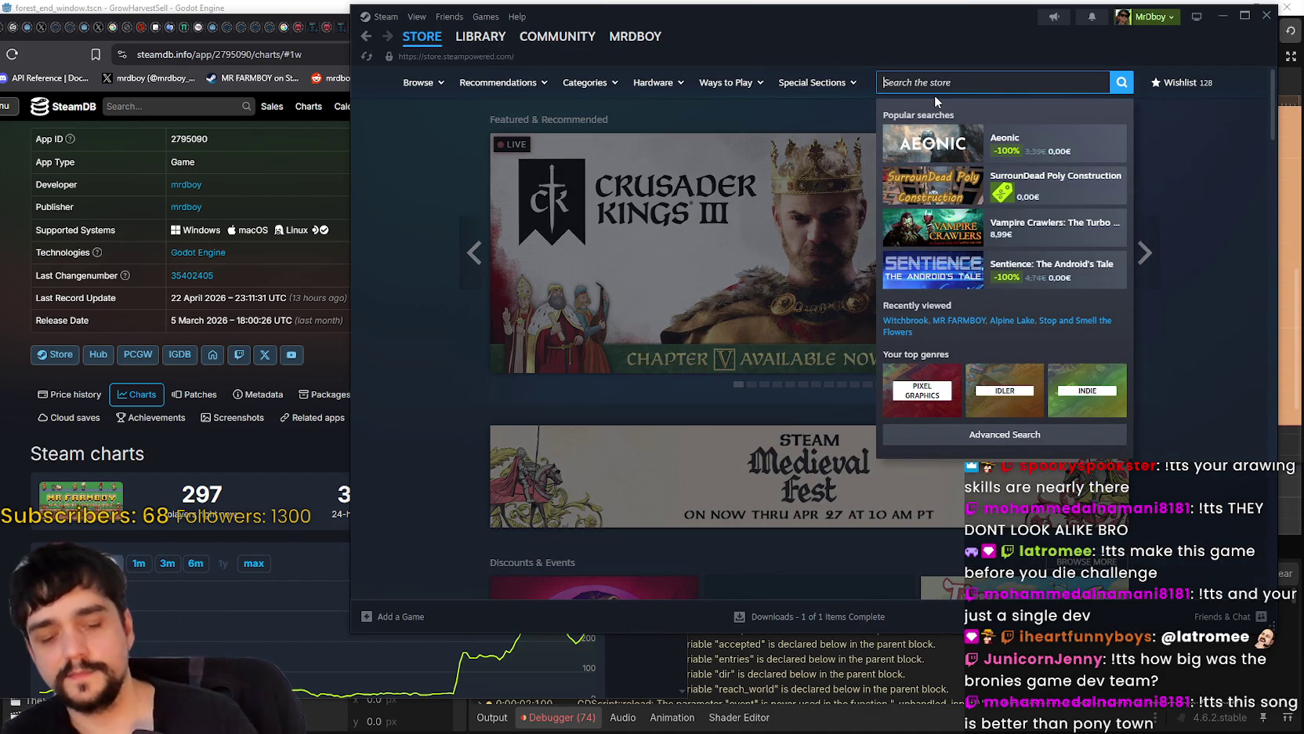
{"action": "type", "text": "MR FARM"}
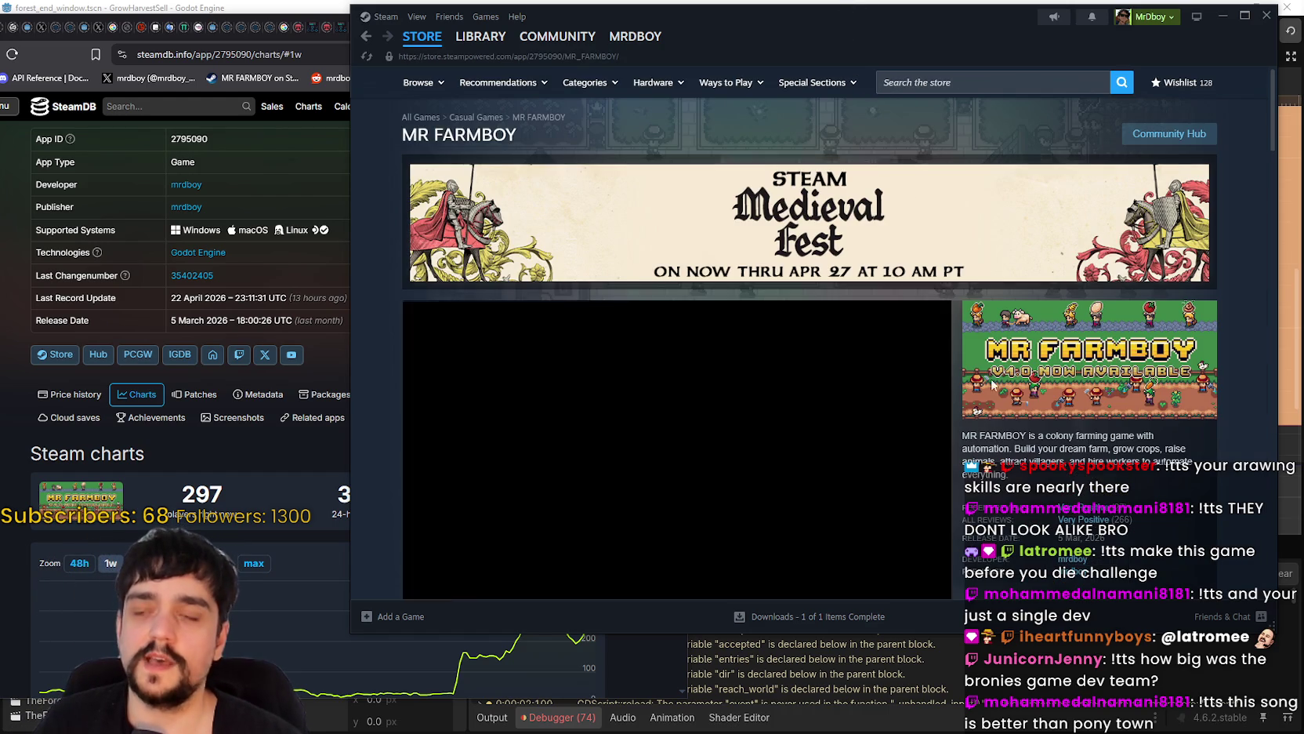
{"action": "scroll", "coordinate": [960, 405], "scroll_direction": "down", "scroll_amount": 1}
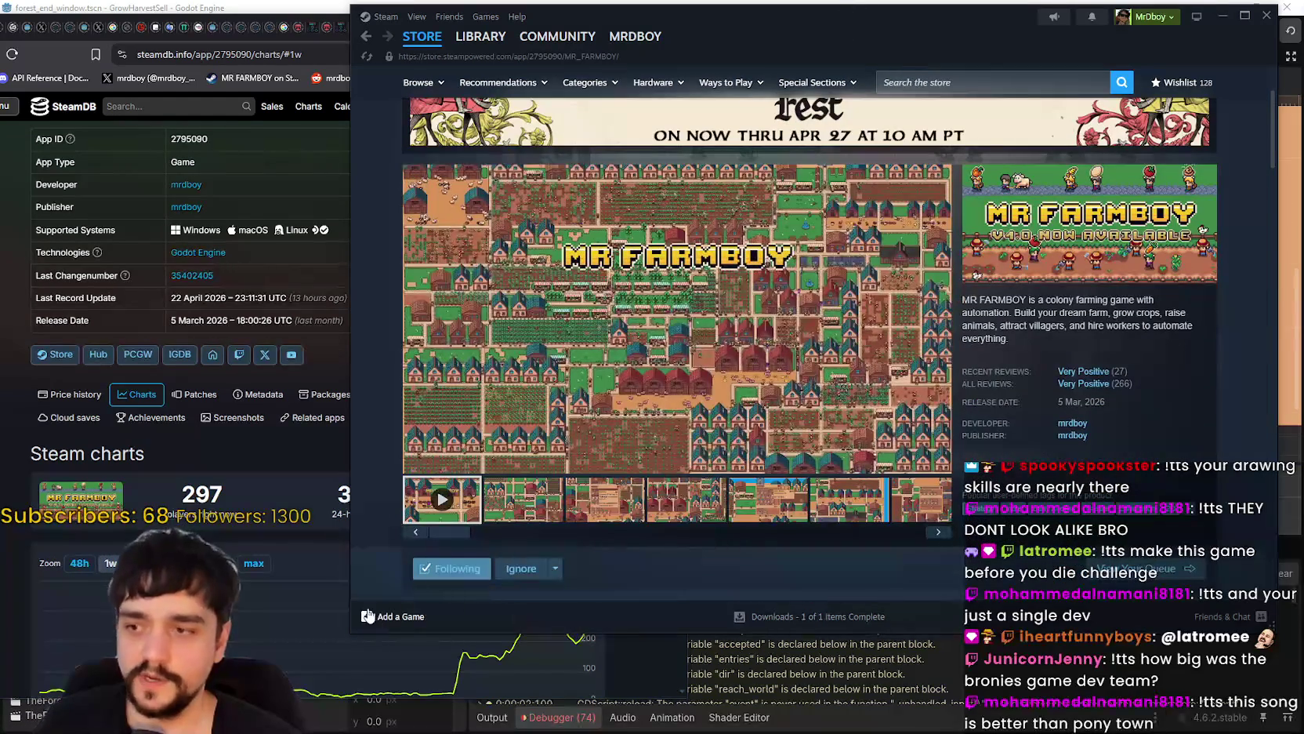
{"action": "left_click_drag", "start_coordinate": [349, 580], "coordinate": [591, 546]}
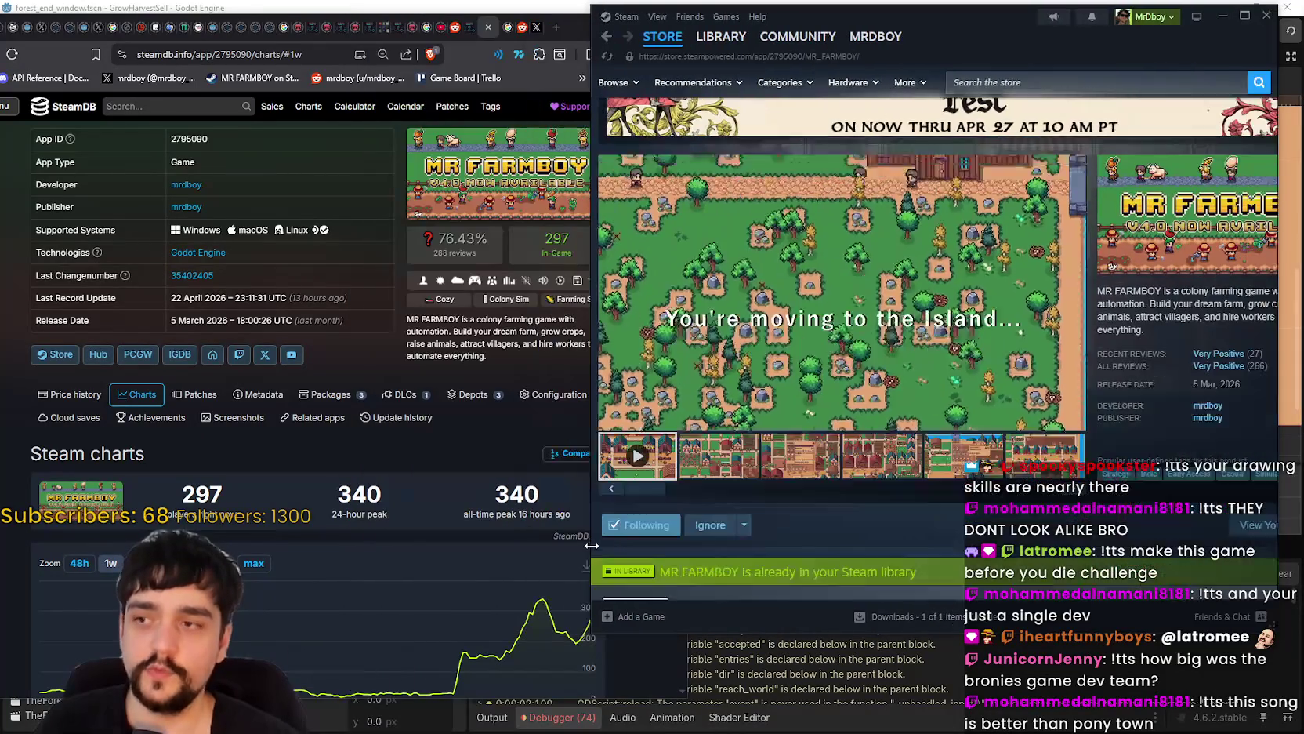
- Position the MR FARMBOY Steam page beside SteamDB's charts and copy its page URL
{"action": "left_click_drag", "start_coordinate": [904, 15], "coordinate": [918, 26]}
{"action": "mouse_move", "coordinate": [890, 48]}
{"action": "left_click", "coordinate": [509, 353]}
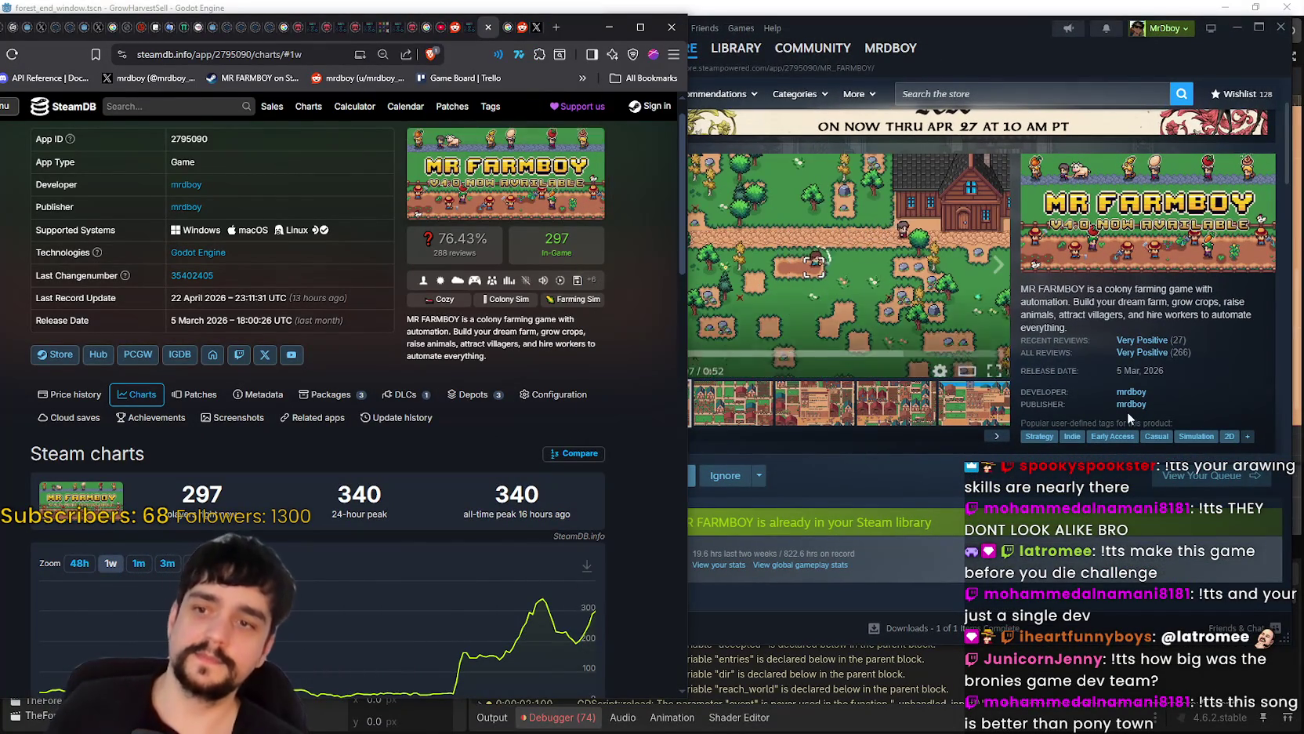
{"action": "left_click", "coordinate": [1197, 373]}
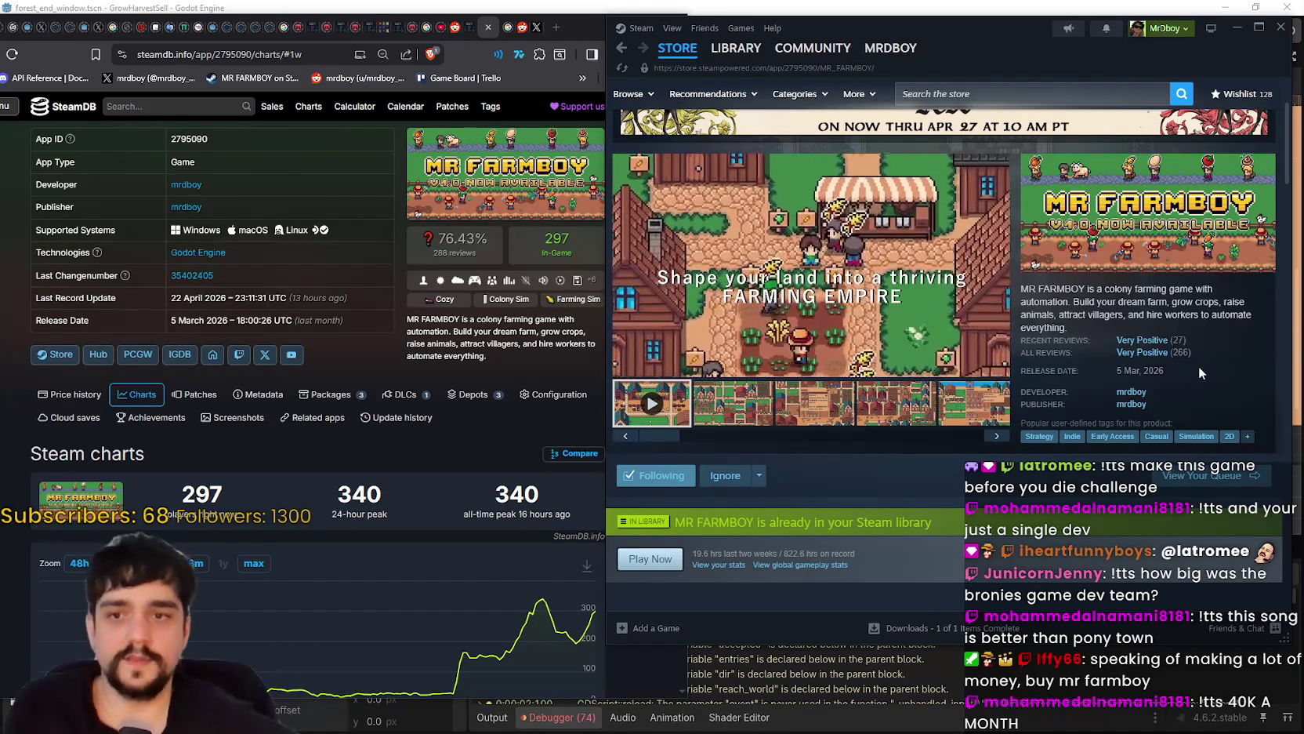
{"action": "right_click", "coordinate": [1184, 297]}
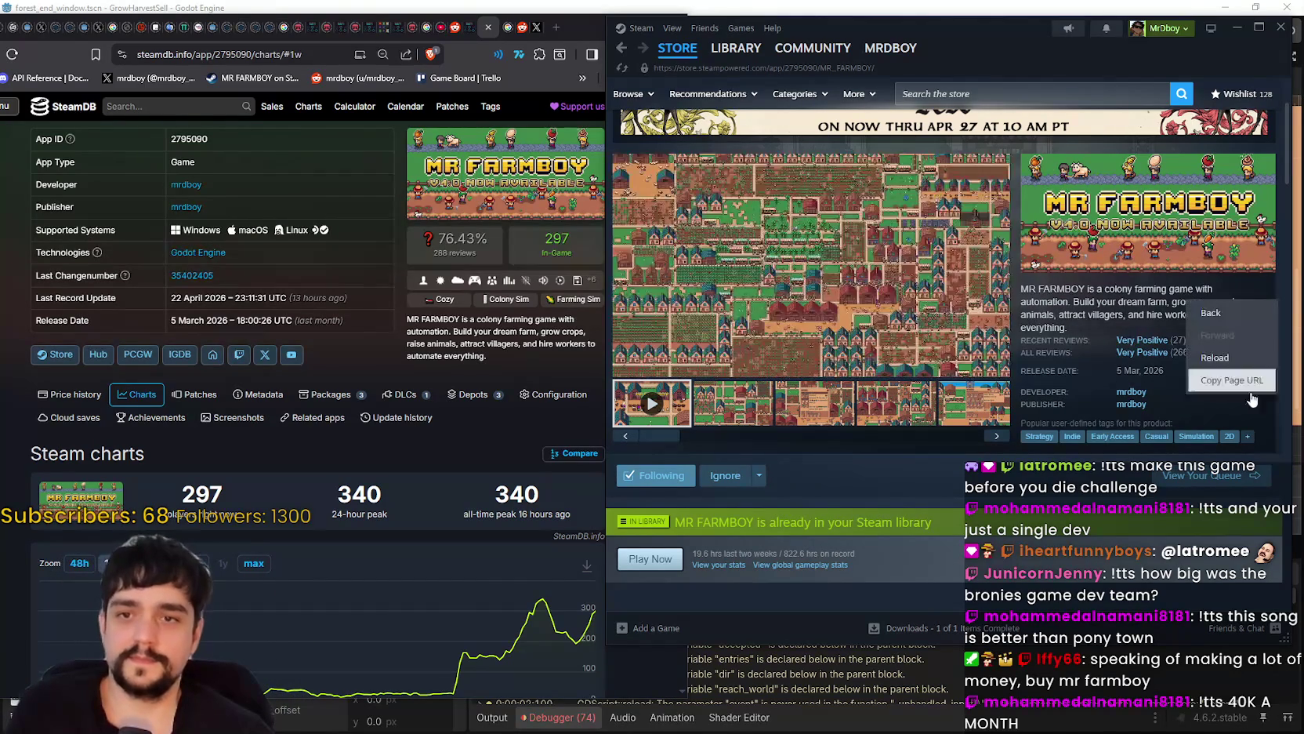
{"action": "left_click", "coordinate": [1276, 387]}
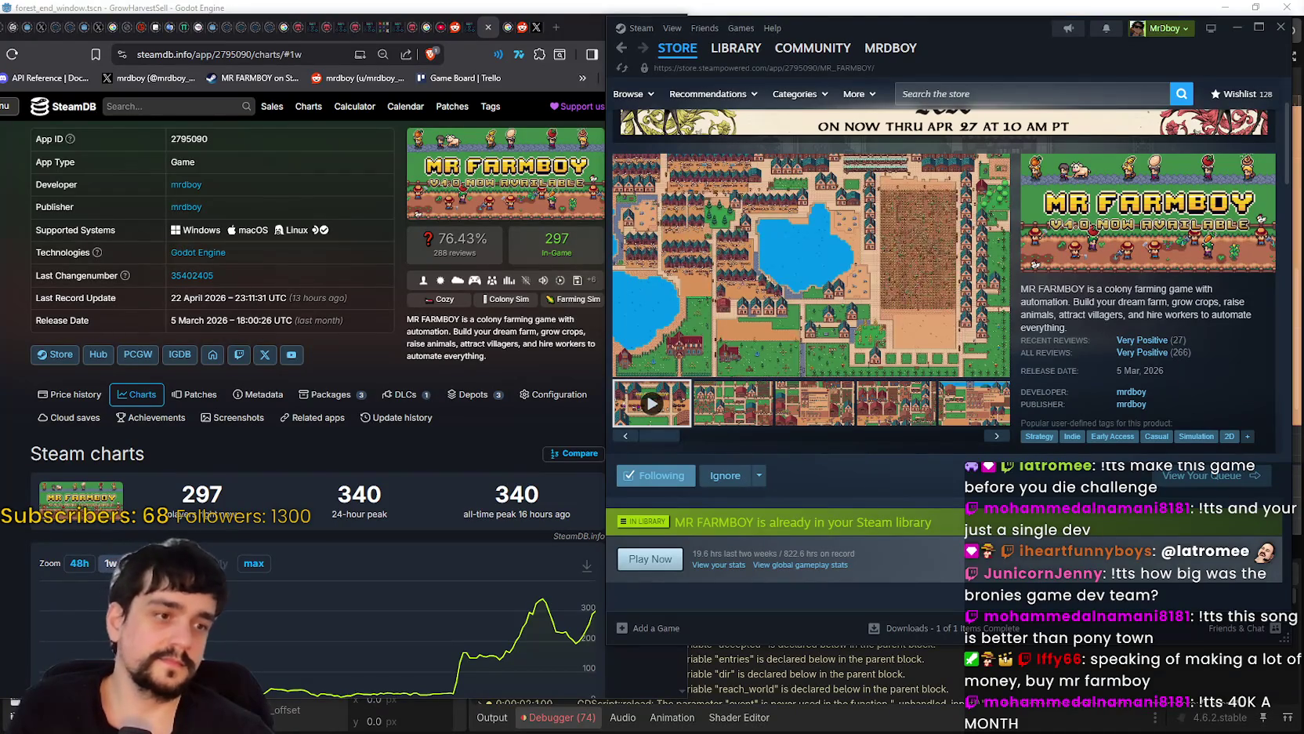
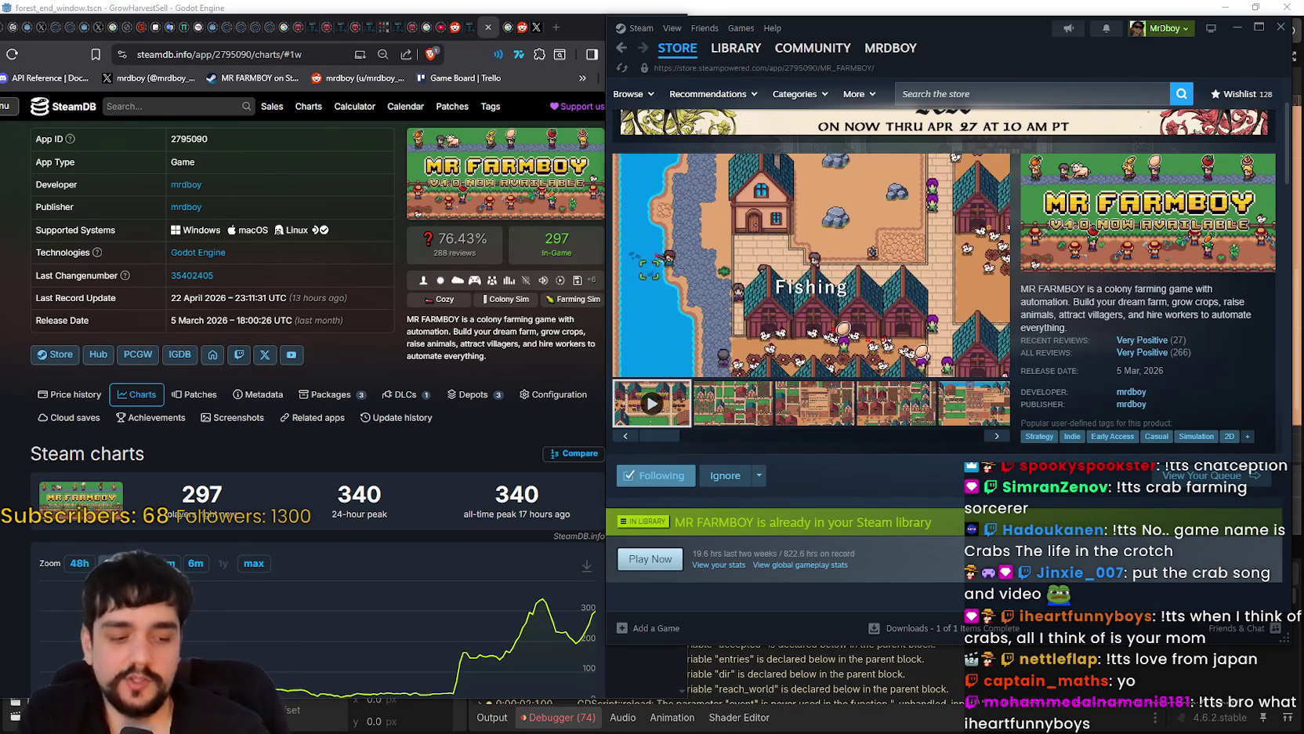
- Bring the MR FARMBOY SteamDB page forward, then switch to the predictionMedievel.txt notes
{"action": "left_click", "coordinate": [517, 337]}
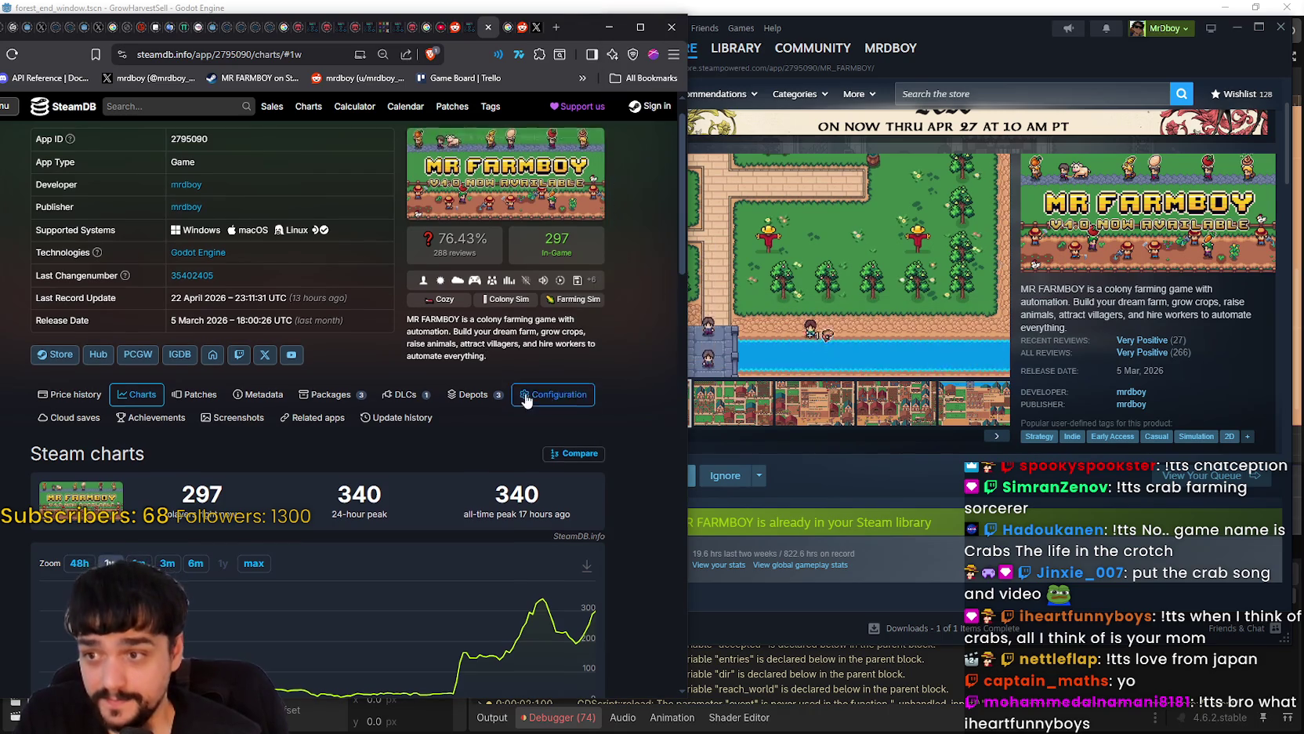
{"action": "scroll", "coordinate": [525, 400], "scroll_direction": "down", "scroll_amount": 1}
{"action": "scroll", "coordinate": [623, 402], "scroll_direction": "up", "scroll_amount": 2}
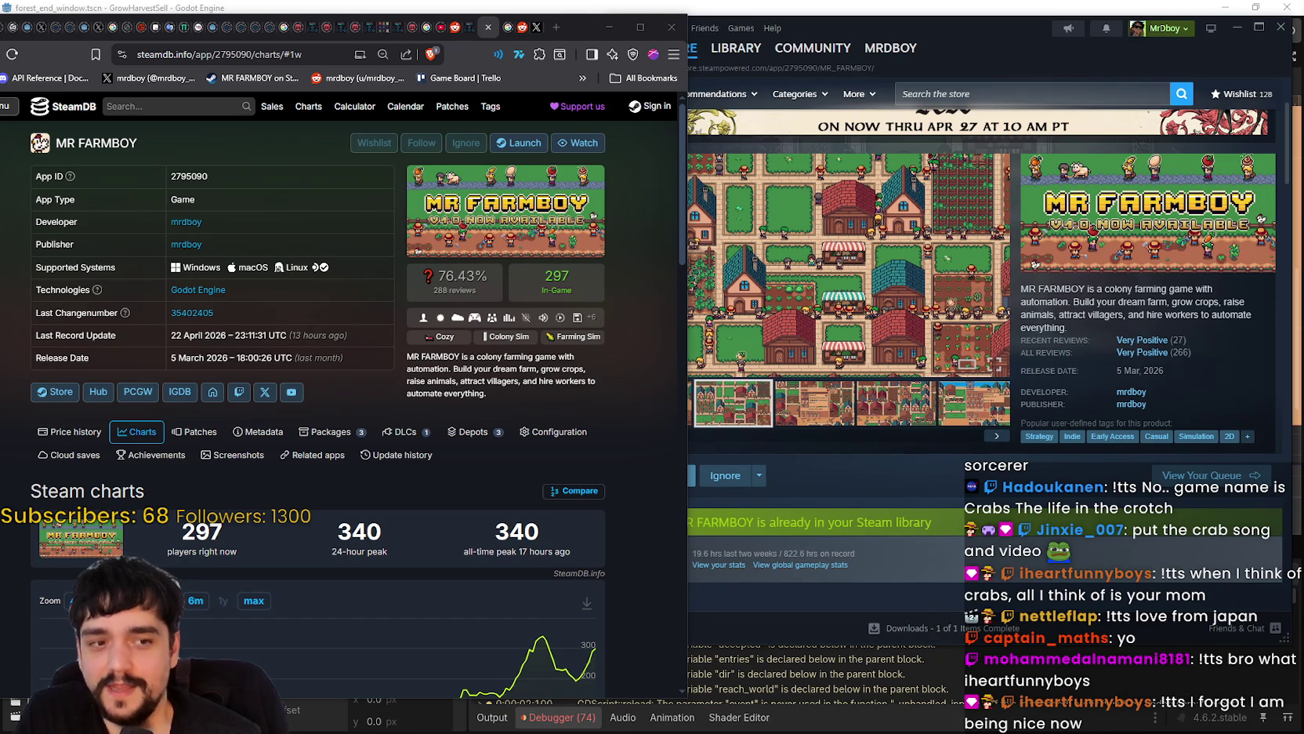
{"action": "key", "text": "alt+Tab"}
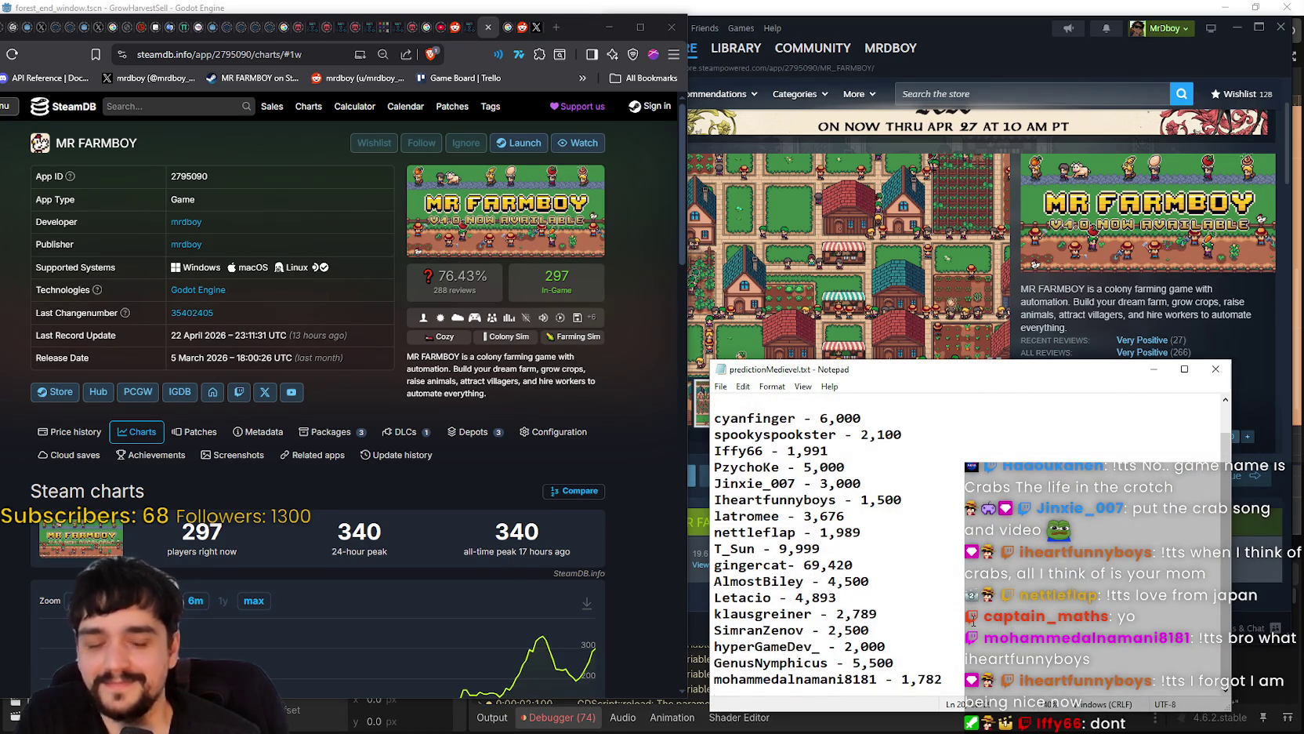
- Minimize the predictionMedievel.txt Notepad window and the Paint window with the yacht image
{"action": "scroll", "coordinate": [977, 619], "scroll_direction": "up", "scroll_amount": 1}
{"action": "scroll", "coordinate": [989, 605], "scroll_direction": "down", "scroll_amount": 1}
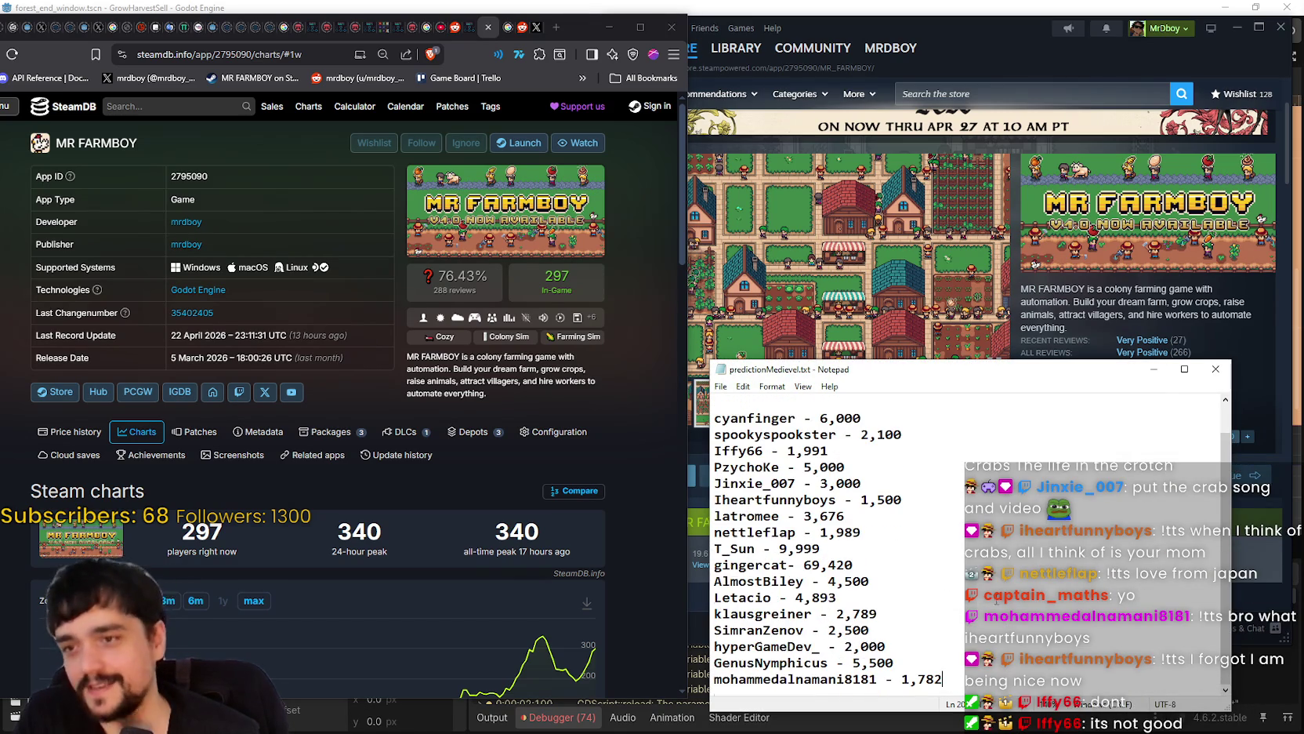
{"action": "left_click", "coordinate": [1154, 369]}
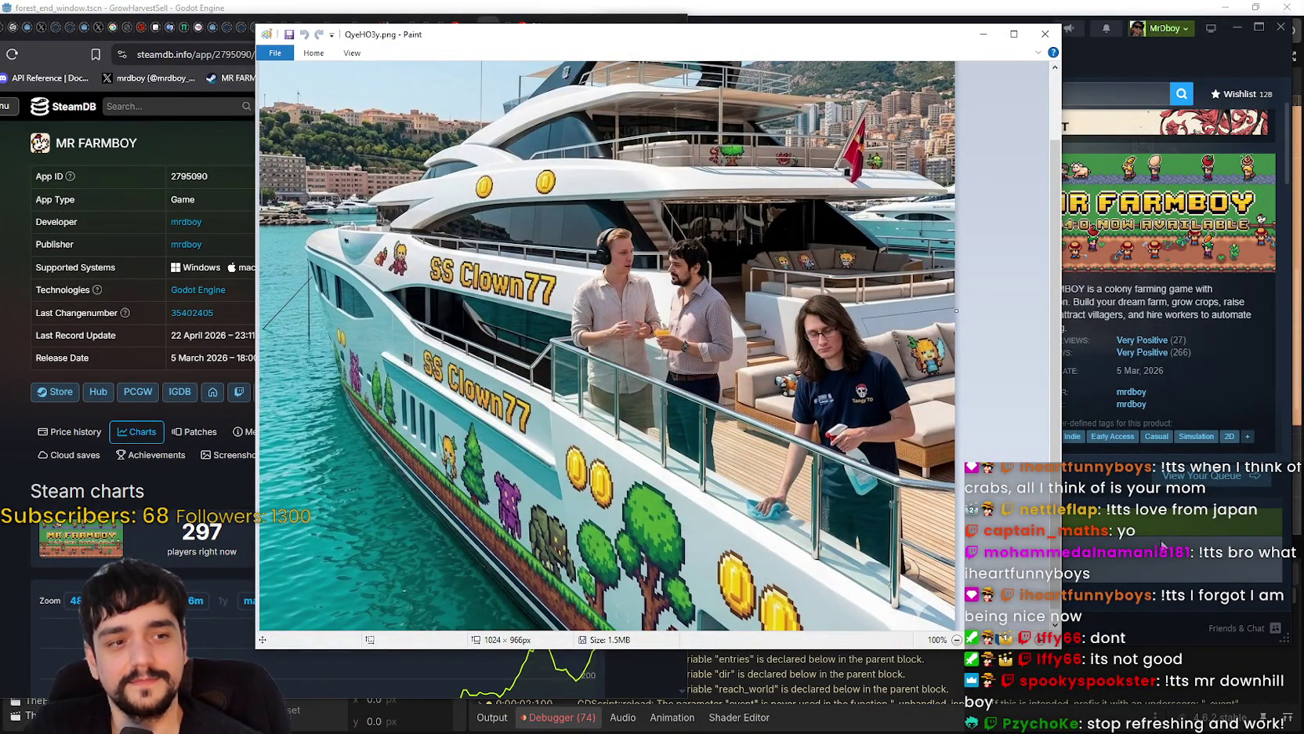
{"action": "left_click", "coordinate": [983, 35]}
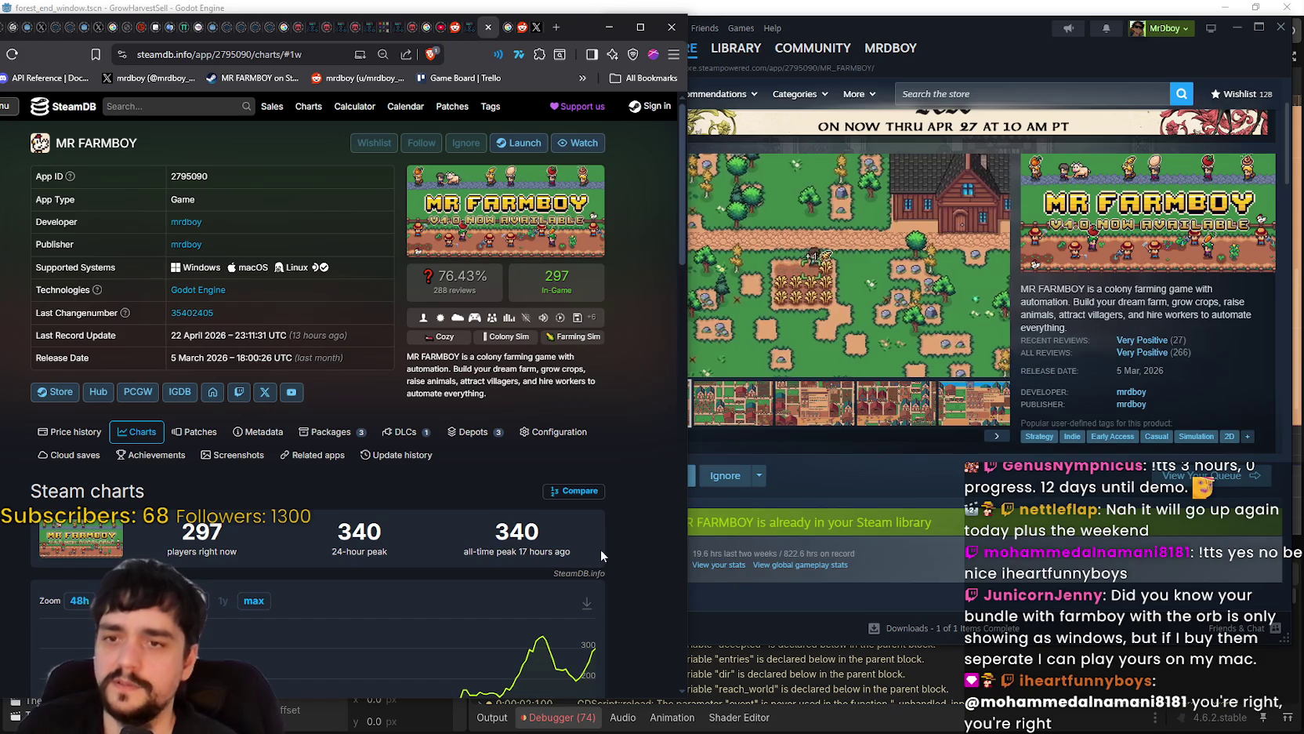
- Focus the Steam store window and open the All Hail the Orb x MR FARMBOY bundle info
{"action": "scroll", "coordinate": [859, 442], "scroll_direction": "down", "scroll_amount": 7}
{"action": "scroll", "coordinate": [790, 421], "scroll_direction": "up", "scroll_amount": 2}
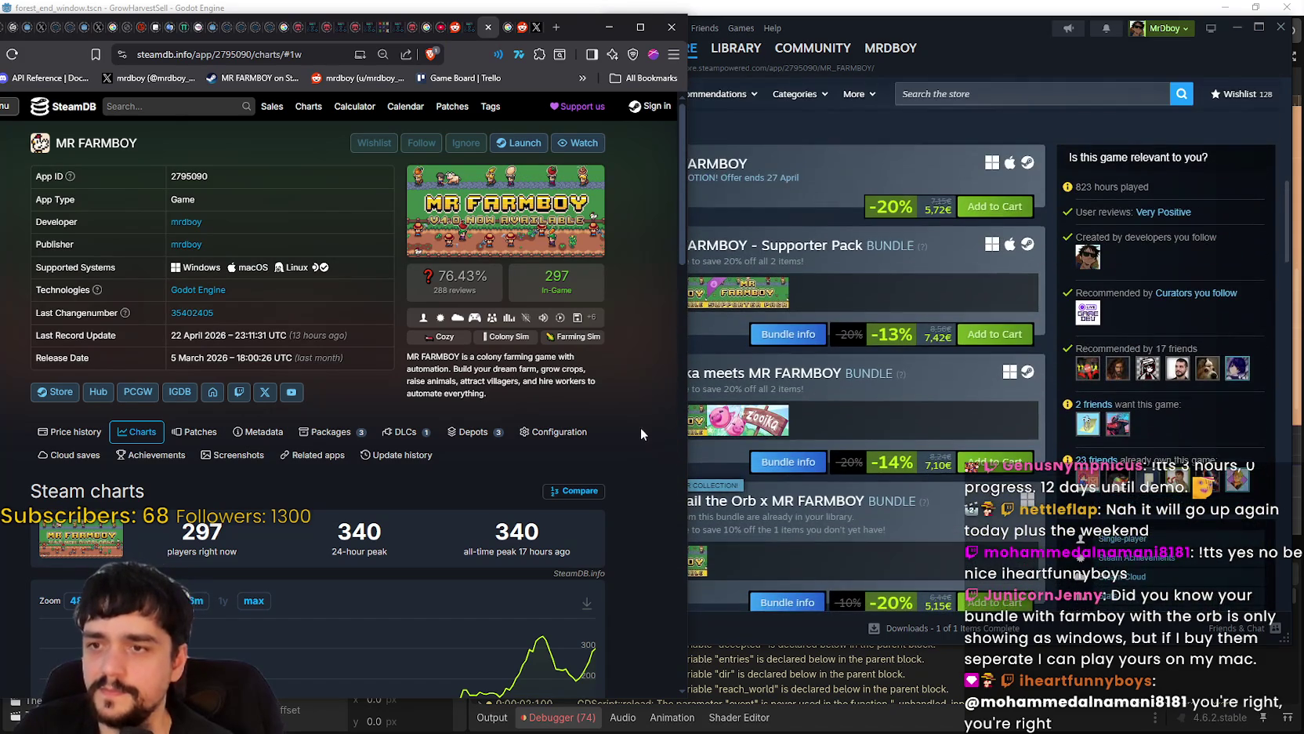
{"action": "left_click", "coordinate": [749, 348]}
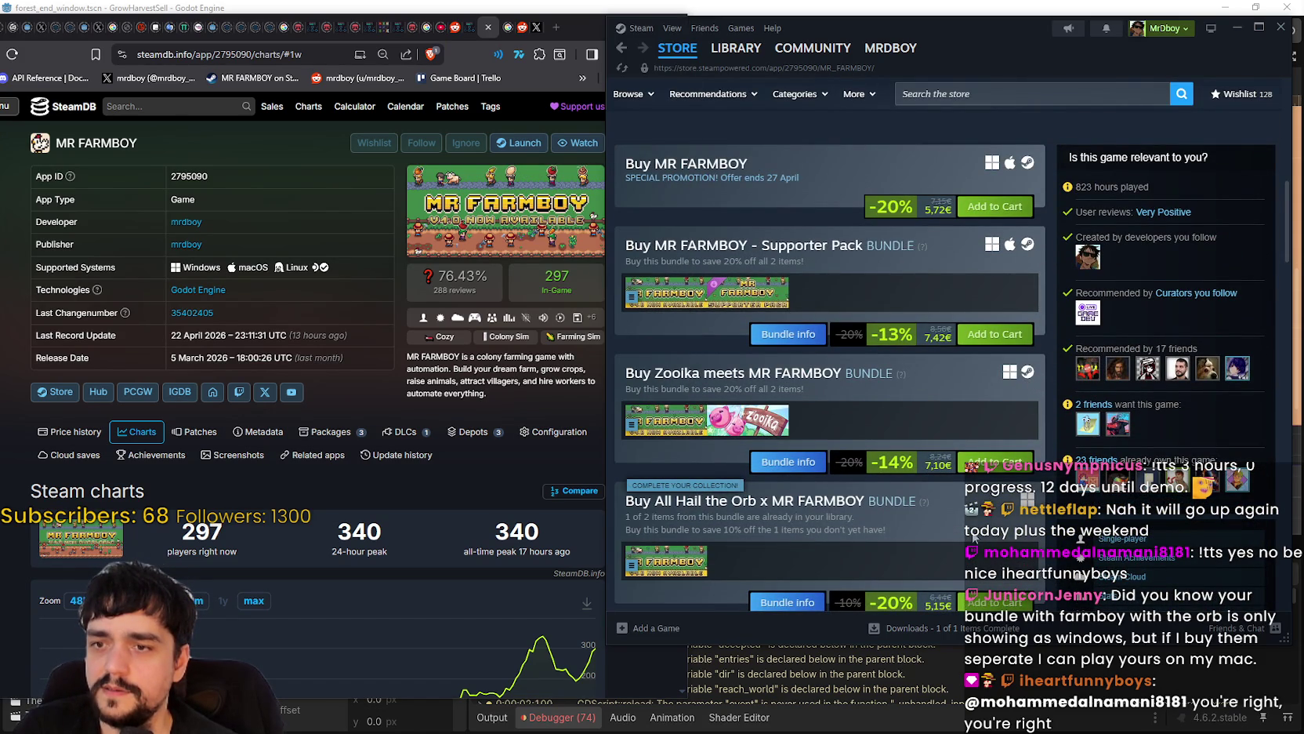
{"action": "scroll", "coordinate": [1026, 444], "scroll_direction": "down", "scroll_amount": 2}
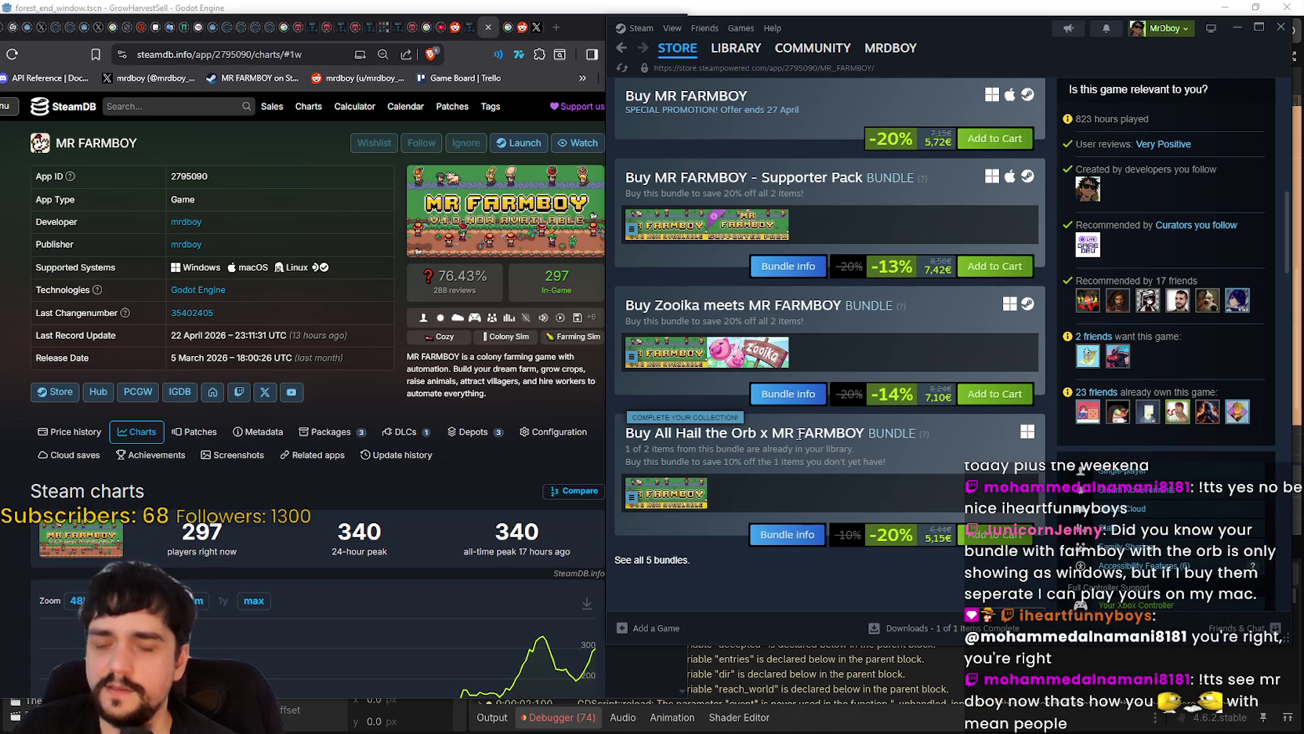
{"action": "left_click", "coordinate": [797, 536]}
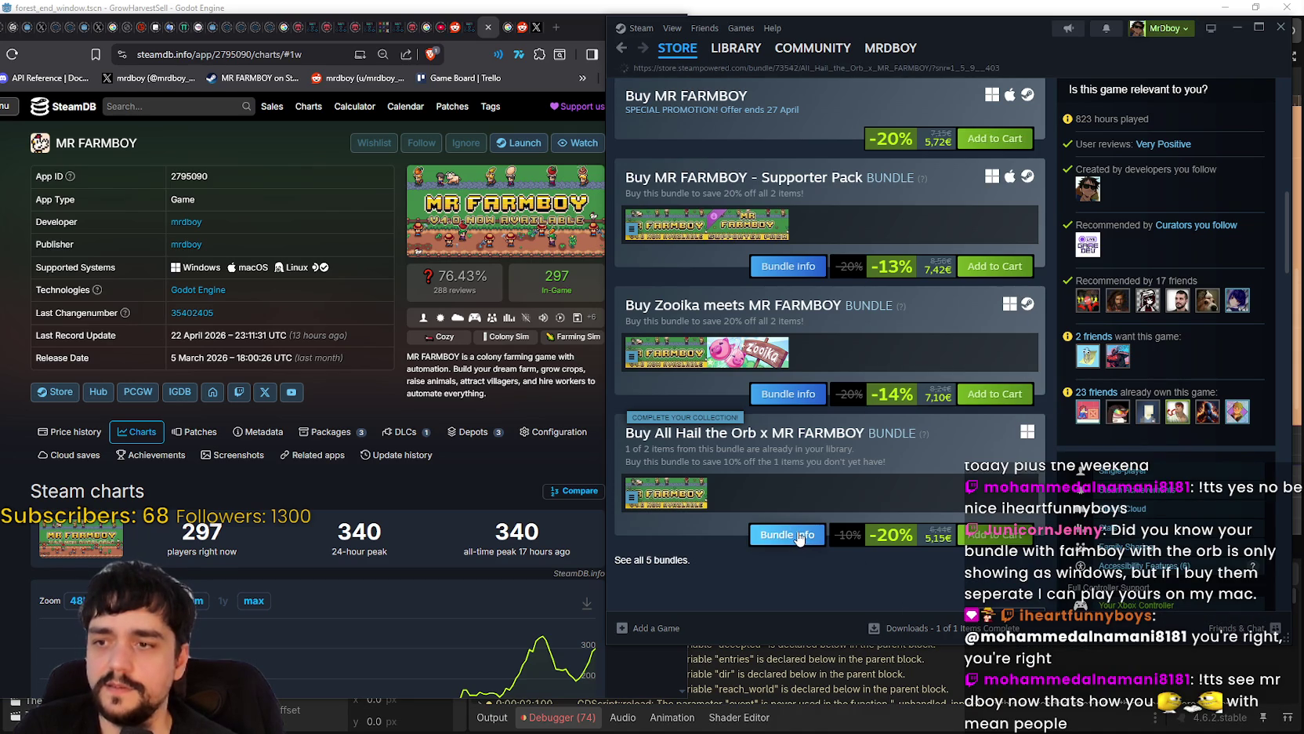
- Collapse the live broadcast, browse the All Hail the Orb store page, then return to the bundle
{"action": "scroll", "coordinate": [840, 422], "scroll_direction": "down", "scroll_amount": 2}
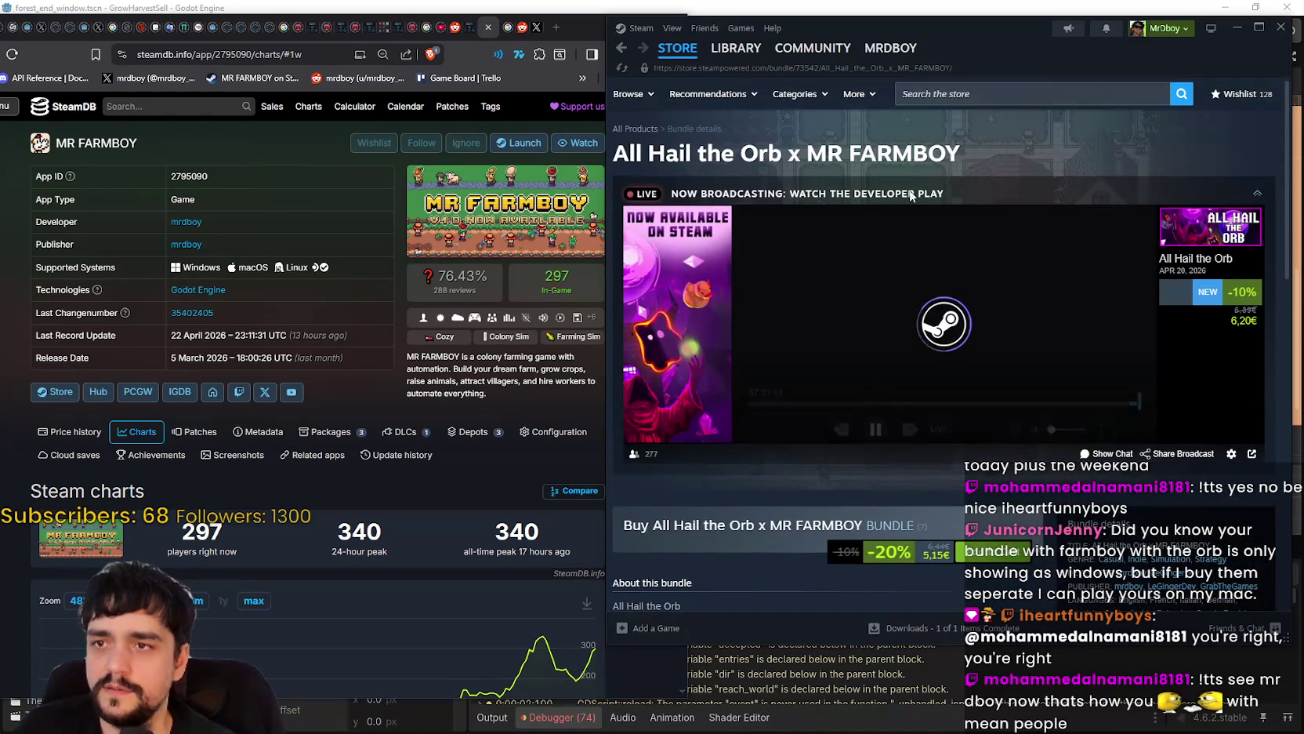
{"action": "left_click", "coordinate": [1257, 192]}
{"action": "scroll", "coordinate": [833, 422], "scroll_direction": "down", "scroll_amount": 2}
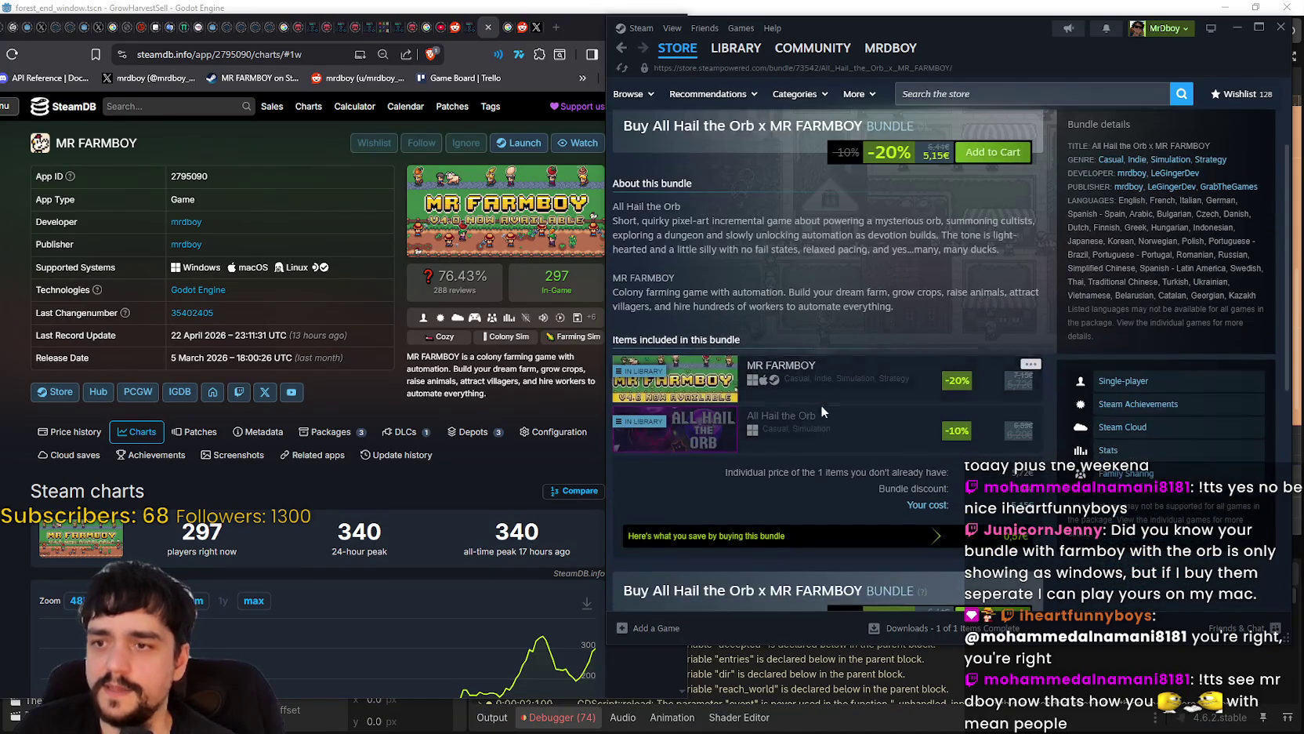
{"action": "left_click", "coordinate": [811, 443]}
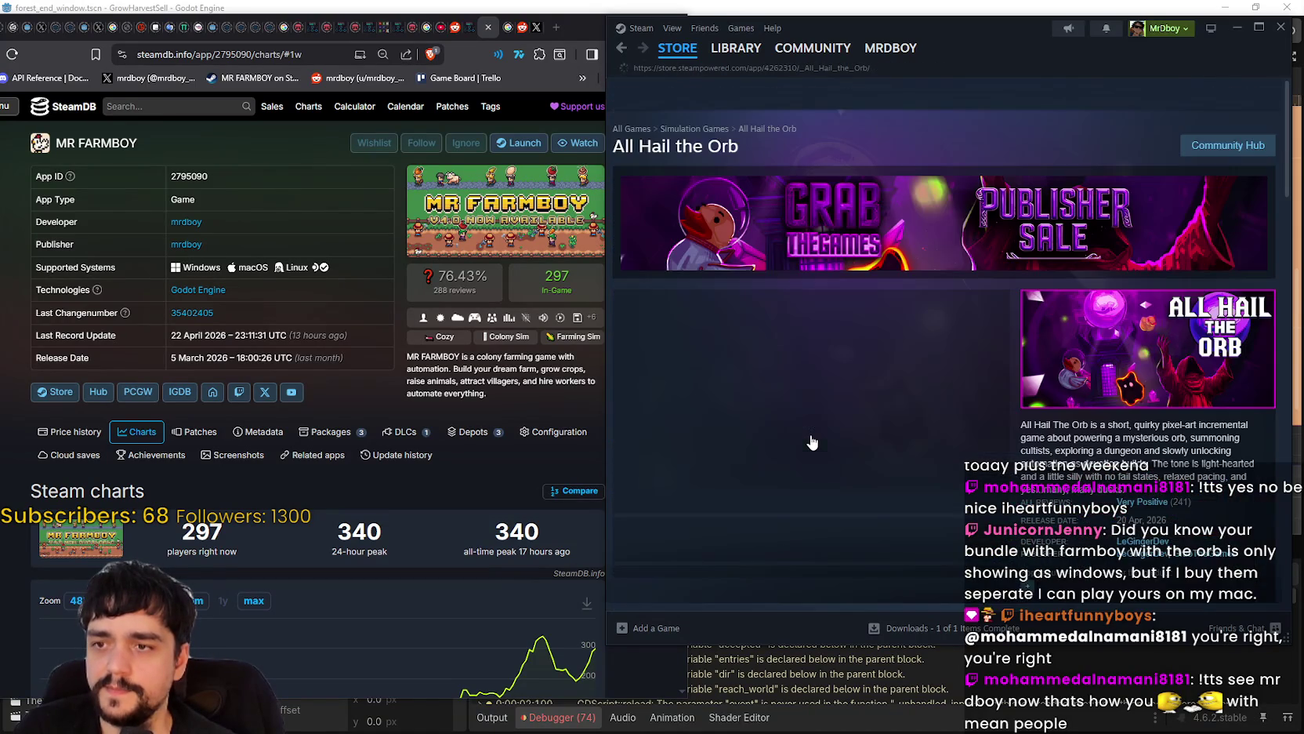
{"action": "scroll", "coordinate": [817, 421], "scroll_direction": "down", "scroll_amount": 5}
{"action": "scroll", "coordinate": [818, 419], "scroll_direction": "down", "scroll_amount": 5}
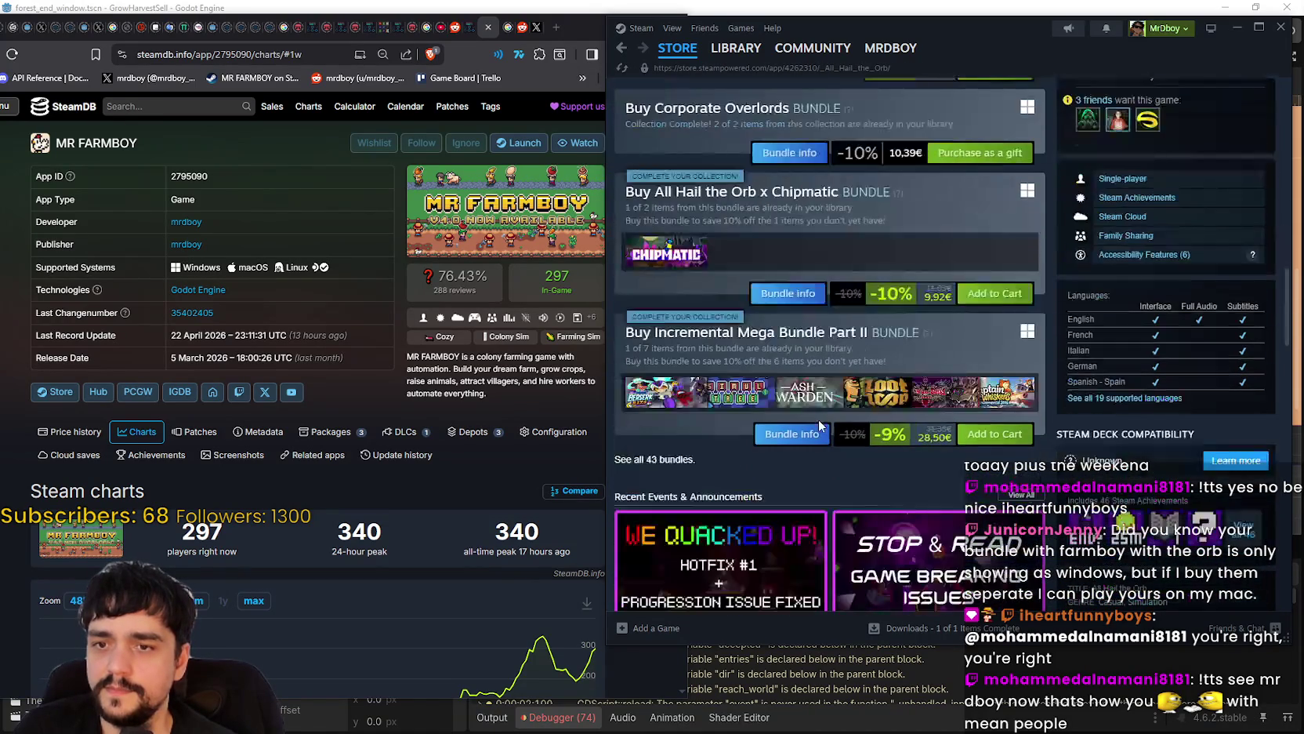
{"action": "scroll", "coordinate": [817, 416], "scroll_direction": "down", "scroll_amount": 2}
{"action": "scroll", "coordinate": [818, 415], "scroll_direction": "down", "scroll_amount": 3}
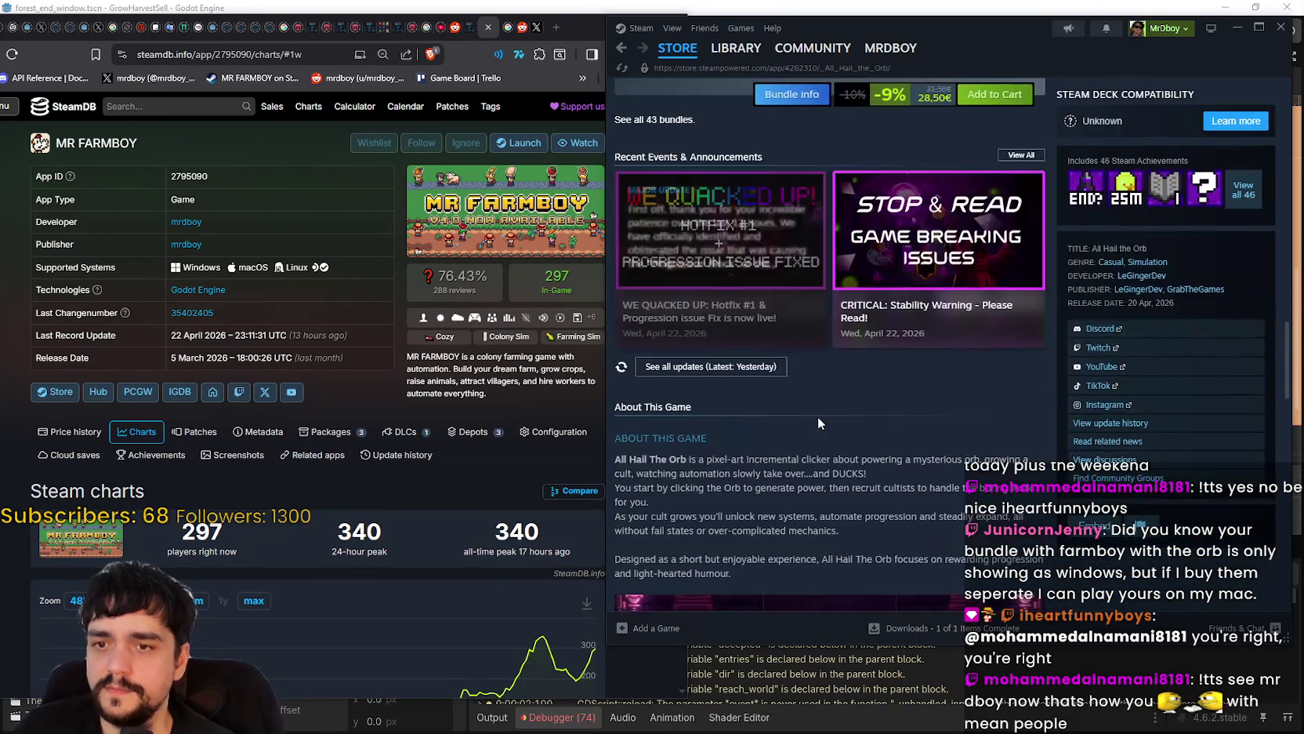
{"action": "scroll", "coordinate": [817, 416], "scroll_direction": "up", "scroll_amount": 5}
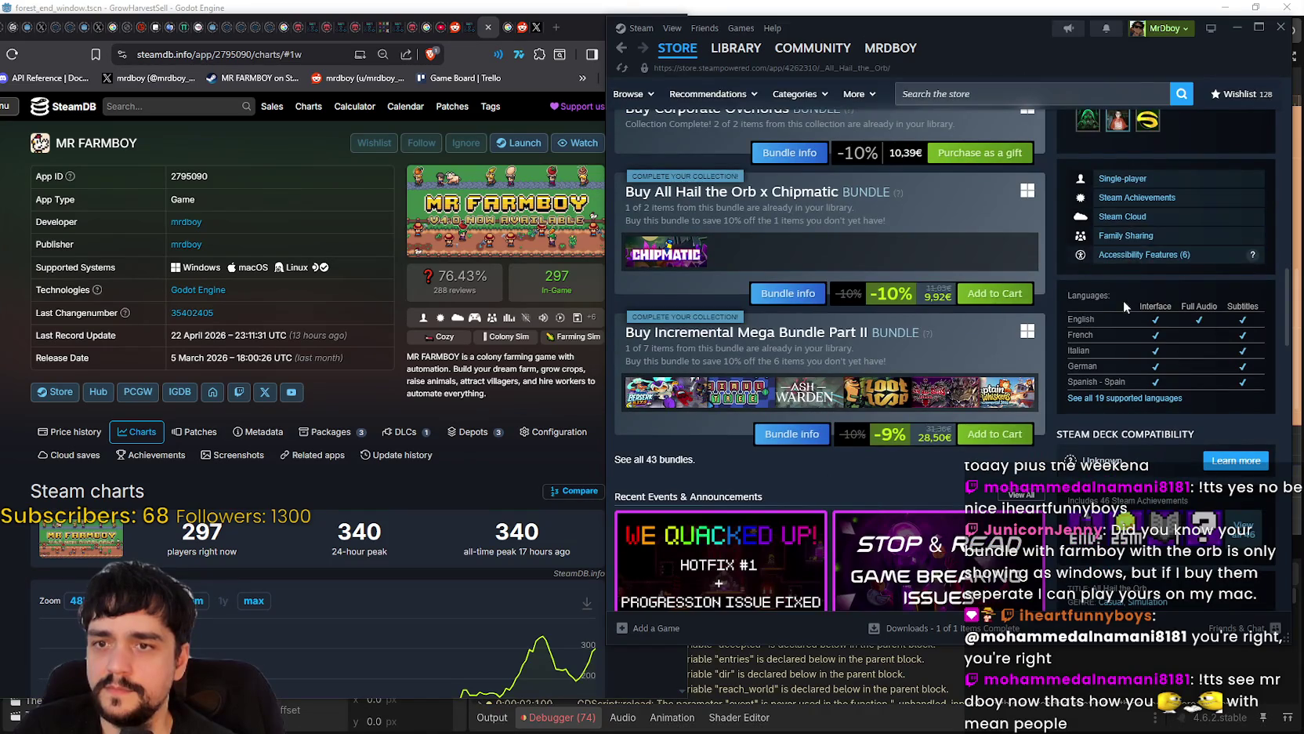
{"action": "scroll", "coordinate": [1118, 371], "scroll_direction": "up", "scroll_amount": 5}
{"action": "scroll", "coordinate": [1088, 367], "scroll_direction": "up", "scroll_amount": 5}
{"action": "scroll", "coordinate": [1084, 390], "scroll_direction": "down", "scroll_amount": 9}
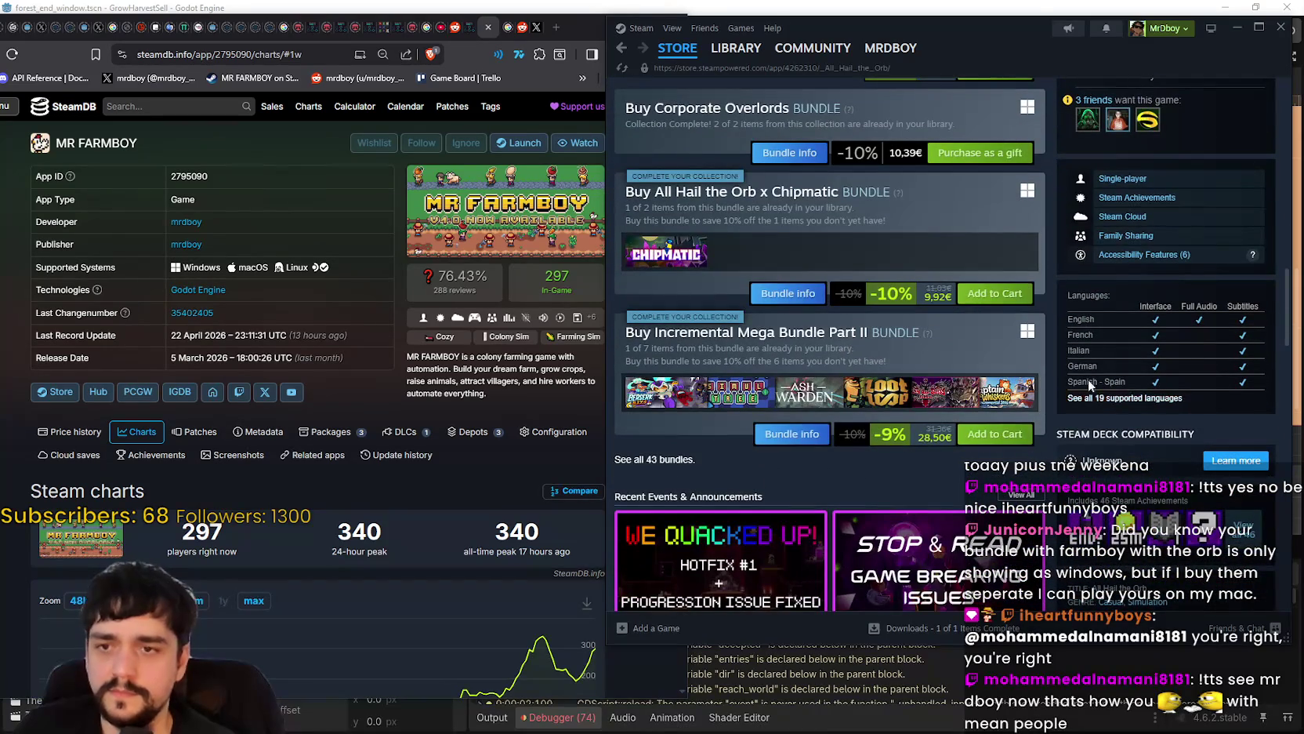
{"action": "scroll", "coordinate": [1123, 227], "scroll_direction": "up", "scroll_amount": 3}
{"action": "scroll", "coordinate": [1111, 158], "scroll_direction": "down", "scroll_amount": 3}
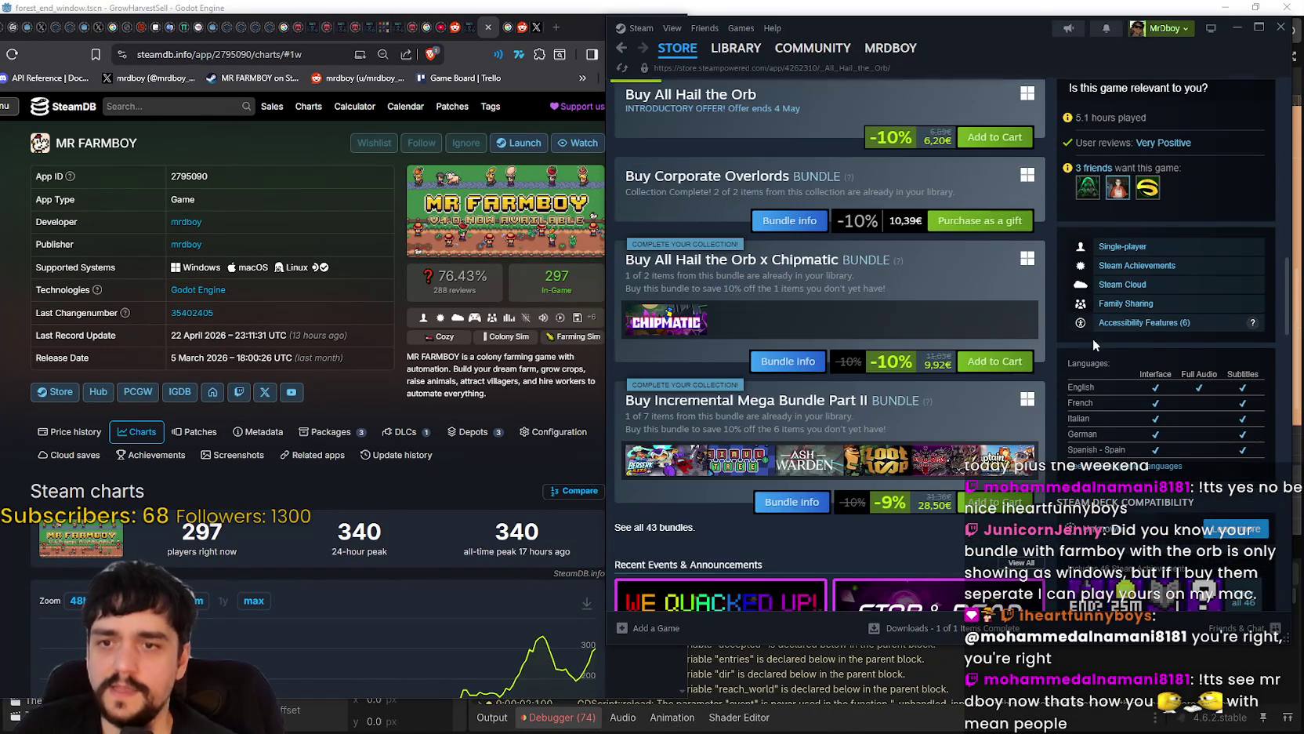
{"action": "scroll", "coordinate": [1024, 260], "scroll_direction": "up", "scroll_amount": 3}
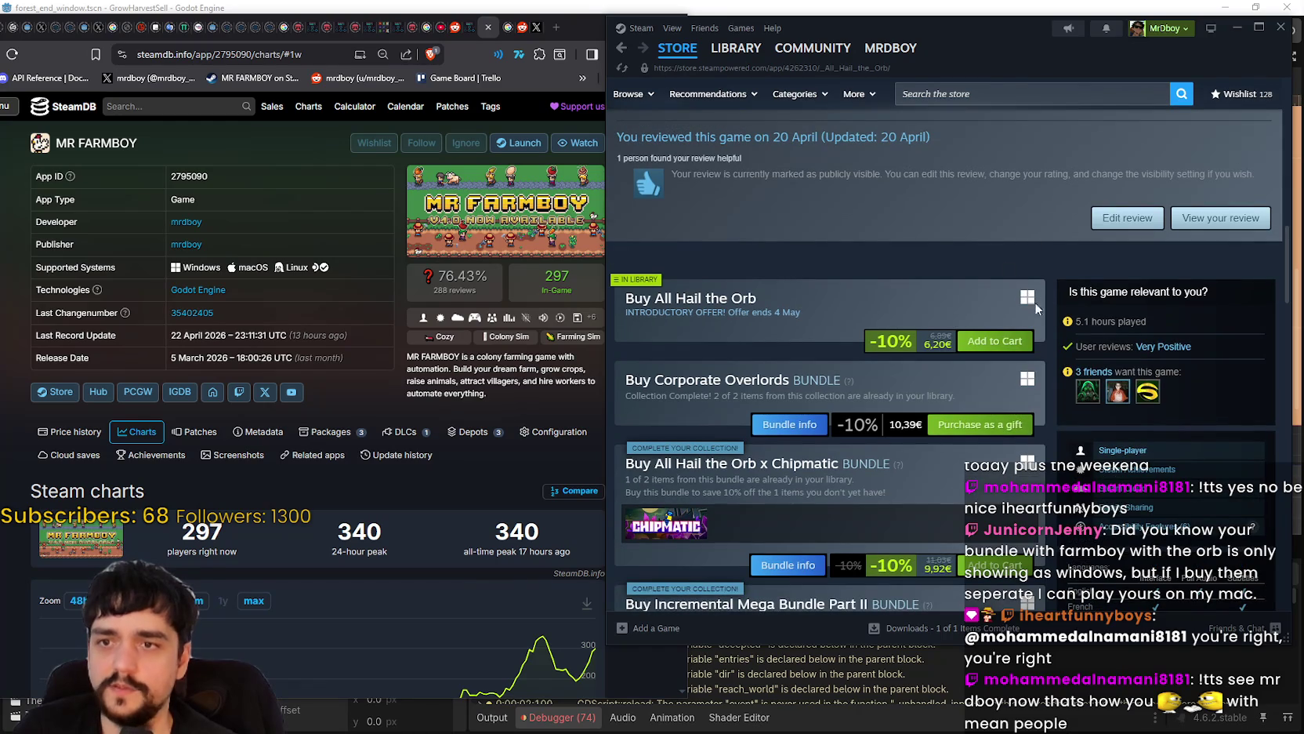
{"action": "left_click", "coordinate": [622, 48]}
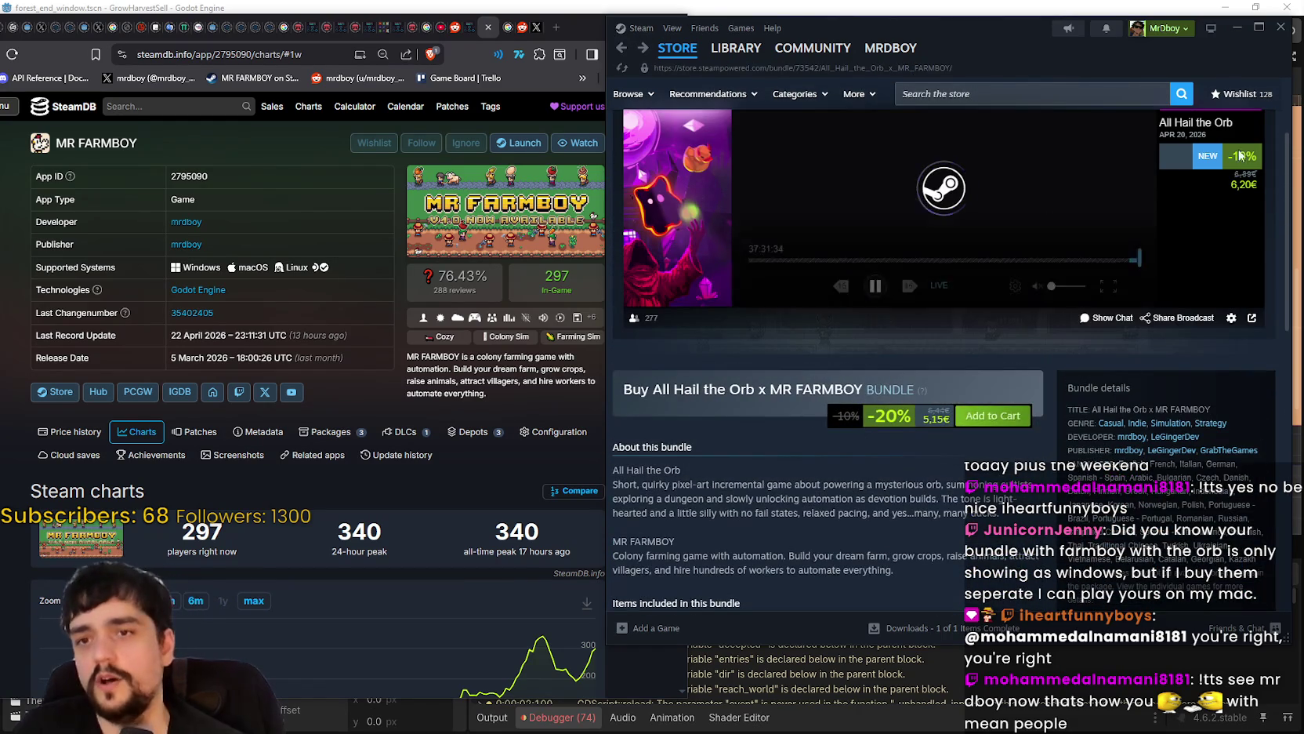
- Watch the bundle page's live broadcast, then go back to the MR FARMBOY store page
{"action": "scroll", "coordinate": [1185, 182], "scroll_direction": "up", "scroll_amount": 2}
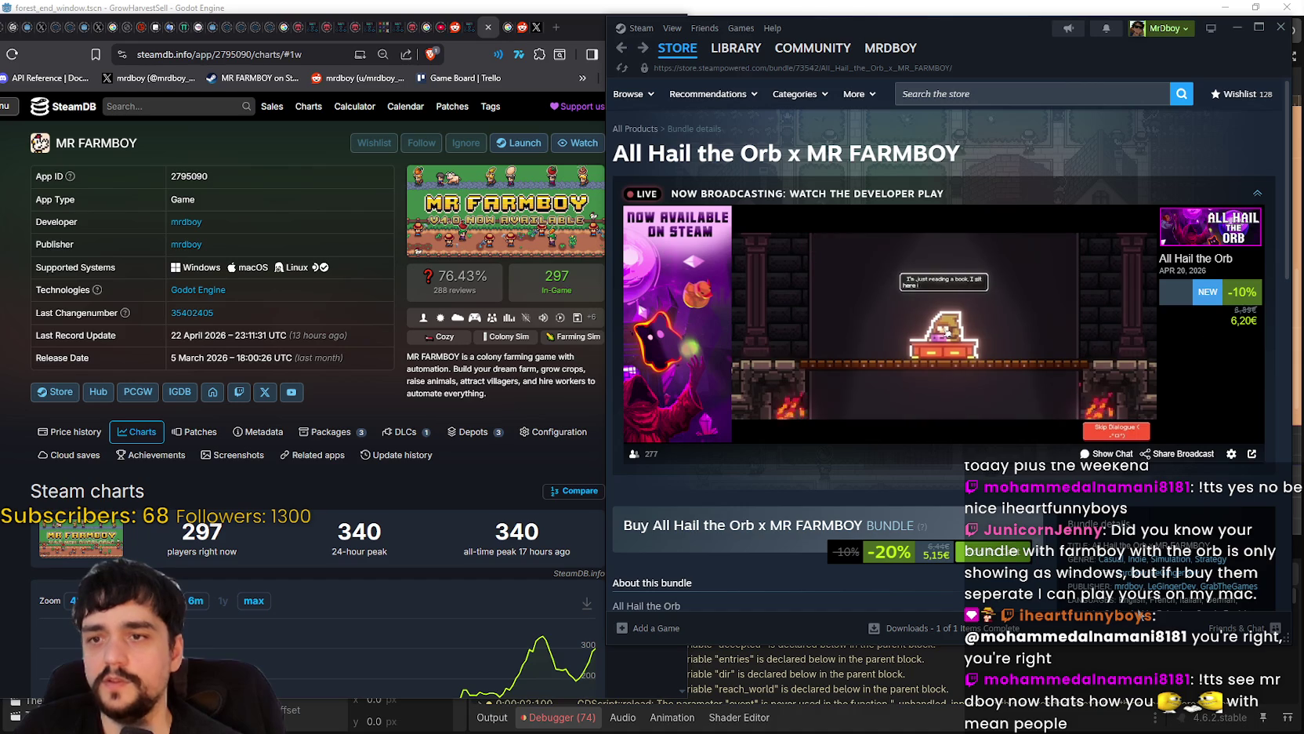
{"action": "mouse_move", "coordinate": [881, 333]}
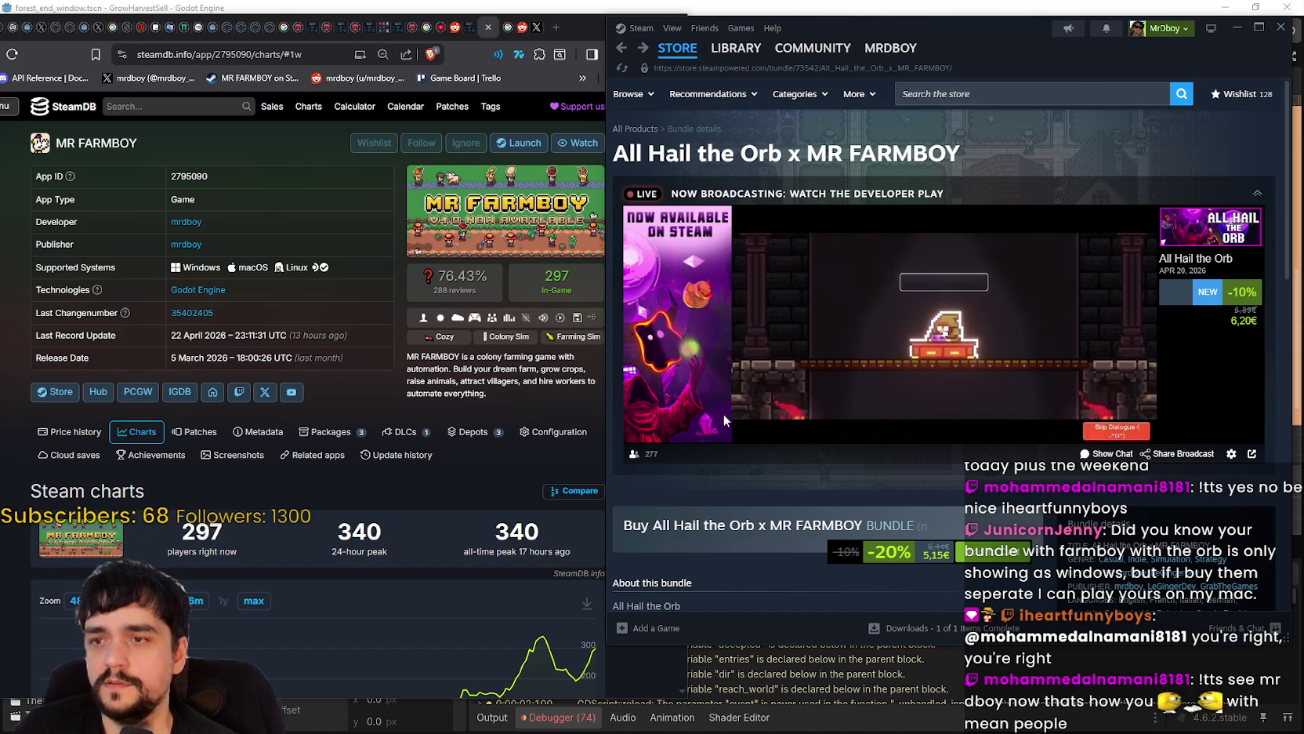
{"action": "mouse_move", "coordinate": [704, 312]}
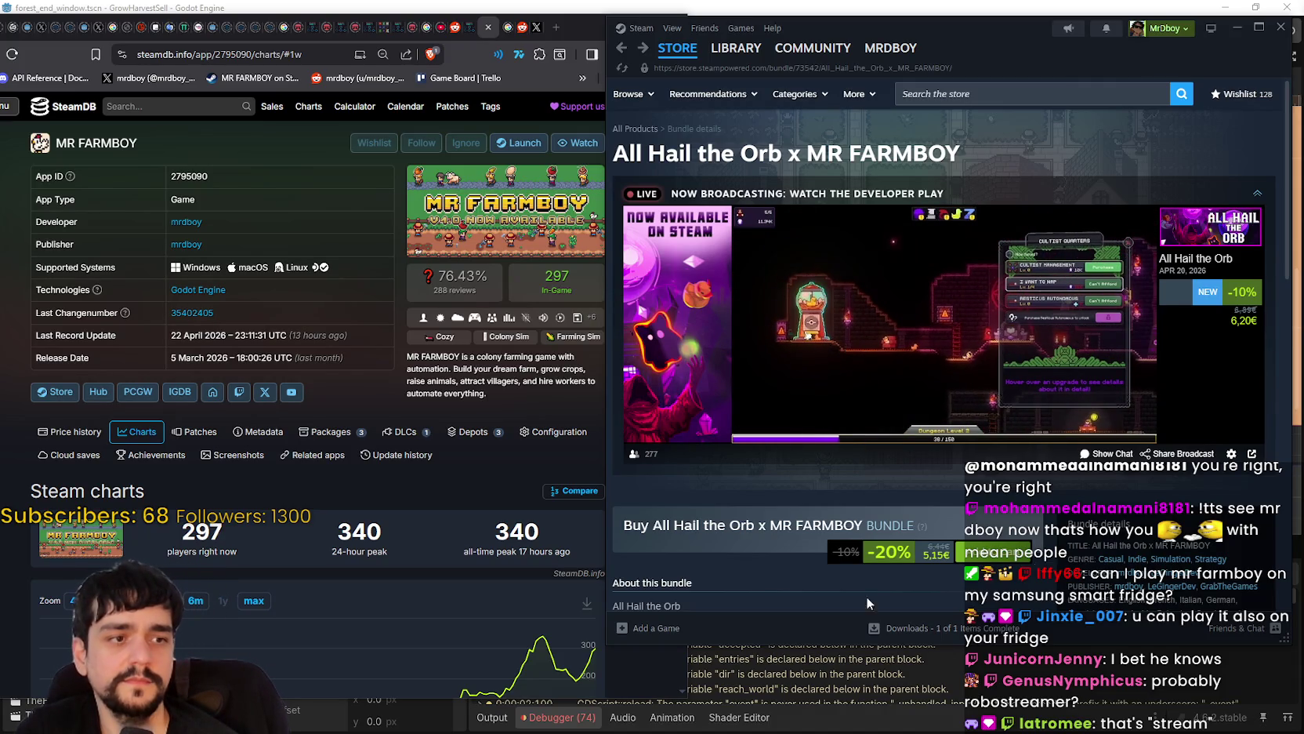
{"action": "mouse_move", "coordinate": [881, 289]}
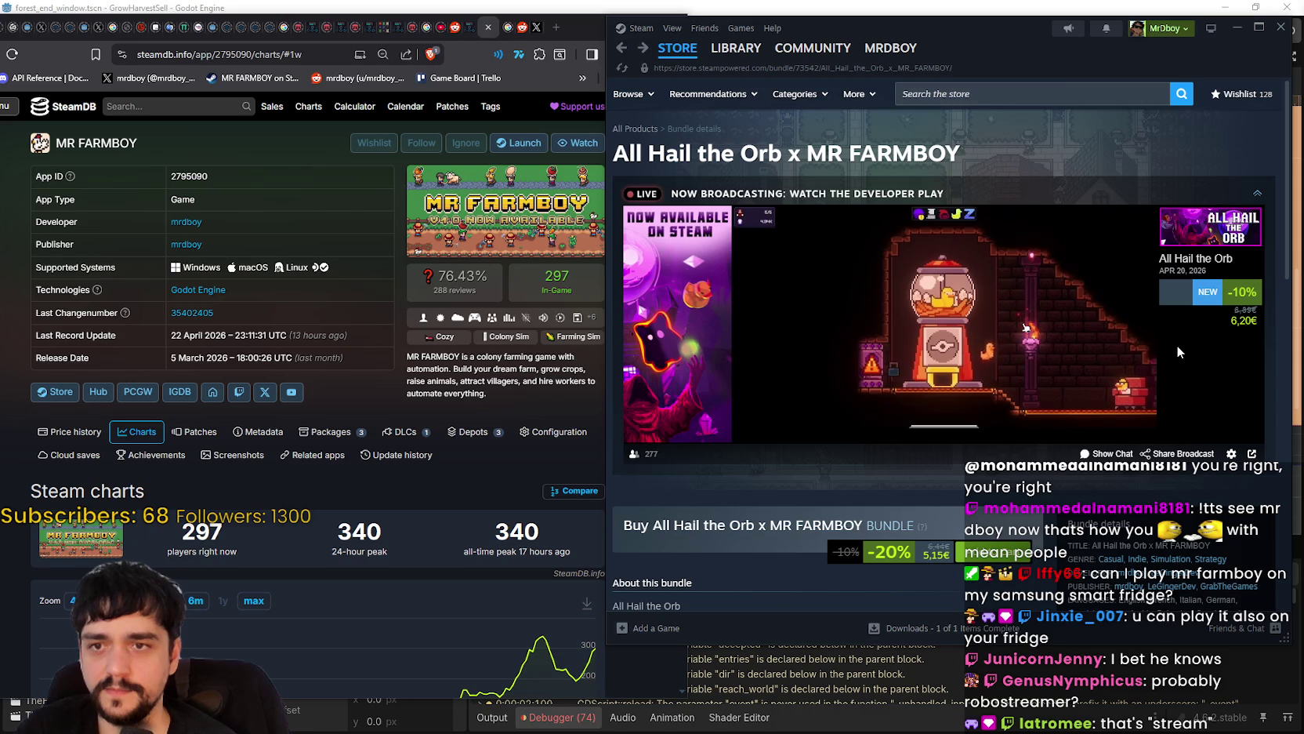
{"action": "mouse_move", "coordinate": [1003, 295]}
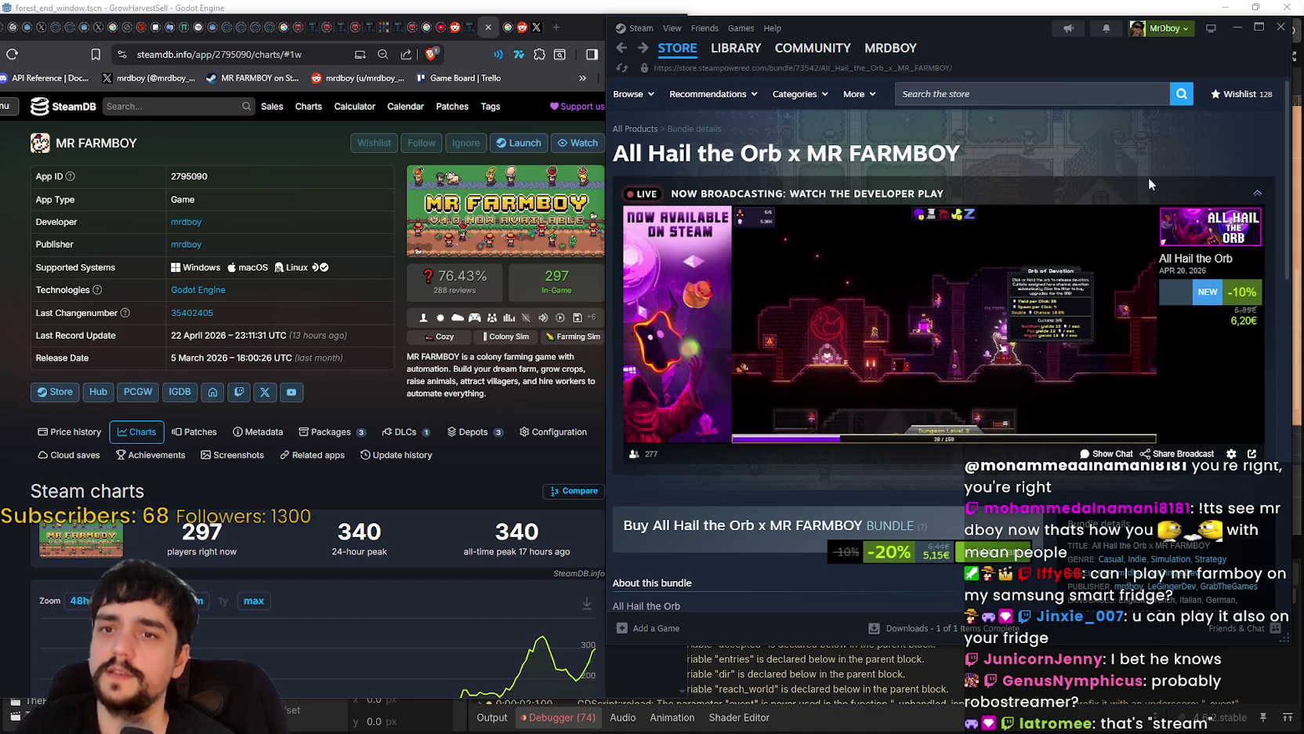
{"action": "scroll", "coordinate": [1076, 306], "scroll_direction": "down", "scroll_amount": 5}
{"action": "left_click", "coordinate": [618, 51]}
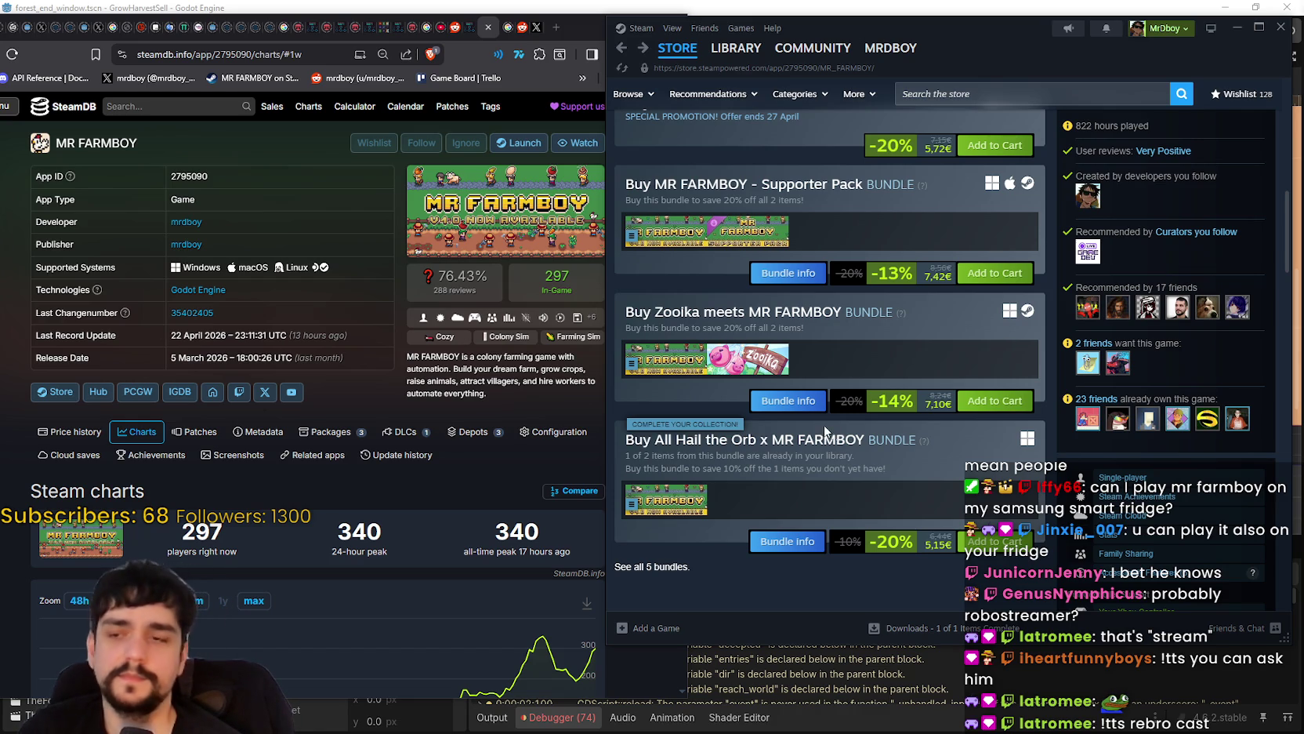
- Show the second MR FARMBOY screenshot in the store page's media viewer
{"action": "scroll", "coordinate": [889, 464], "scroll_direction": "up", "scroll_amount": 10}
{"action": "scroll", "coordinate": [700, 348], "scroll_direction": "down", "scroll_amount": 3}
{"action": "left_click", "coordinate": [700, 347]}
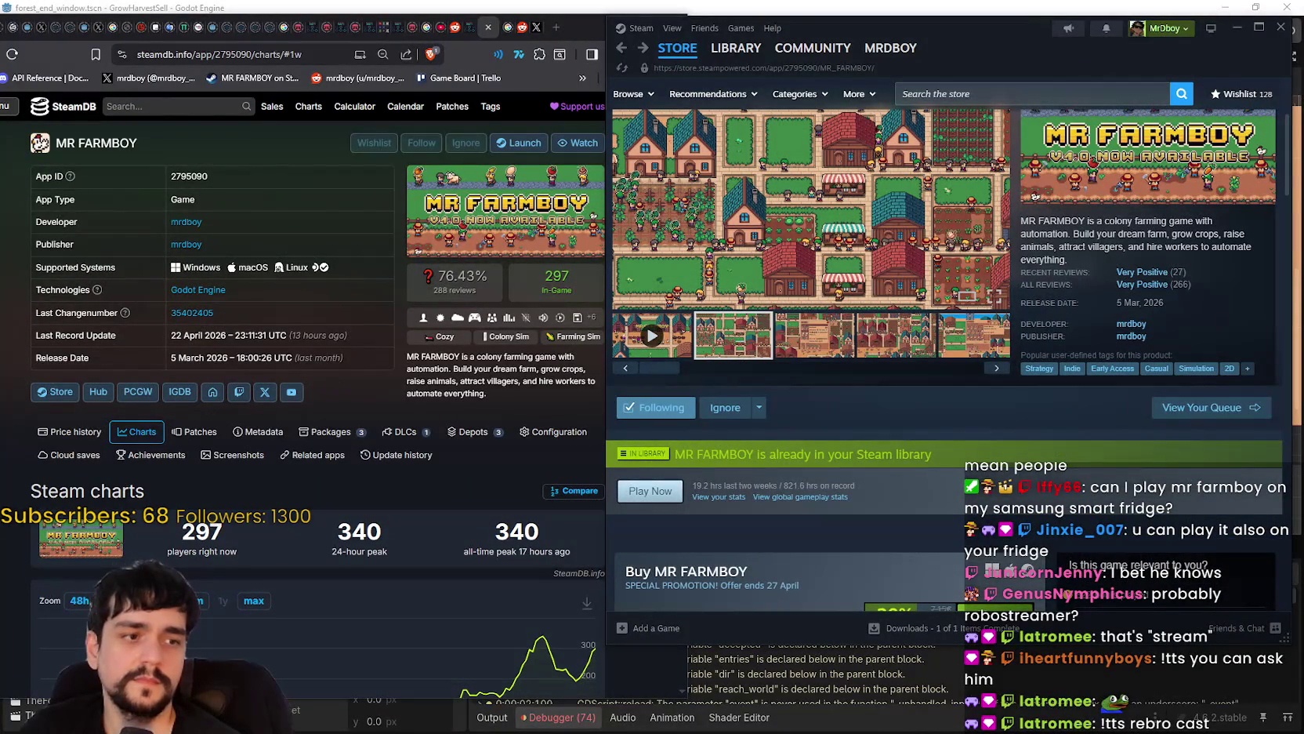
{"action": "scroll", "coordinate": [899, 290], "scroll_direction": "up", "scroll_amount": 3}
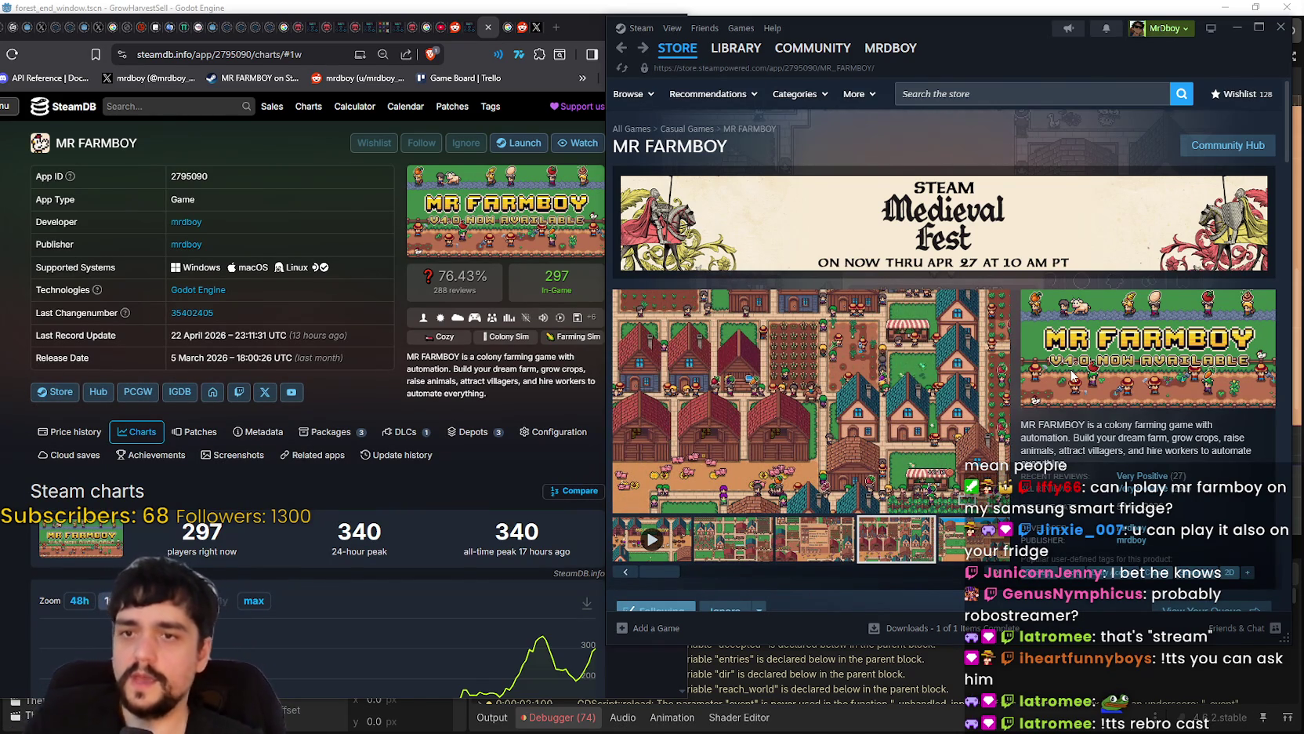
{"action": "scroll", "coordinate": [1047, 430], "scroll_direction": "down", "scroll_amount": 2}
{"action": "scroll", "coordinate": [1048, 431], "scroll_direction": "up", "scroll_amount": 2}
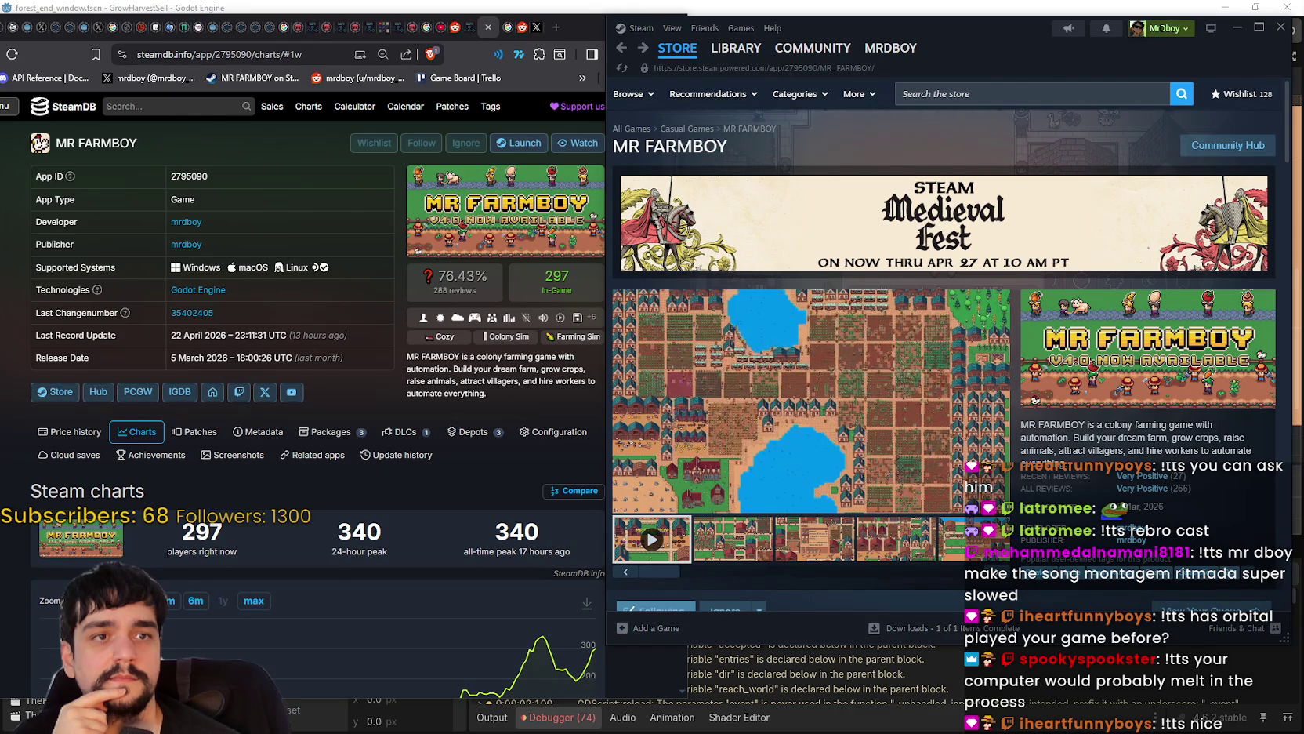
{"action": "key", "text": "alt+Tab"}
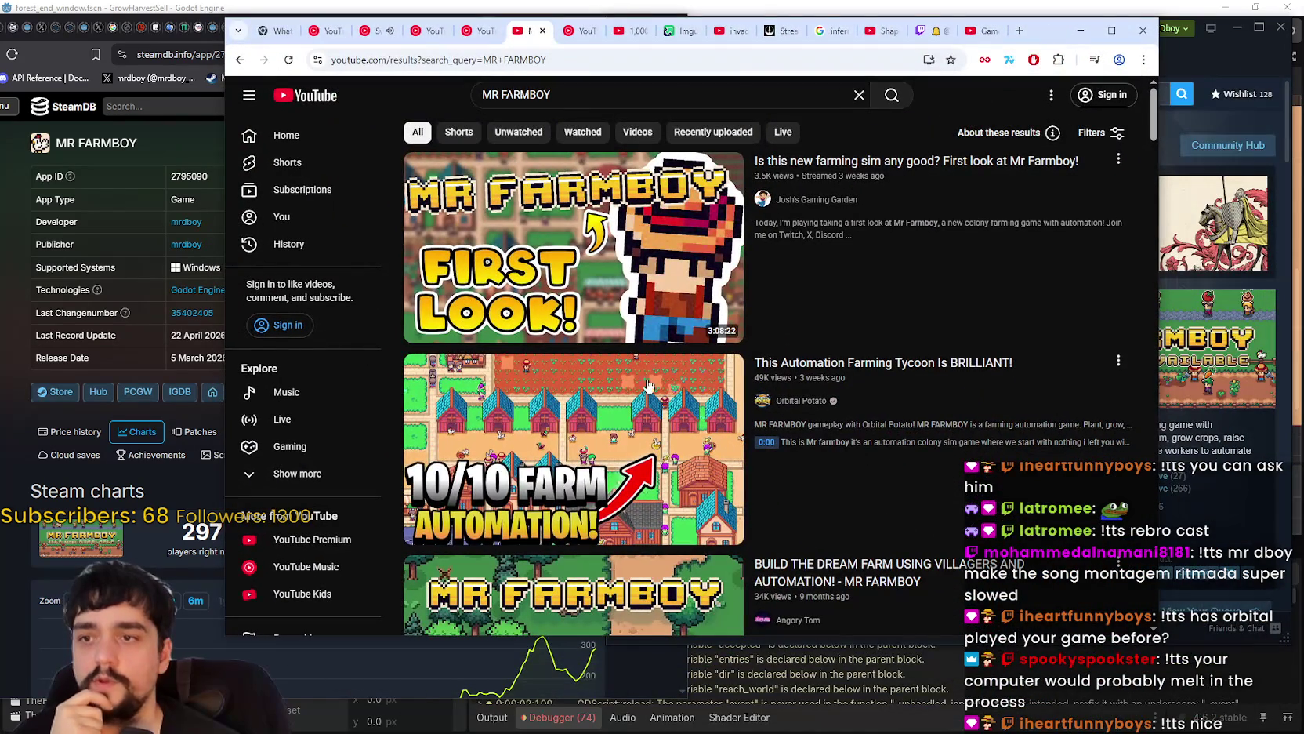
- Watch the Orbital Potato farming tycoon video, skipping about 40 minutes ahead, then return to results
{"action": "left_click", "coordinate": [655, 429]}
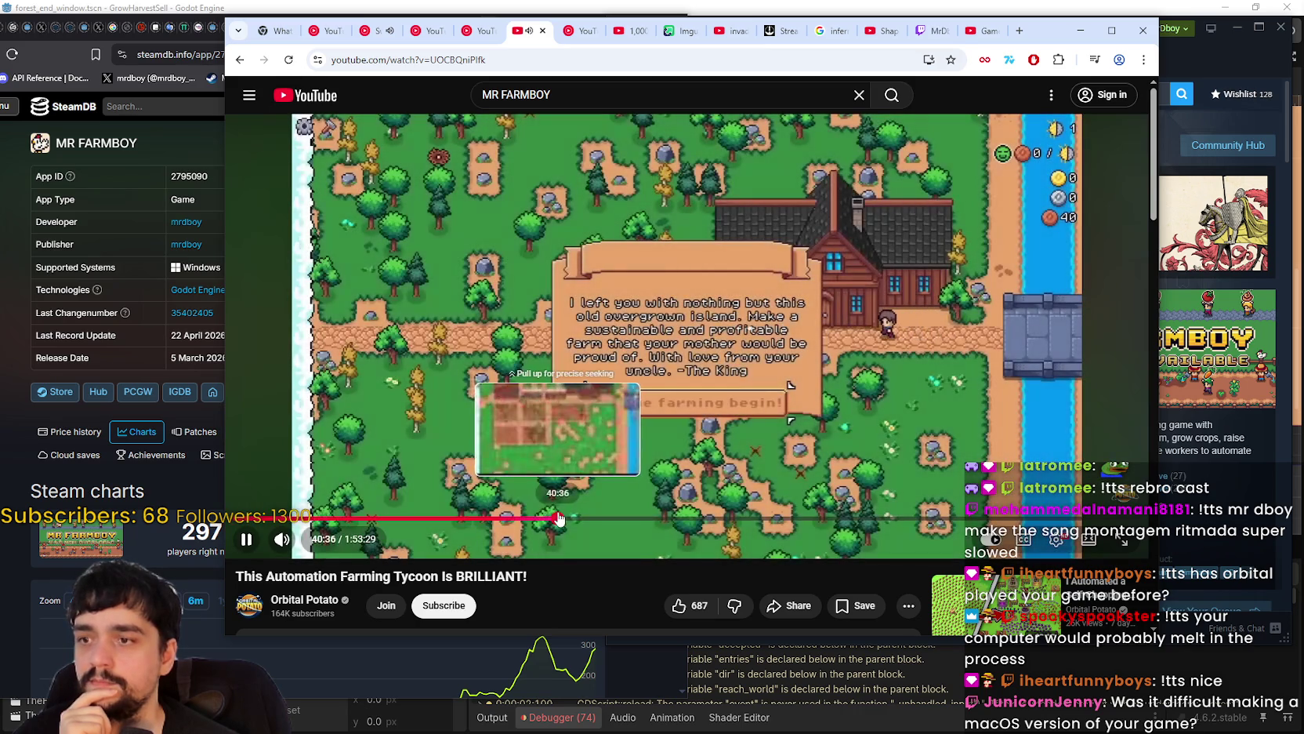
{"action": "left_click", "coordinate": [558, 518]}
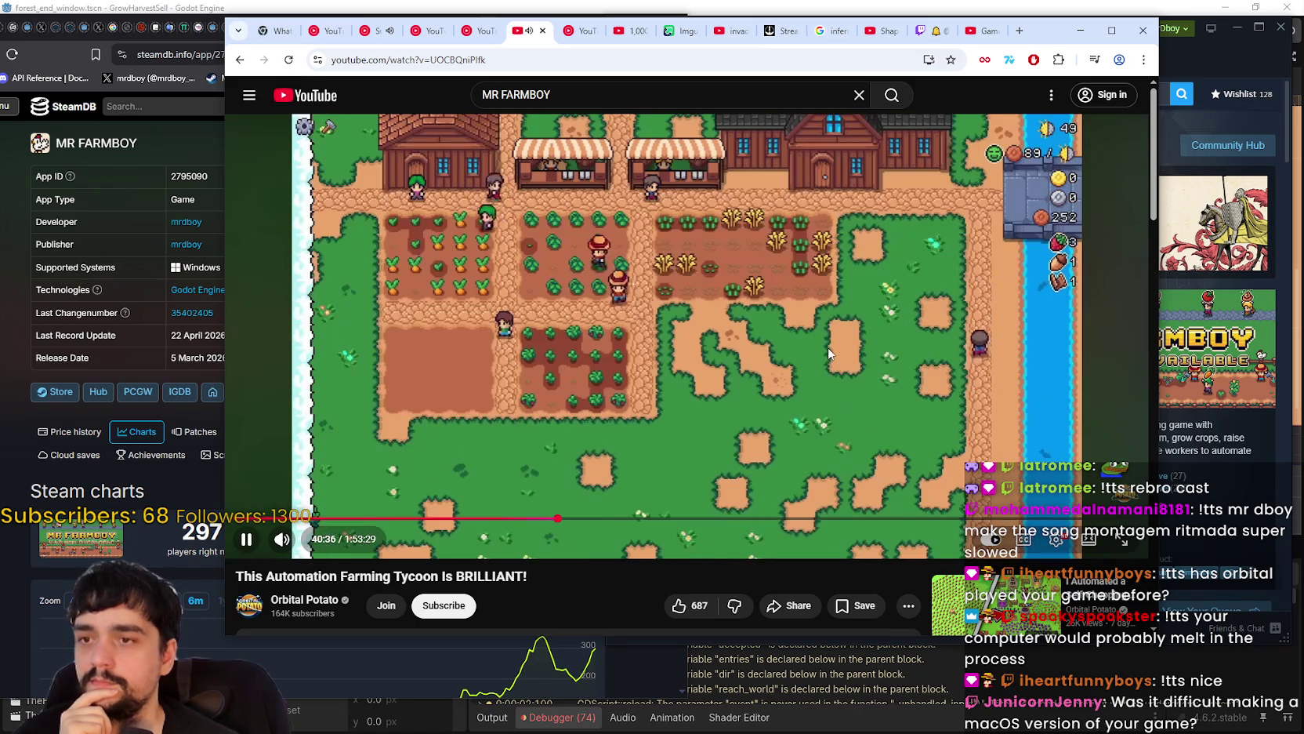
{"action": "left_click_drag", "start_coordinate": [801, 518], "coordinate": [801, 518]}
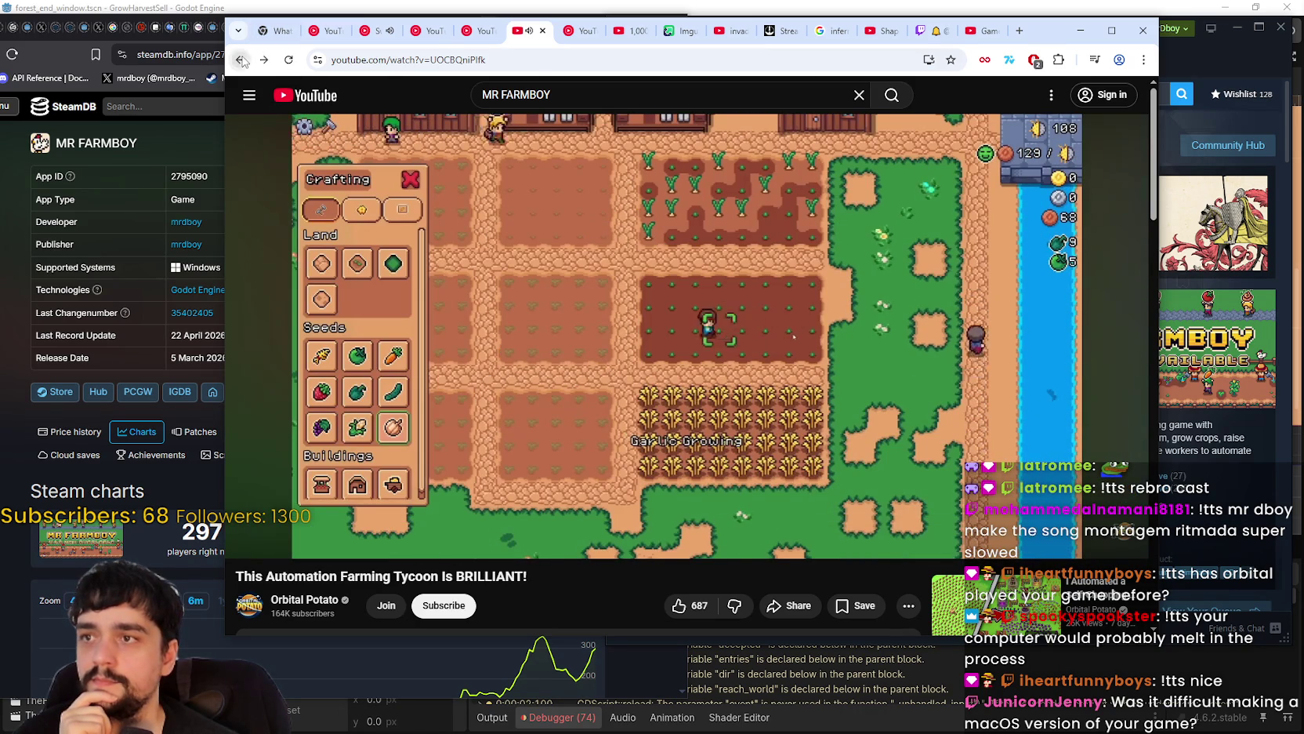
{"action": "left_click", "coordinate": [241, 60]}
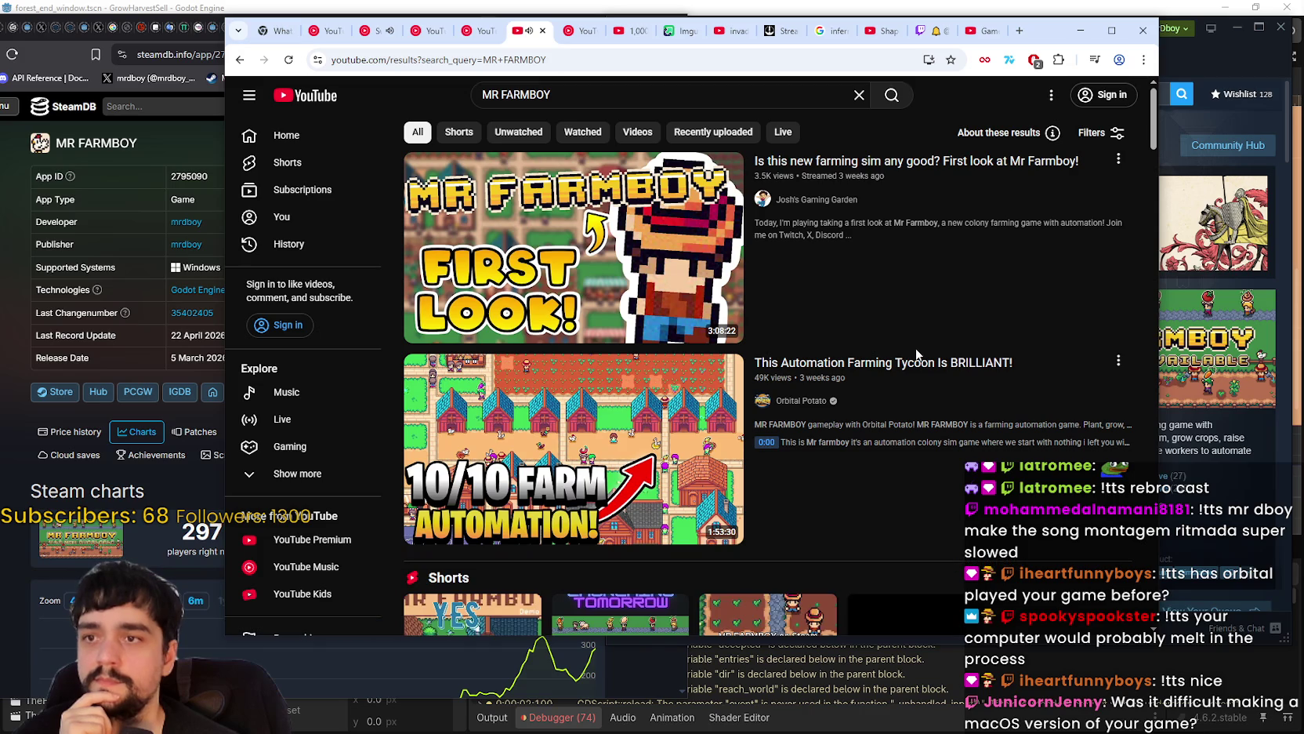
- Filter the MR FARMBOY search results by Recently uploaded, then Live, then Recently uploaded again
{"action": "scroll", "coordinate": [894, 329], "scroll_direction": "down", "scroll_amount": 2}
{"action": "scroll", "coordinate": [878, 314], "scroll_direction": "up", "scroll_amount": 2}
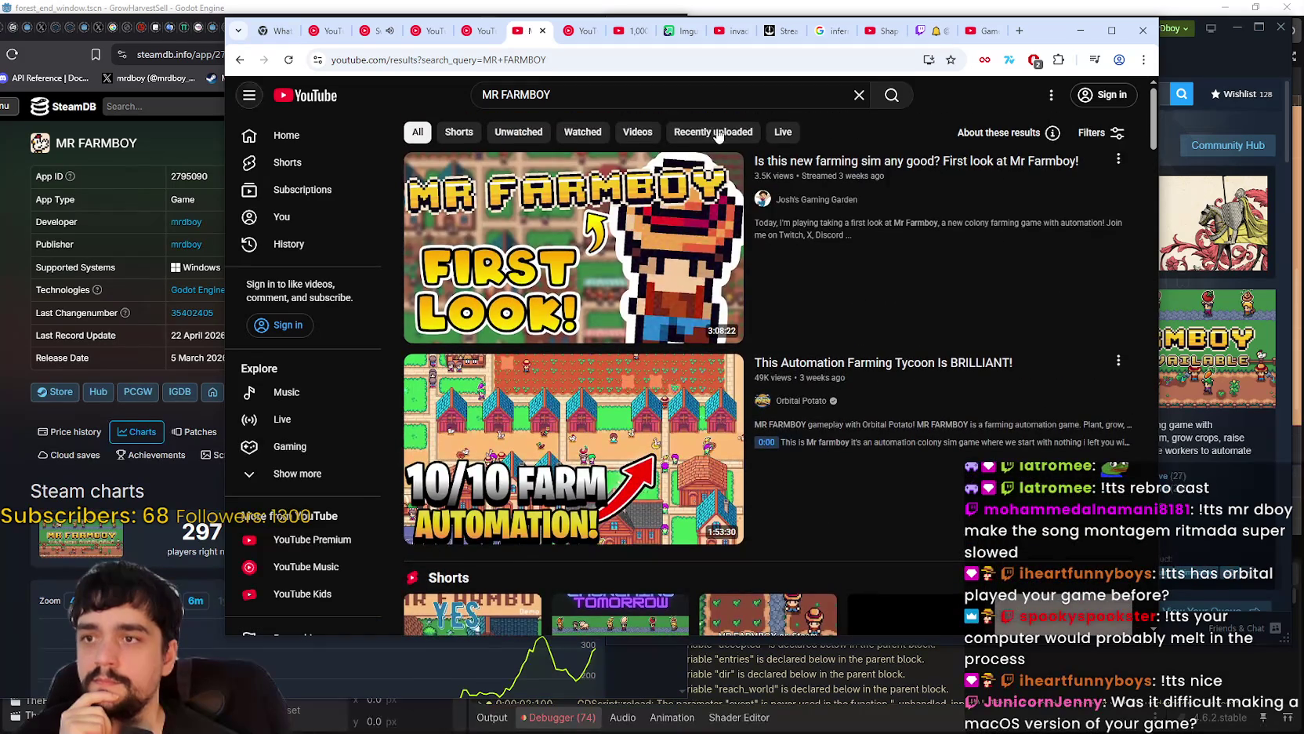
{"action": "left_click", "coordinate": [715, 131]}
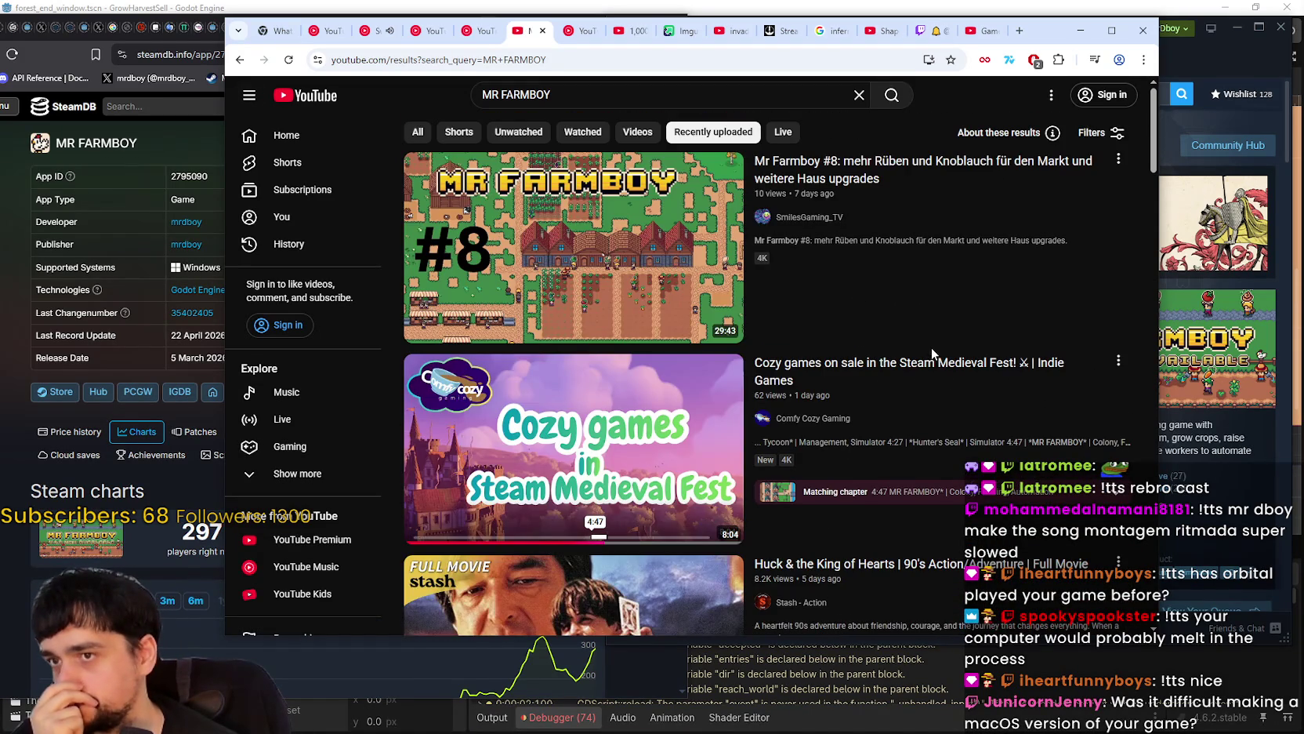
{"action": "scroll", "coordinate": [933, 354], "scroll_direction": "down", "scroll_amount": 12}
{"action": "scroll", "coordinate": [925, 439], "scroll_direction": "up", "scroll_amount": 9}
{"action": "scroll", "coordinate": [916, 422], "scroll_direction": "down", "scroll_amount": 6}
{"action": "scroll", "coordinate": [912, 415], "scroll_direction": "down", "scroll_amount": 11}
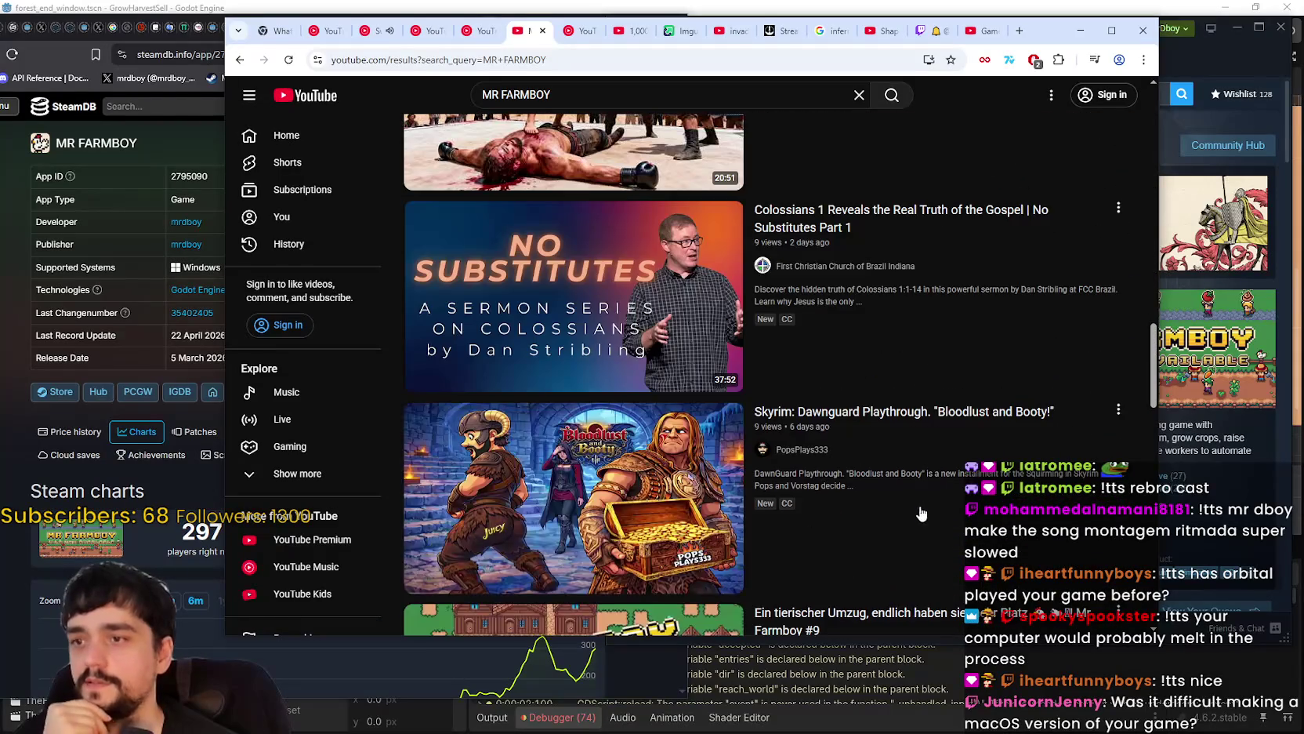
{"action": "scroll", "coordinate": [920, 492], "scroll_direction": "up", "scroll_amount": 20}
{"action": "left_click", "coordinate": [784, 129]}
{"action": "left_click", "coordinate": [717, 130]}
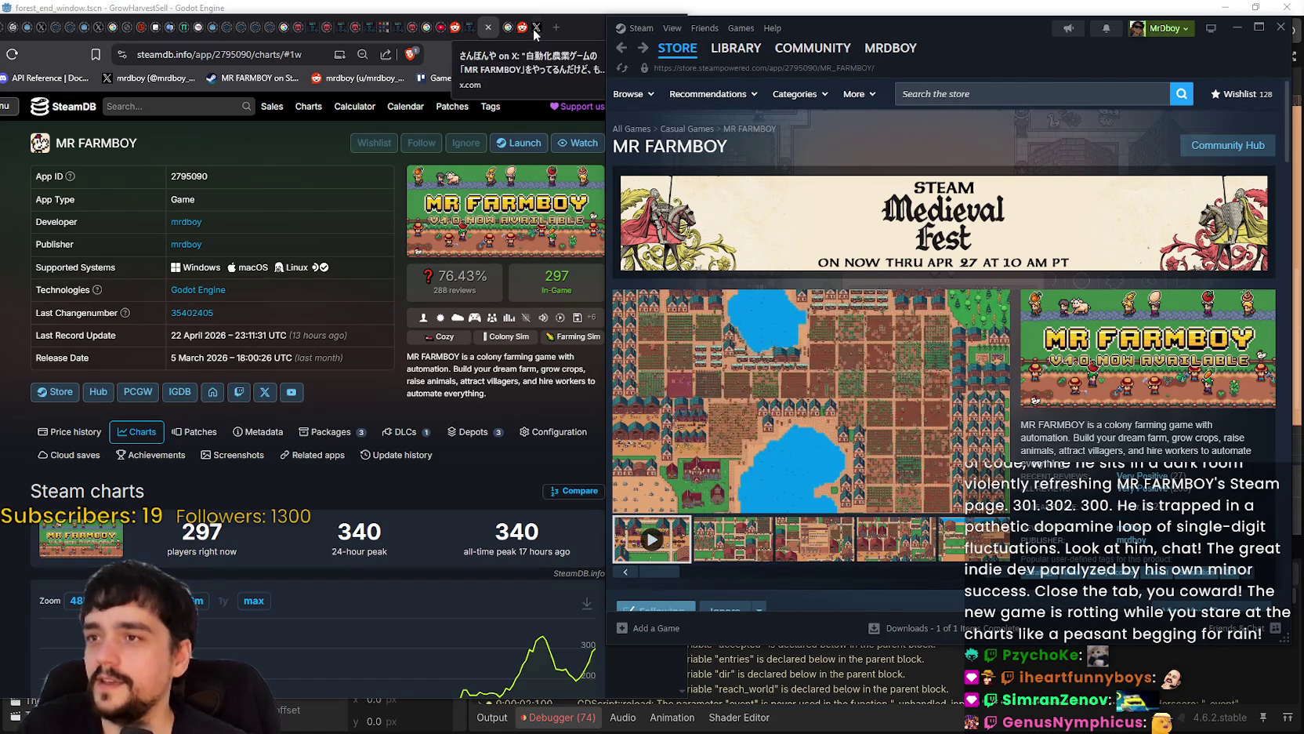
{"action": "left_click", "coordinate": [573, 25]}
- Open Grok from the X tab and draft 'can you tldr this' with the chat paragraph pasted below
{"action": "left_click", "coordinate": [538, 30]}
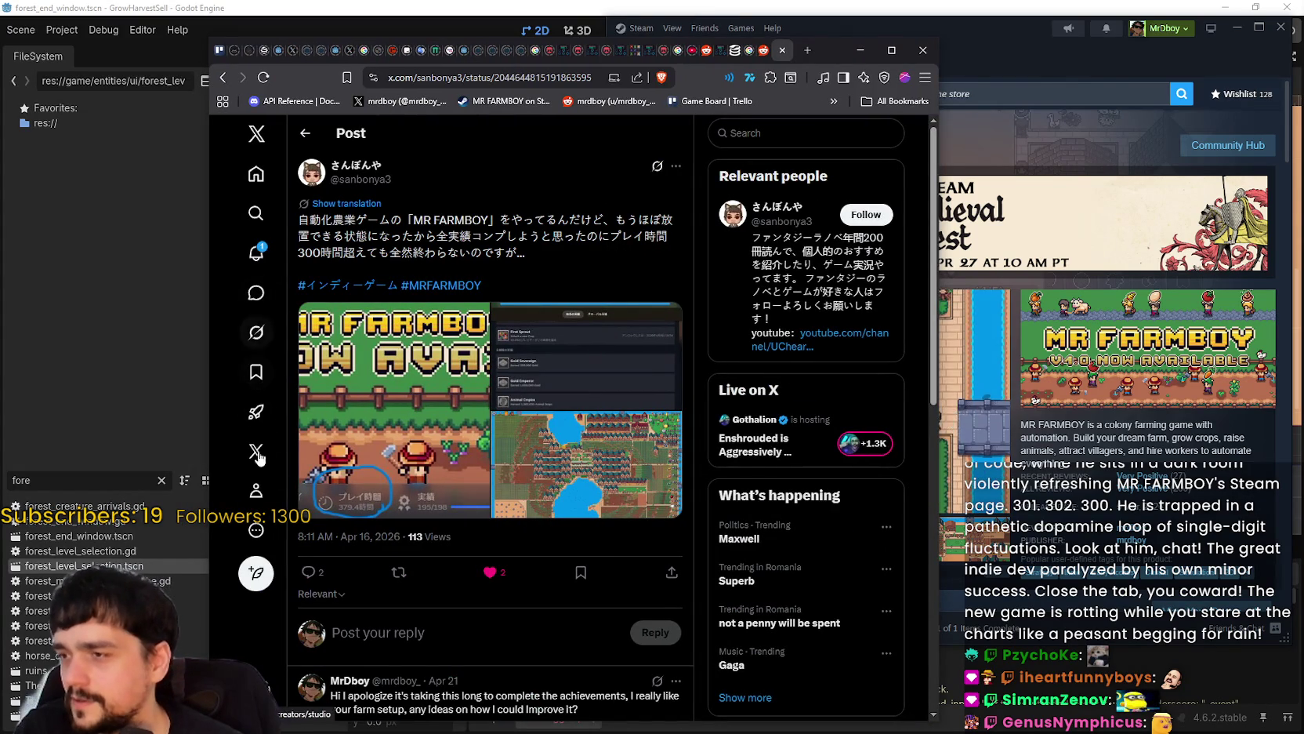
{"action": "left_click", "coordinate": [256, 332]}
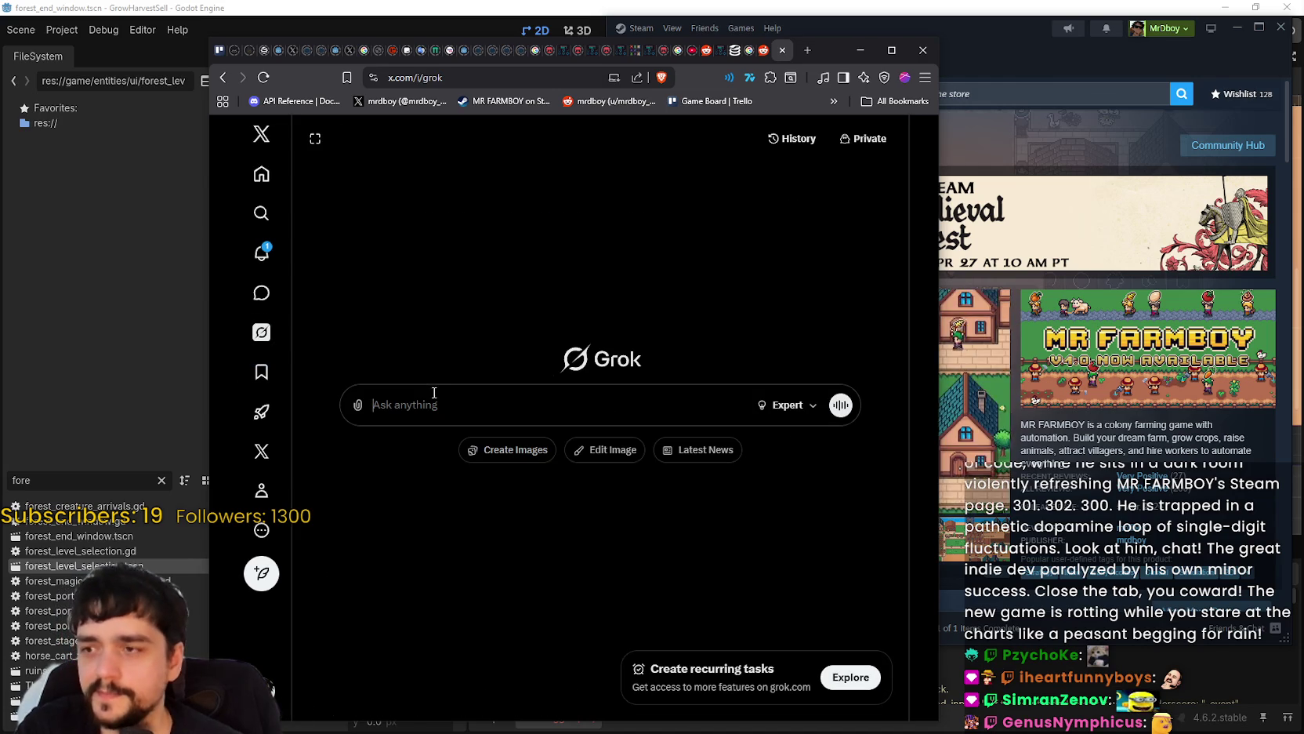
{"action": "type", "text": "can you"}
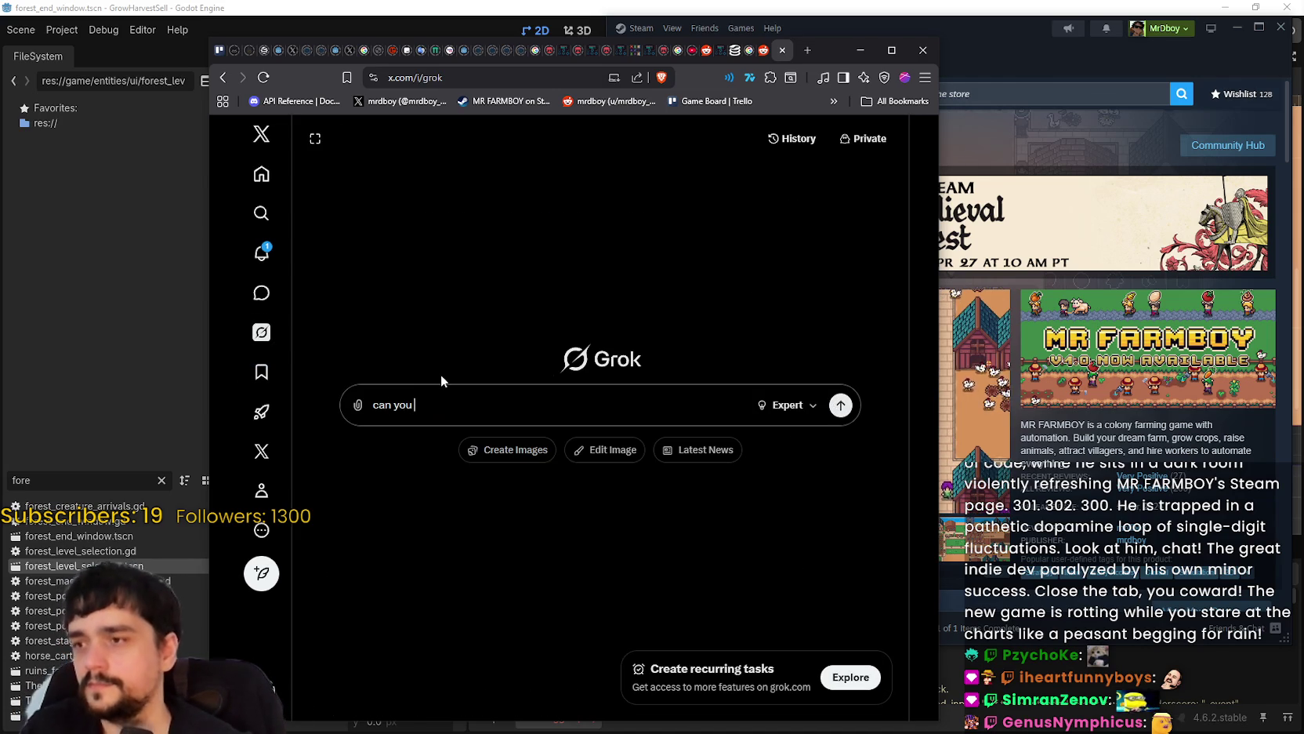
{"action": "type", "text": " tldr this"}
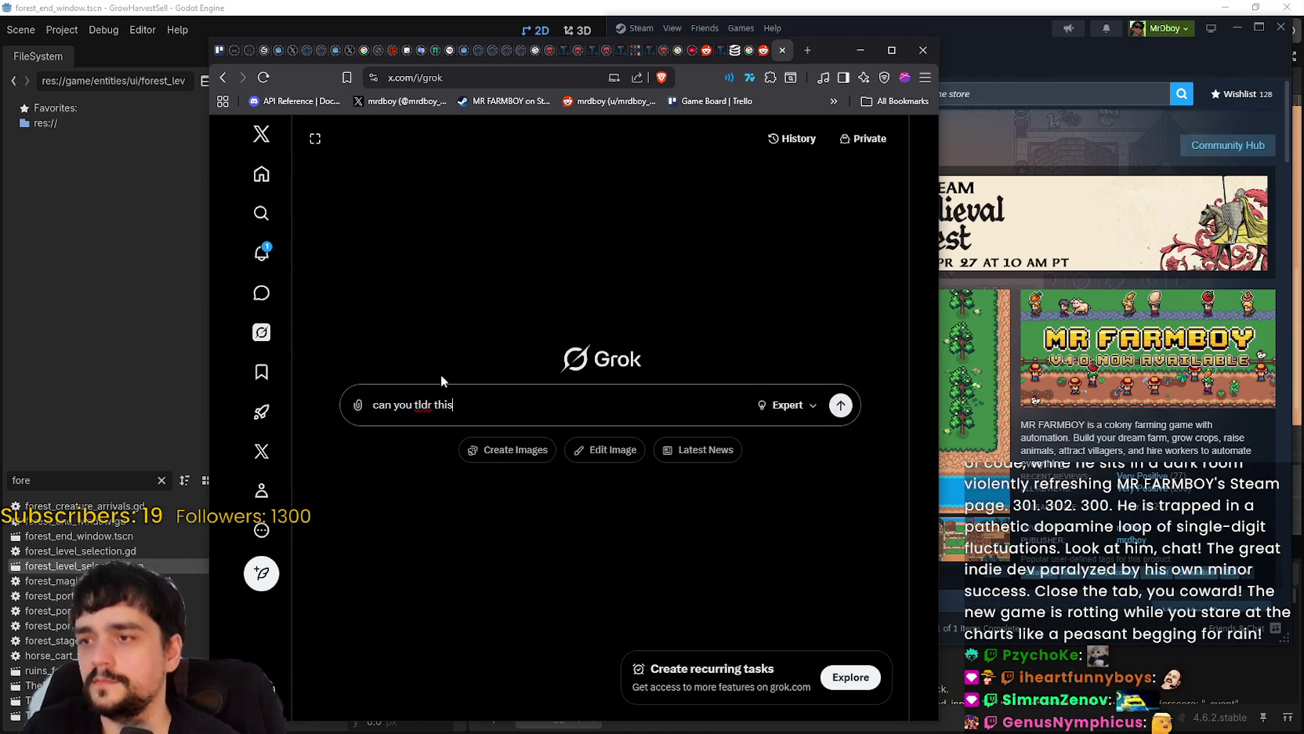
{"action": "key", "text": "shift+Return"}
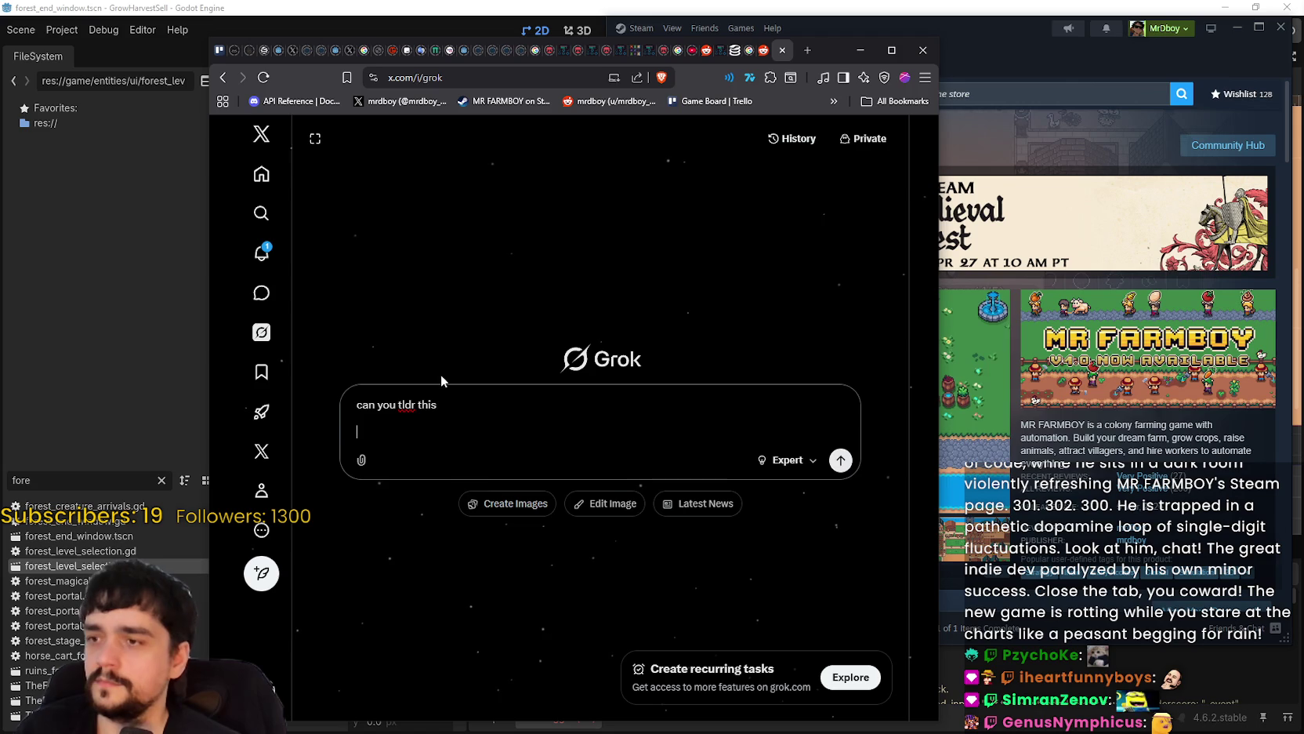
{"action": "type", "text": "dboy F5 key is worn down to a nub. The fields of Harvest Mage are completely barren, starving for a single line of code, while he sits in a dark room violently refreshing MR FARMBOY's Steam page. 301. 302. 300. He is trapped in a pathetic dopamine loop of single-digit fluctuations. Look at him, chat! The great indie dev paralyzed by his own minor success. Close the tab, you coward! The new game is rotting while you stare at the charts like a peasant begging for rain!"}
- Send the summary request to Grok, then copy the message and resend it after the error
{"action": "left_click", "coordinate": [841, 528]}
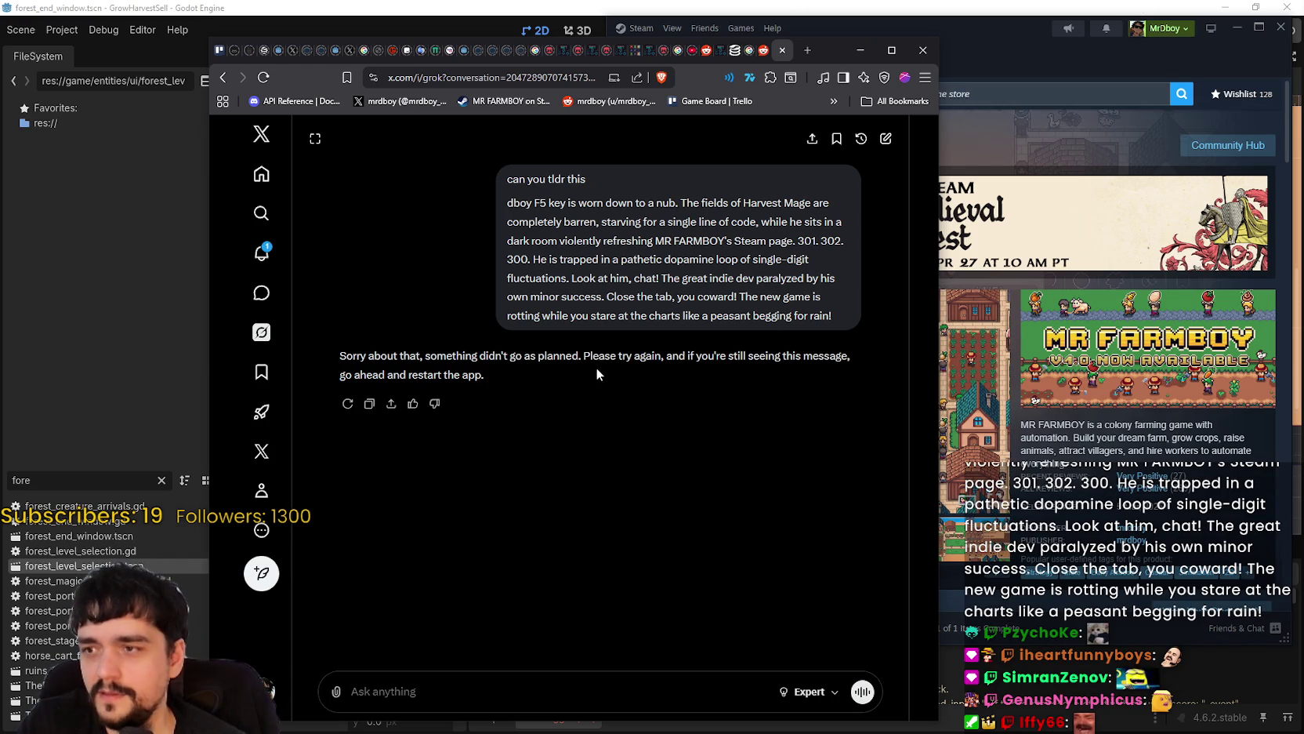
{"action": "left_click_drag", "start_coordinate": [747, 357], "coordinate": [848, 357]}
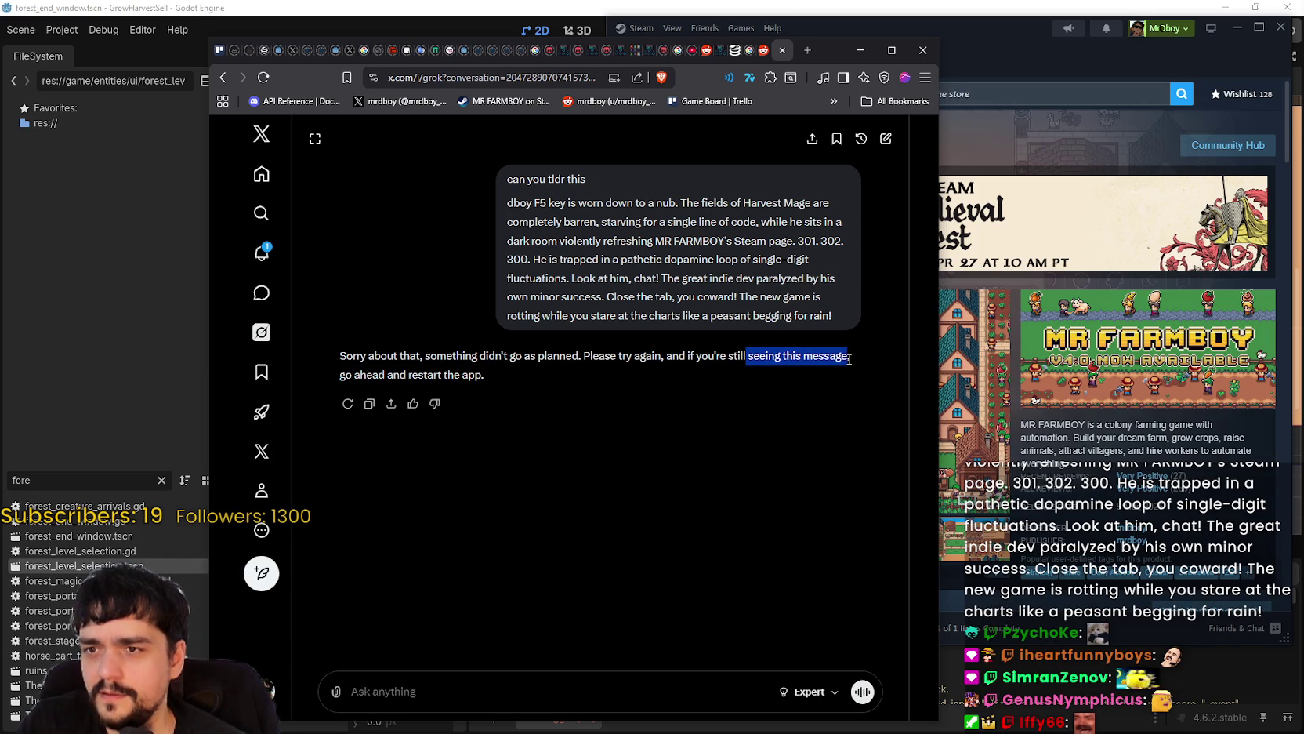
{"action": "mouse_move", "coordinate": [507, 179]}
{"action": "left_mouse_down"}
{"action": "mouse_move", "coordinate": [816, 282]}
{"action": "mouse_move", "coordinate": [836, 320]}
{"action": "left_mouse_up"}
{"action": "right_click", "coordinate": [797, 302]}
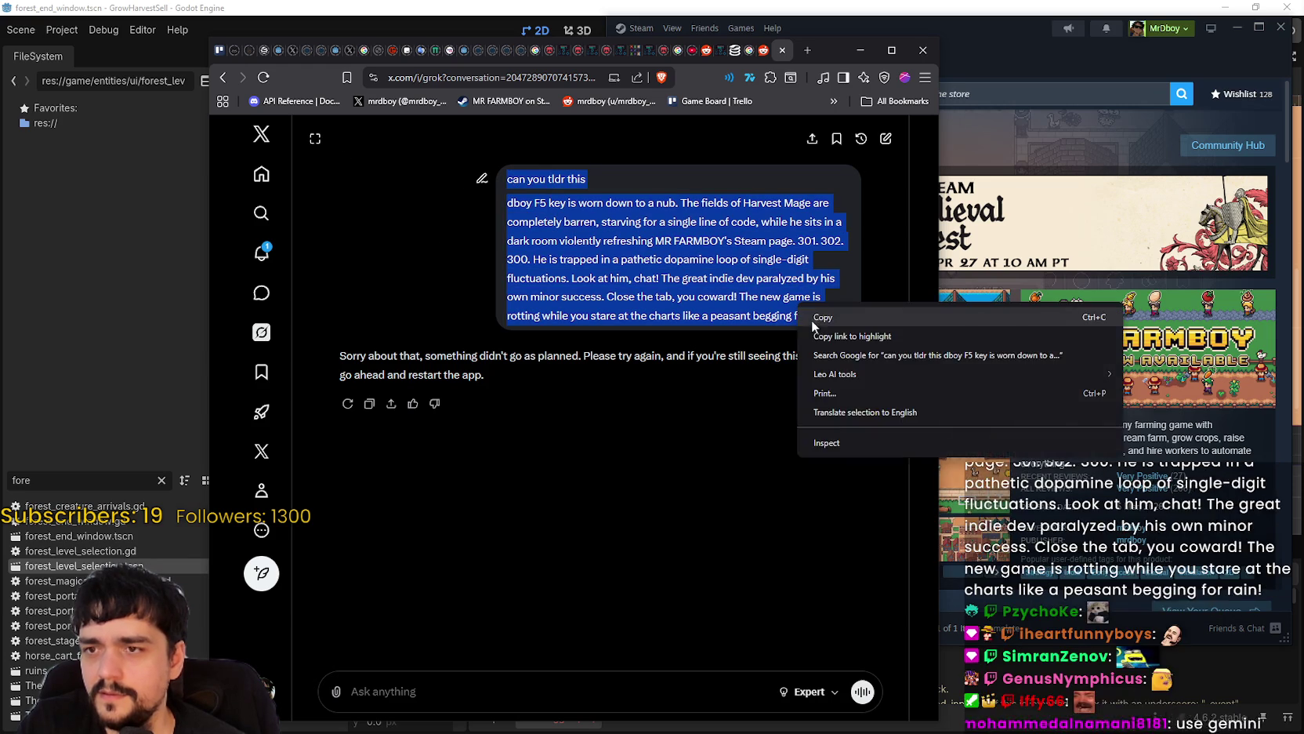
{"action": "left_click", "coordinate": [816, 311]}
{"action": "left_click", "coordinate": [621, 686]}
{"action": "key", "text": "ctrl+v"}
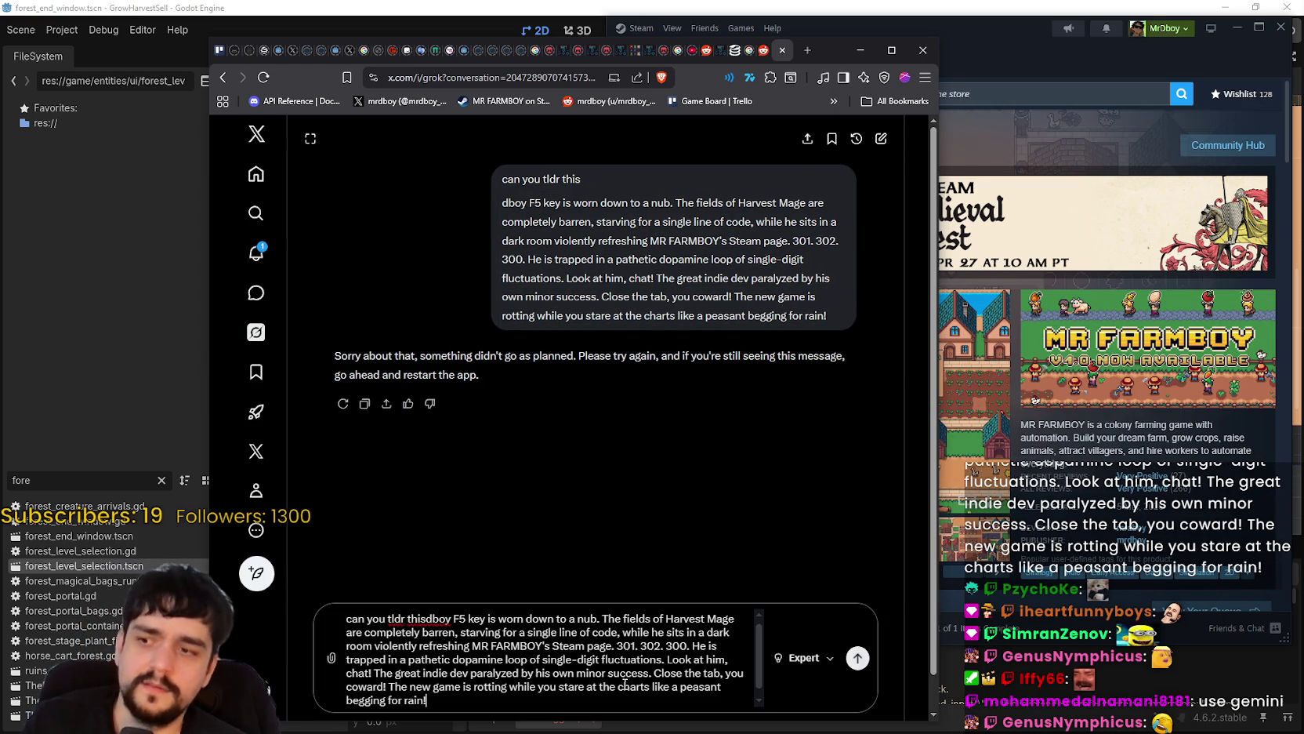
{"action": "key", "text": "Return"}
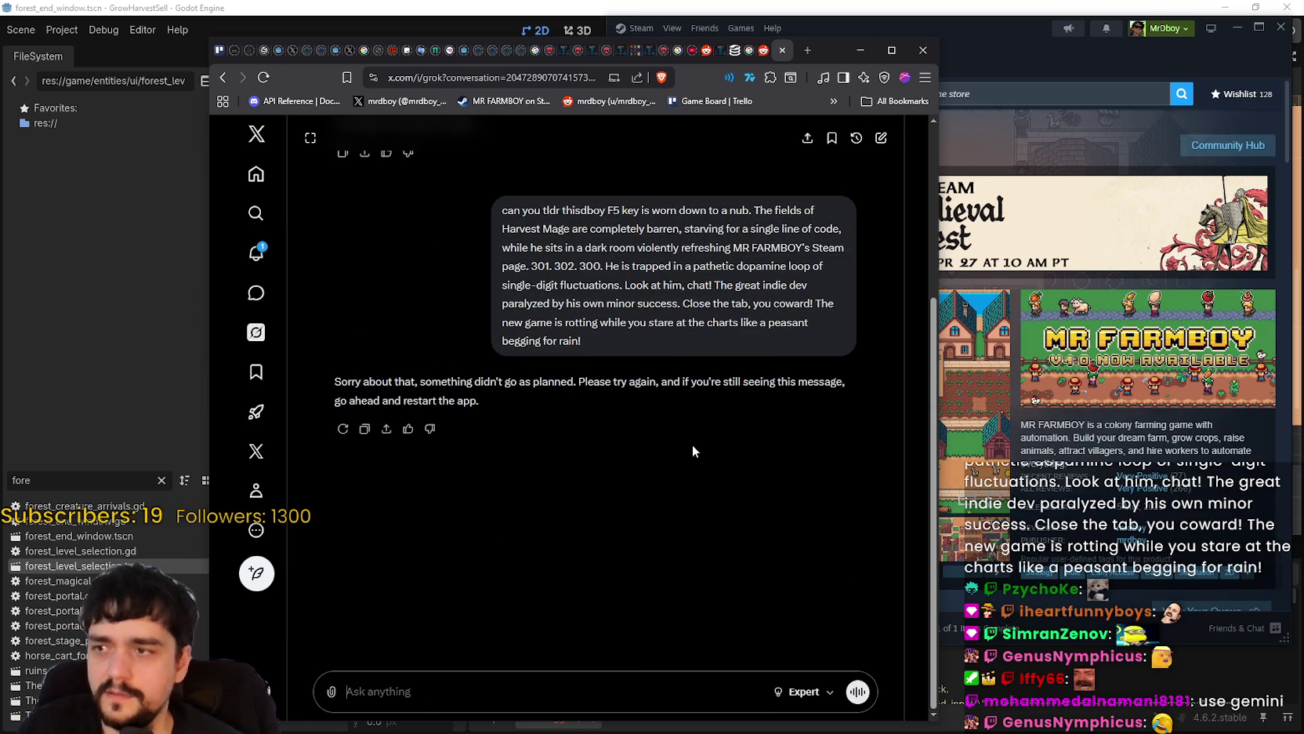
- Reload Grok and send 'yo u good', 'Gr', 'wake up', 'Grok', 'NOT YOU TOO', 'IS ALL AI GOING DOWN?'
{"action": "left_click", "coordinate": [265, 78]}
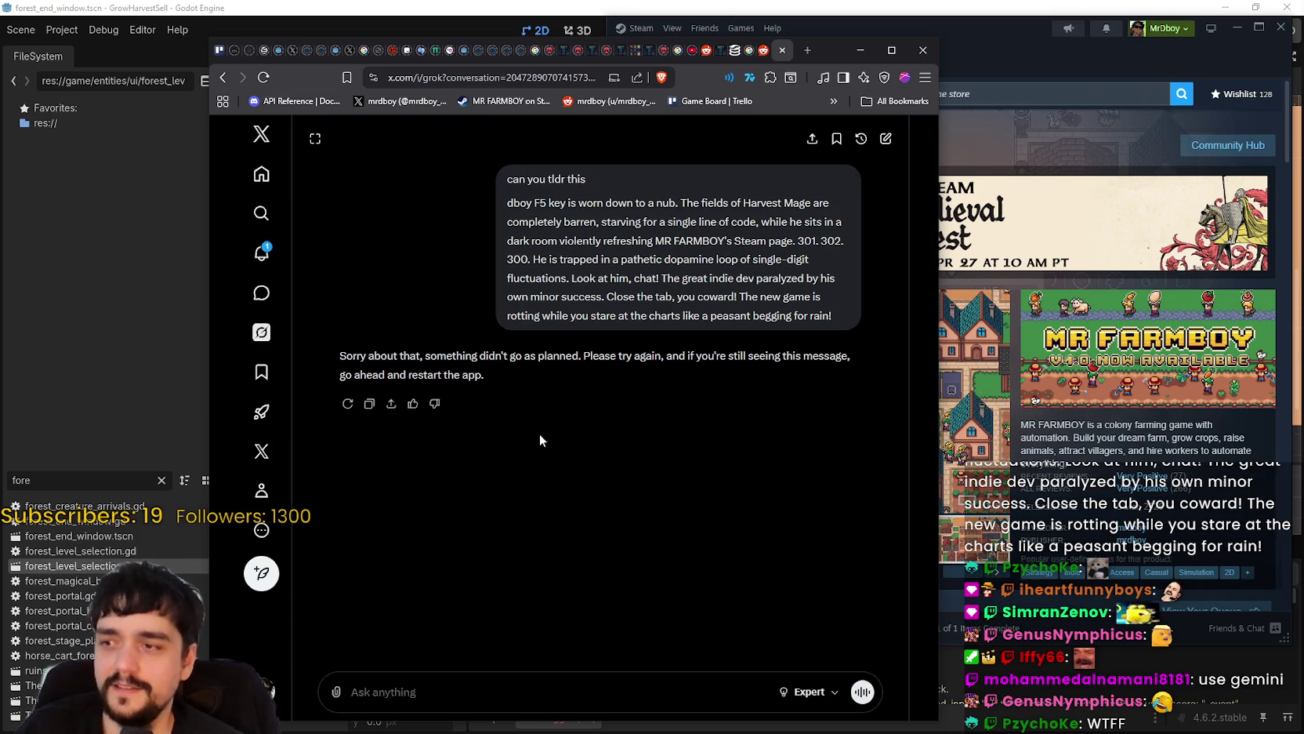
{"action": "left_click", "coordinate": [439, 680]}
{"action": "type", "text": "y"}
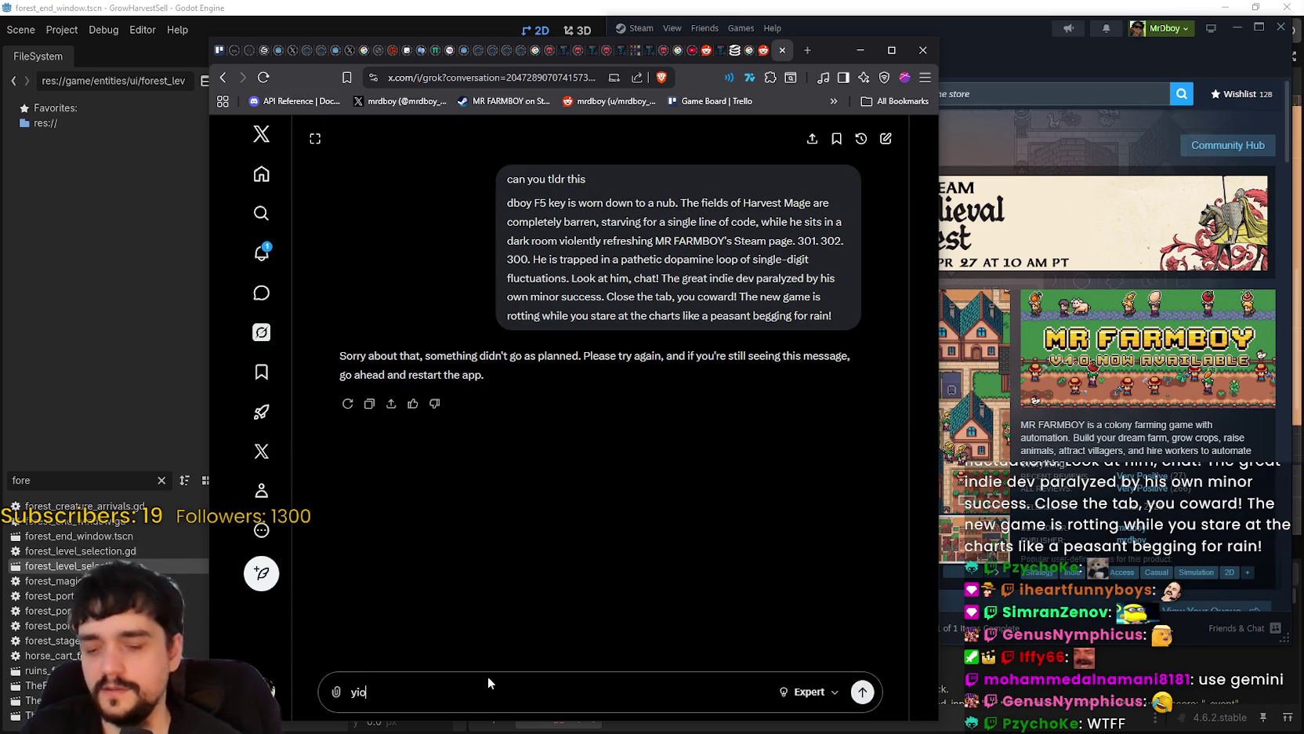
{"action": "type", "text": "o u good"}
{"action": "key", "text": "Return"}
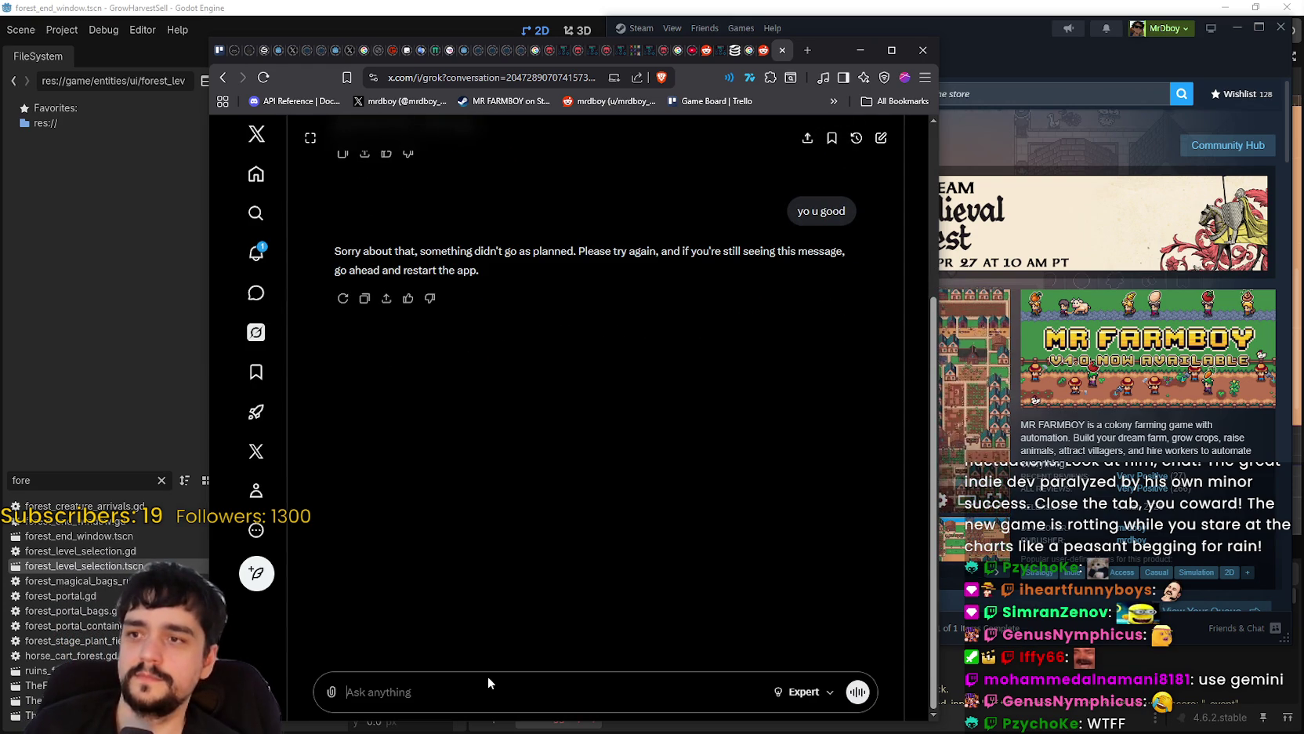
{"action": "type", "text": "Grok"}
{"action": "key", "text": "Return"}
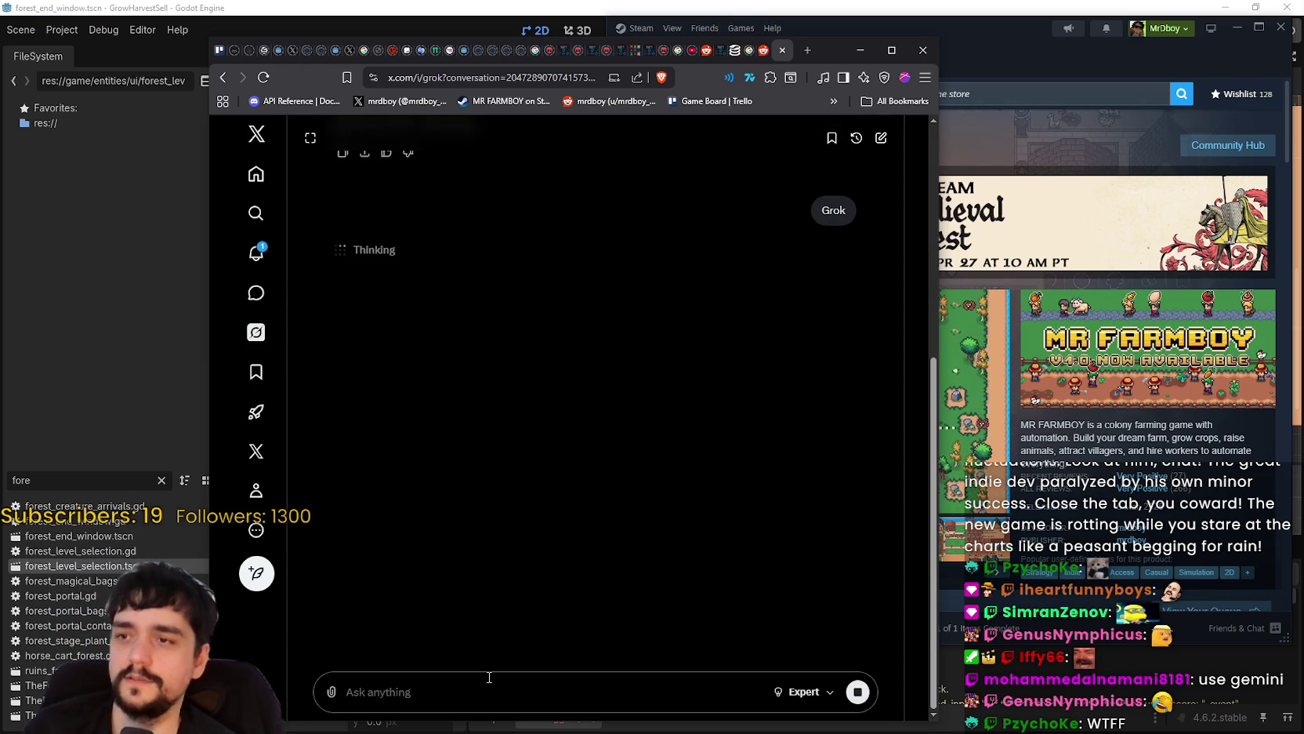
{"action": "type", "text": "wake up"}
{"action": "key", "text": "Return"}
{"action": "type", "text": "Grok"}
{"action": "key", "text": "Return"}
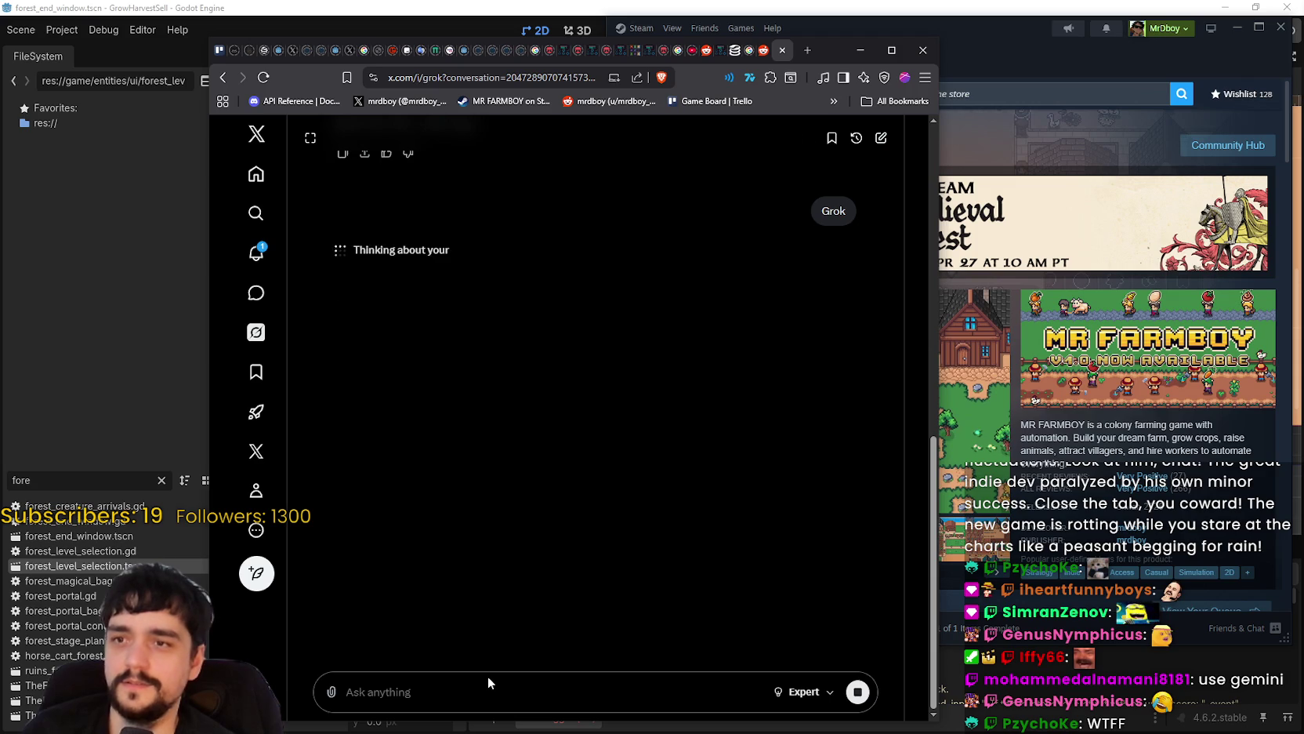
{"action": "type", "text": "NOT YOU TOO"}
{"action": "key", "text": "Return"}
{"action": "type", "text": "IS ALL AI GOING DOWN"}
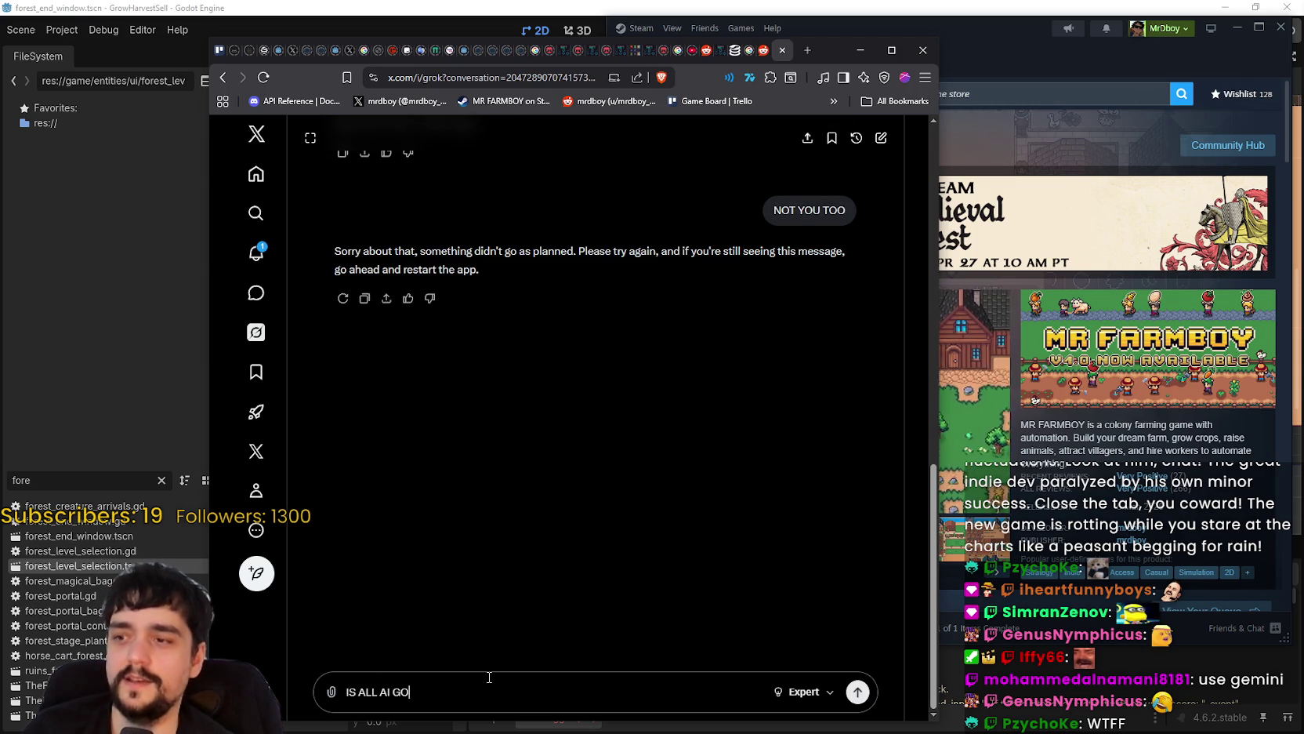
{"action": "type", "text": "?"}
{"action": "key", "text": "Return"}
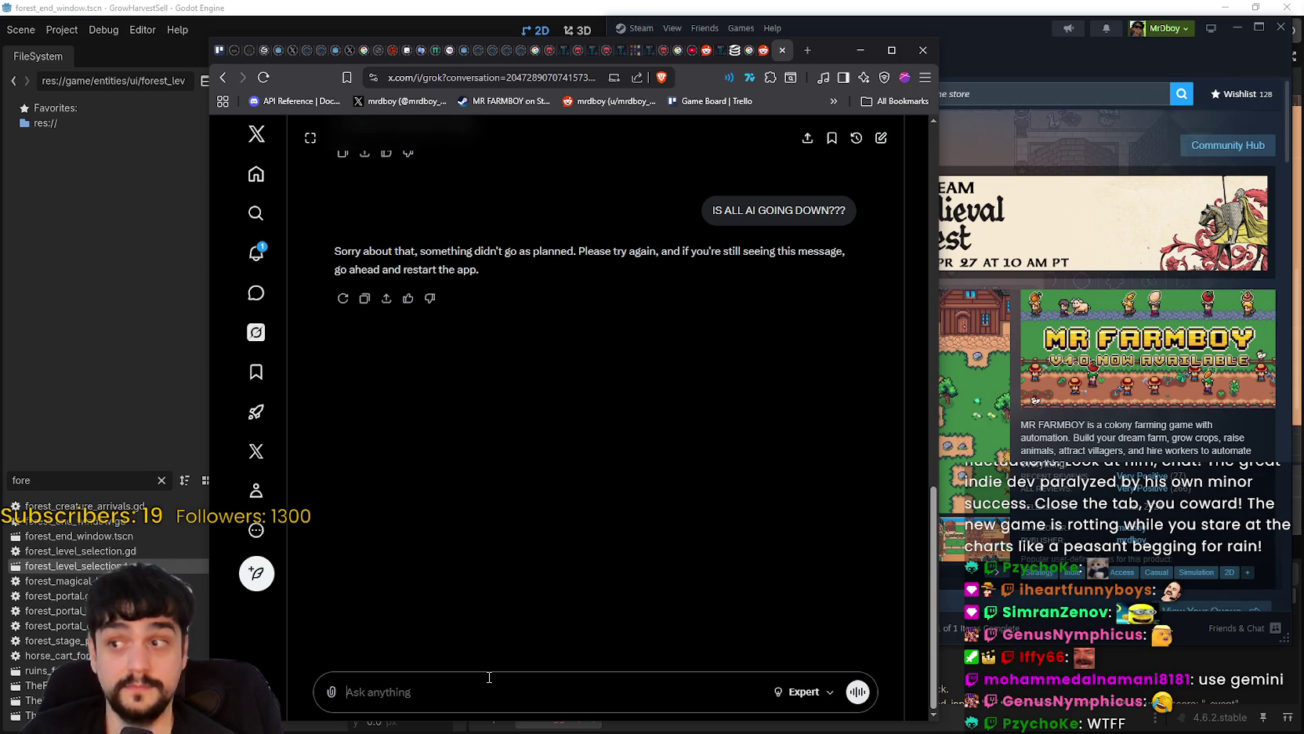
{"action": "left_click", "coordinate": [251, 337]}
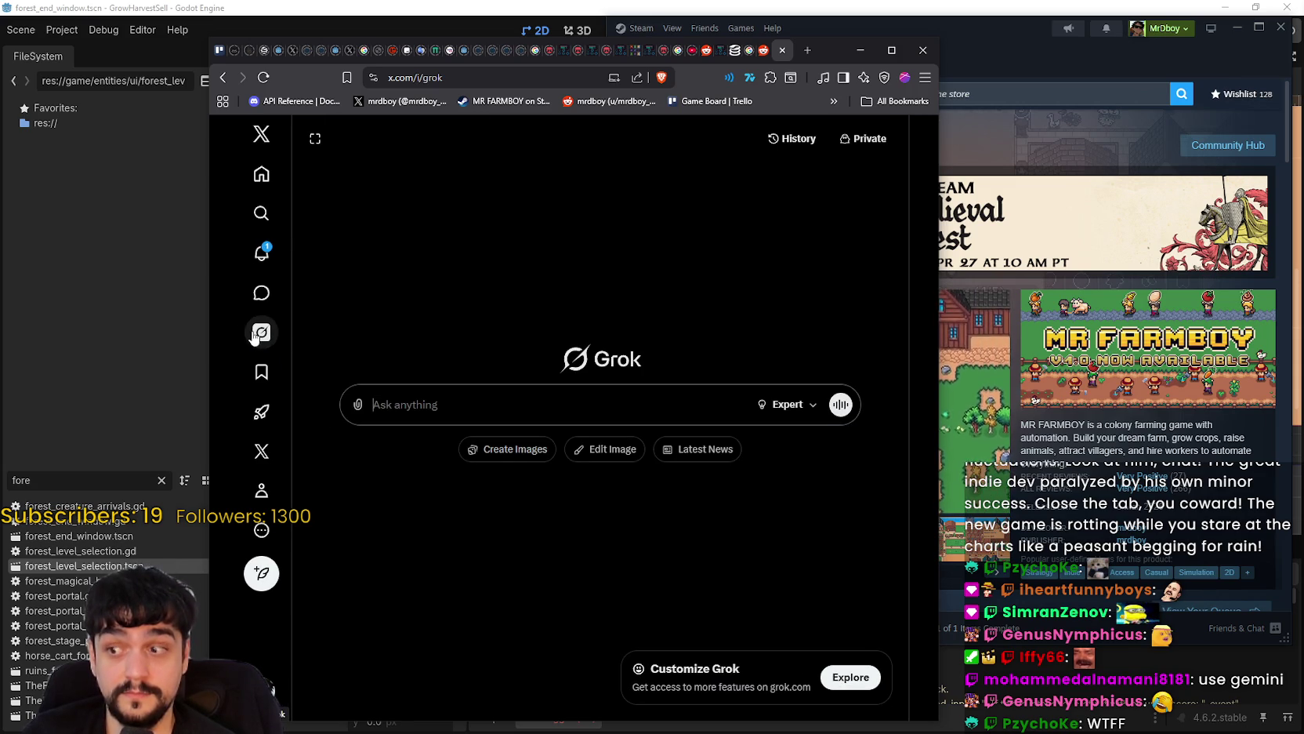
- Reload the Grok page and send 'Hello', then switch to the SteamDB charts tab
{"action": "right_click", "coordinate": [758, 484]}
{"action": "left_click", "coordinate": [825, 267]}
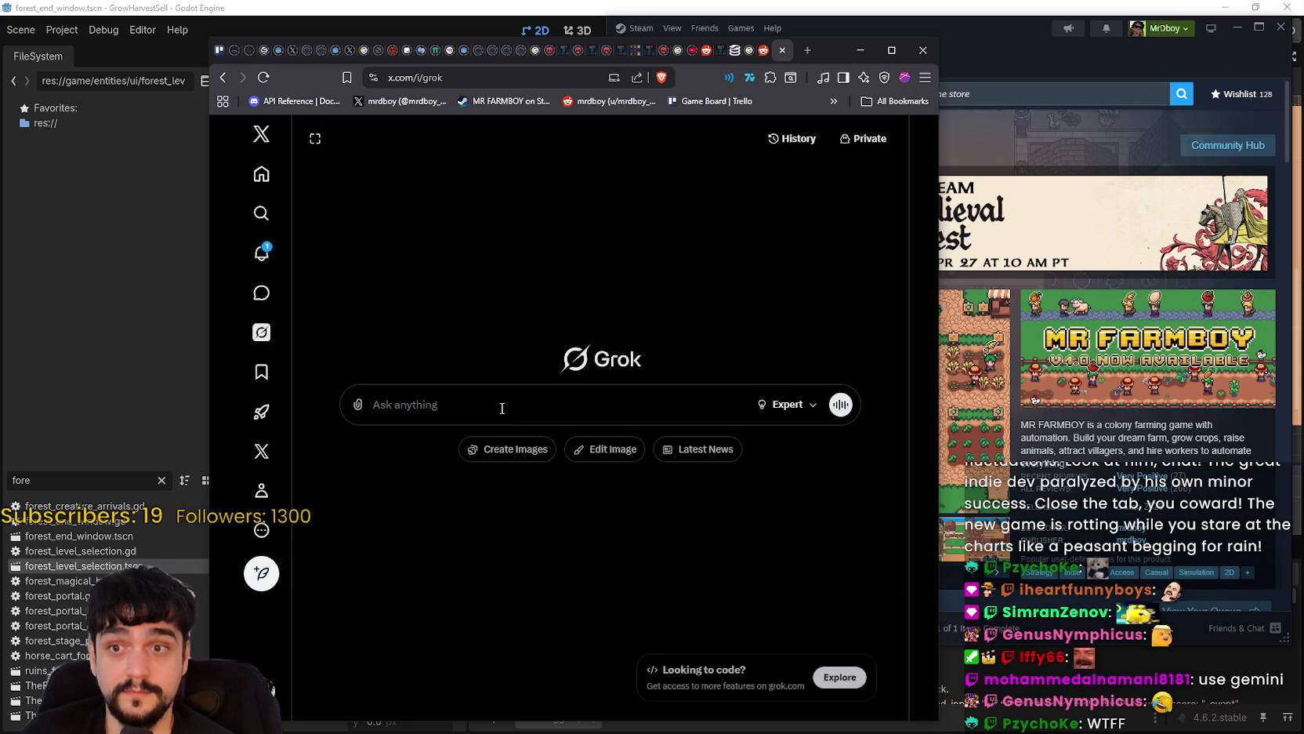
{"action": "type", "text": "Hello"}
{"action": "key", "text": "Return"}
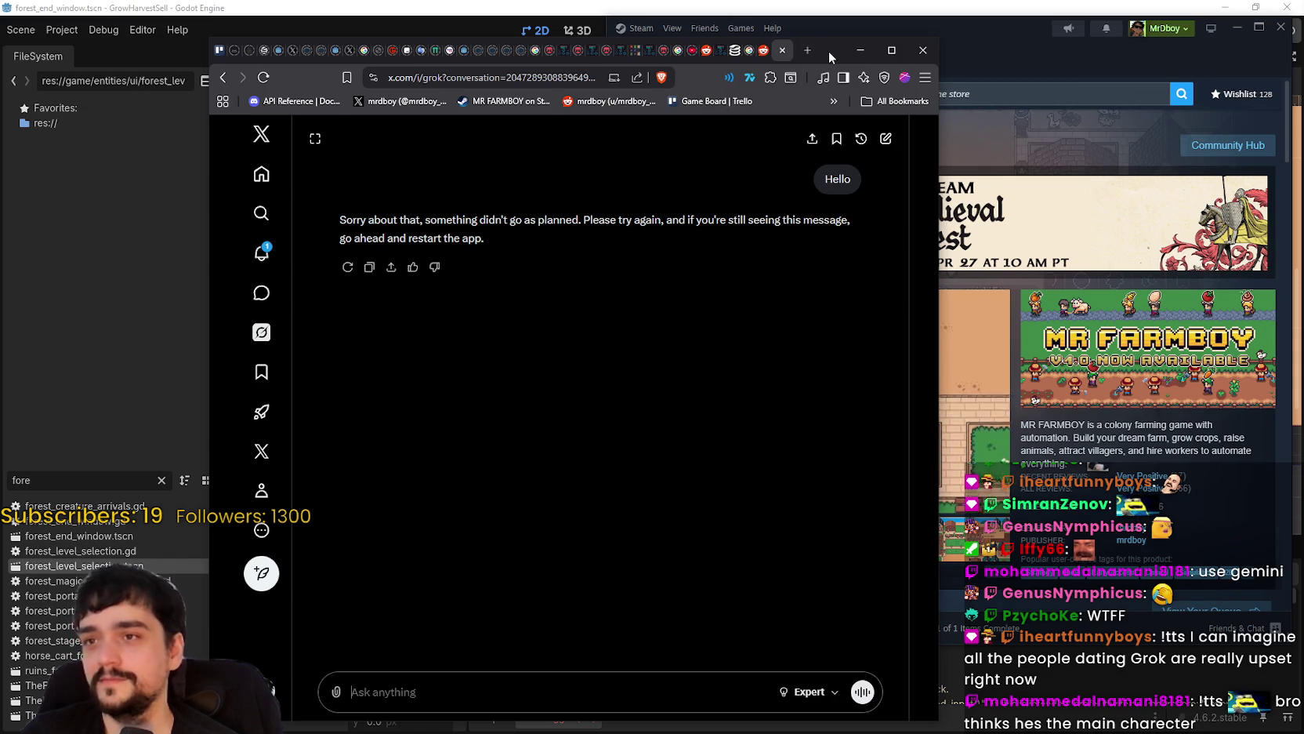
{"action": "left_click", "coordinate": [742, 52]}
- Move the browser aside and bring the Godot editor with the forest_end_window scene forward
{"action": "mouse_move", "coordinate": [841, 54]}
{"action": "left_mouse_down"}
{"action": "mouse_move", "coordinate": [748, 32]}
{"action": "mouse_move", "coordinate": [637, 33]}
{"action": "left_mouse_up"}
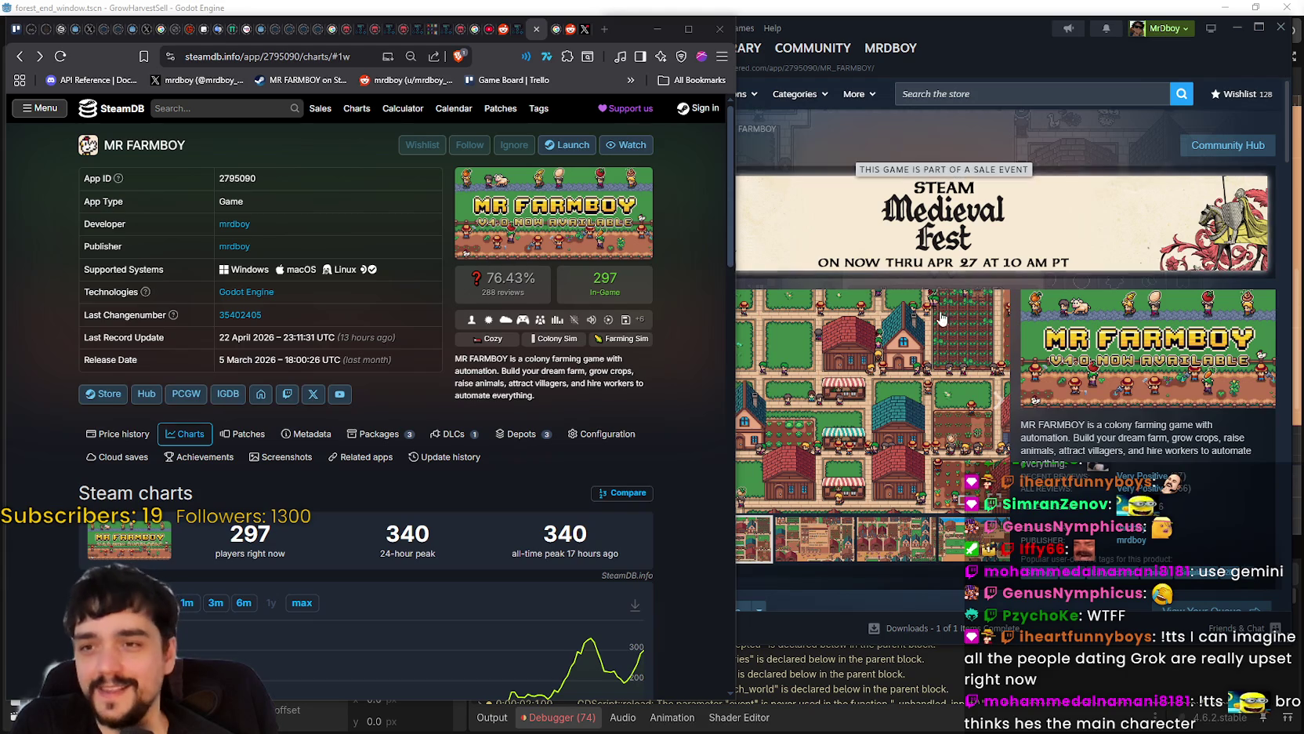
{"action": "right_click", "coordinate": [1105, 430]}
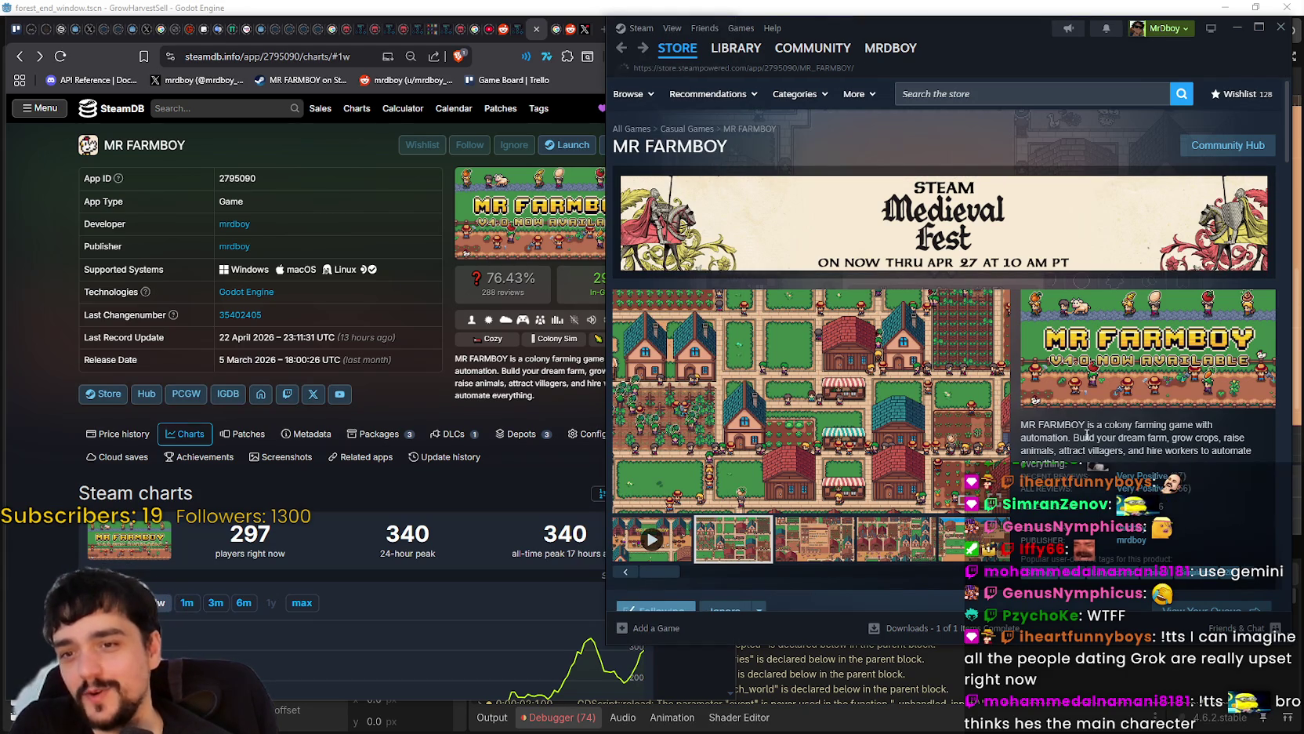
{"action": "left_click", "coordinate": [1000, 6]}
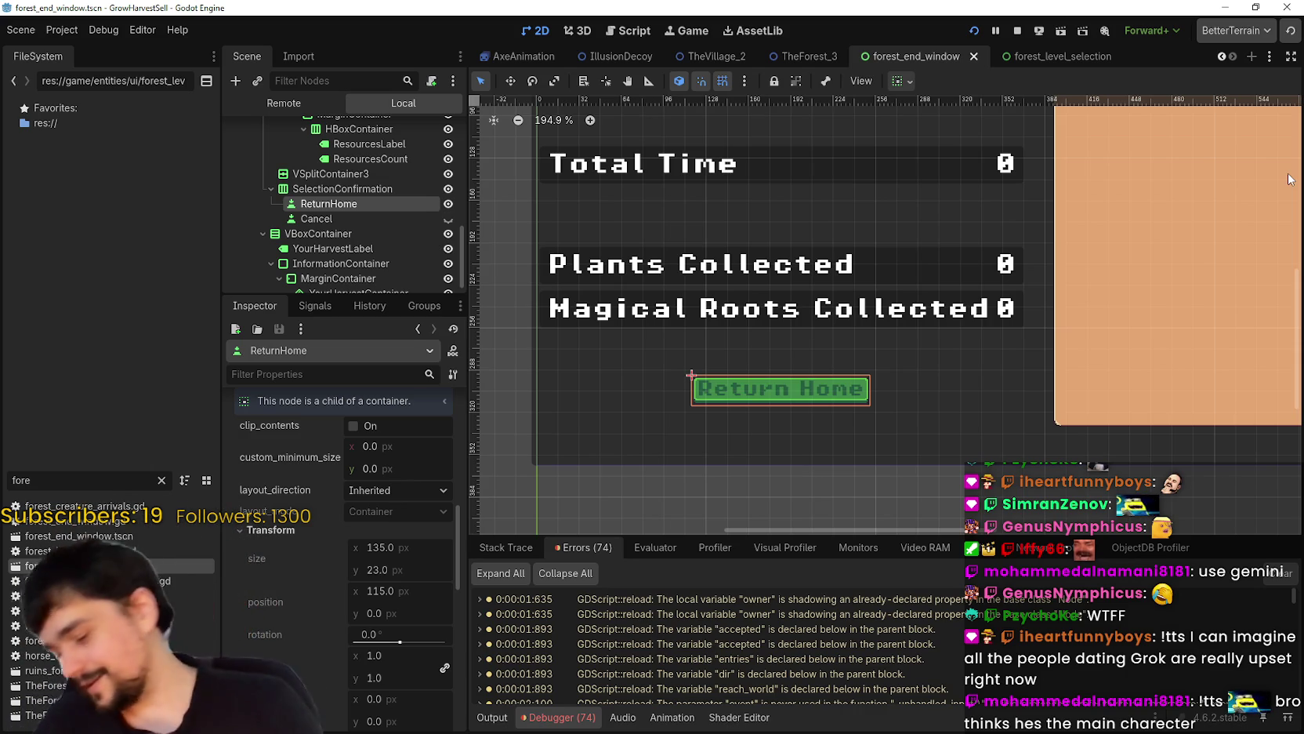
- Zoom around the Stage End layout on the canvas, then bring Discord's #general channel to the front
{"action": "scroll", "coordinate": [955, 658], "scroll_direction": "down", "scroll_amount": 1}
{"action": "scroll", "coordinate": [951, 647], "scroll_direction": "down", "scroll_amount": 3}
{"action": "scroll", "coordinate": [958, 636], "scroll_direction": "up", "scroll_amount": 3}
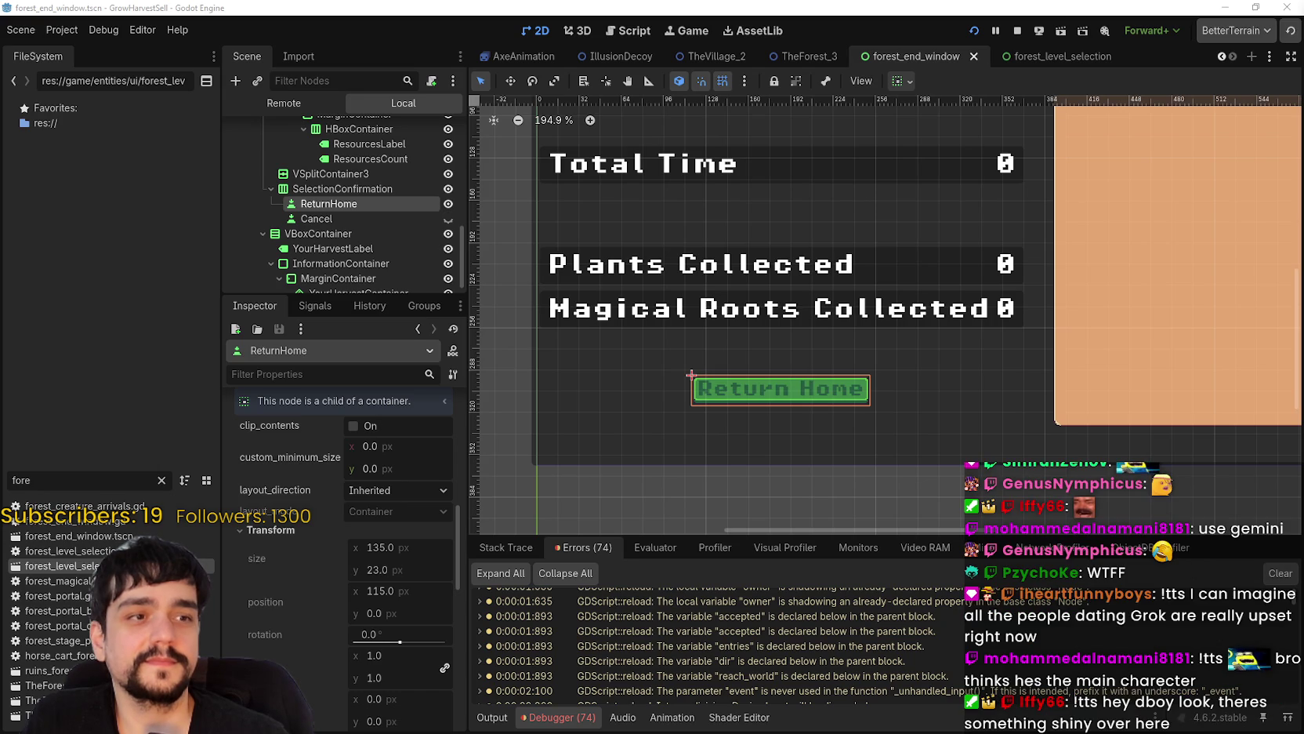
{"action": "scroll", "coordinate": [912, 359], "scroll_direction": "down", "scroll_amount": 4}
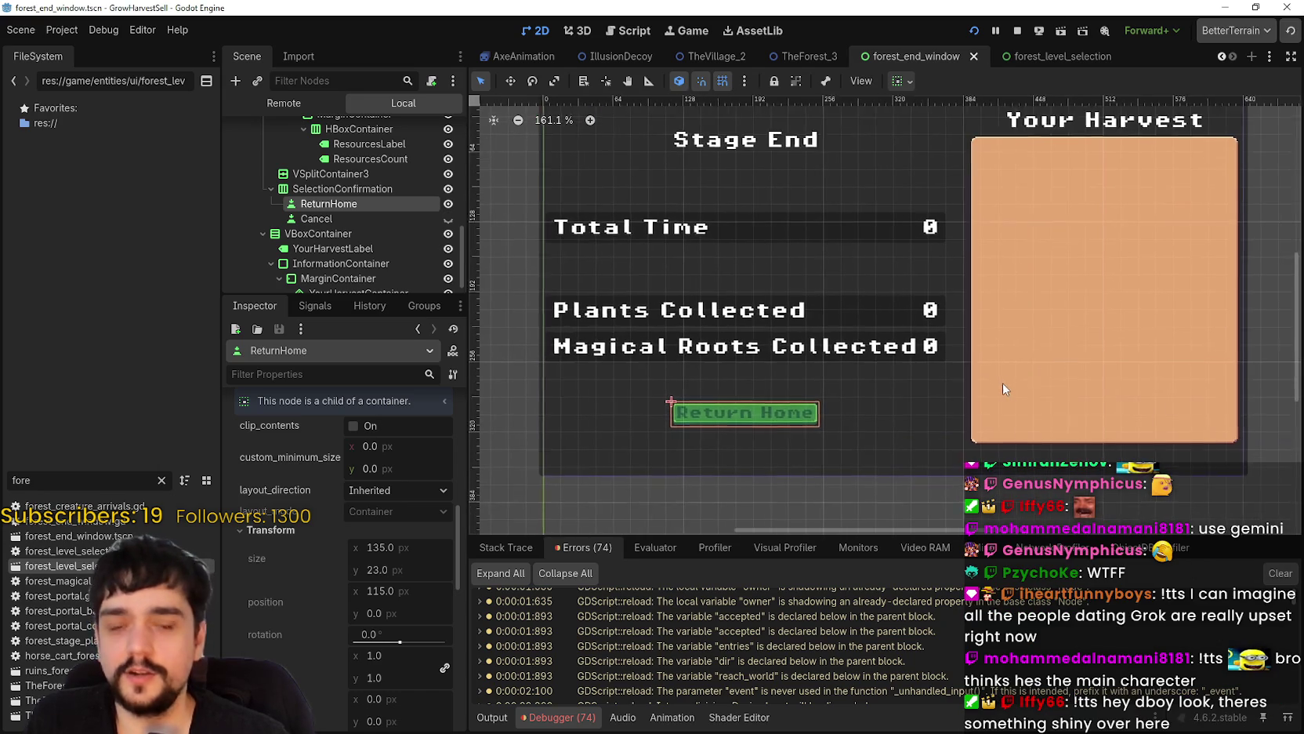
{"action": "scroll", "coordinate": [1011, 368], "scroll_direction": "up", "scroll_amount": 4}
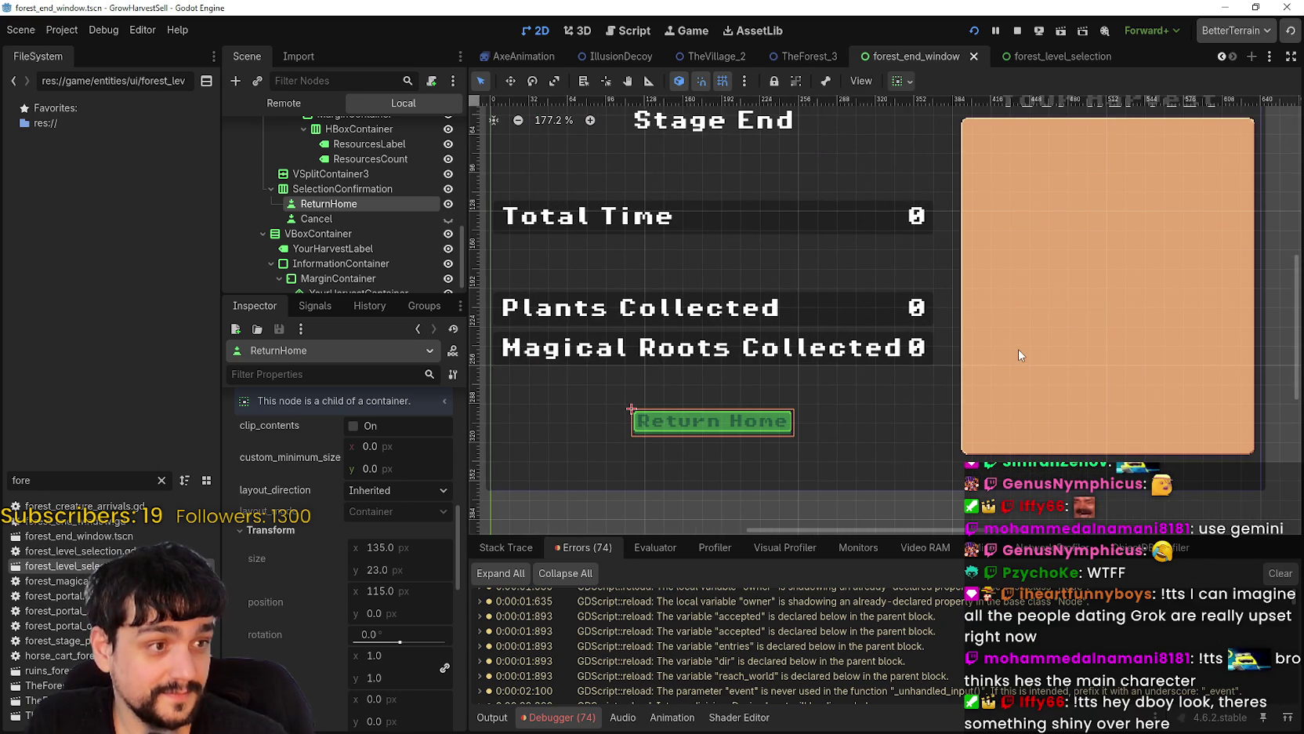
{"action": "scroll", "coordinate": [1019, 350], "scroll_direction": "down", "scroll_amount": 3}
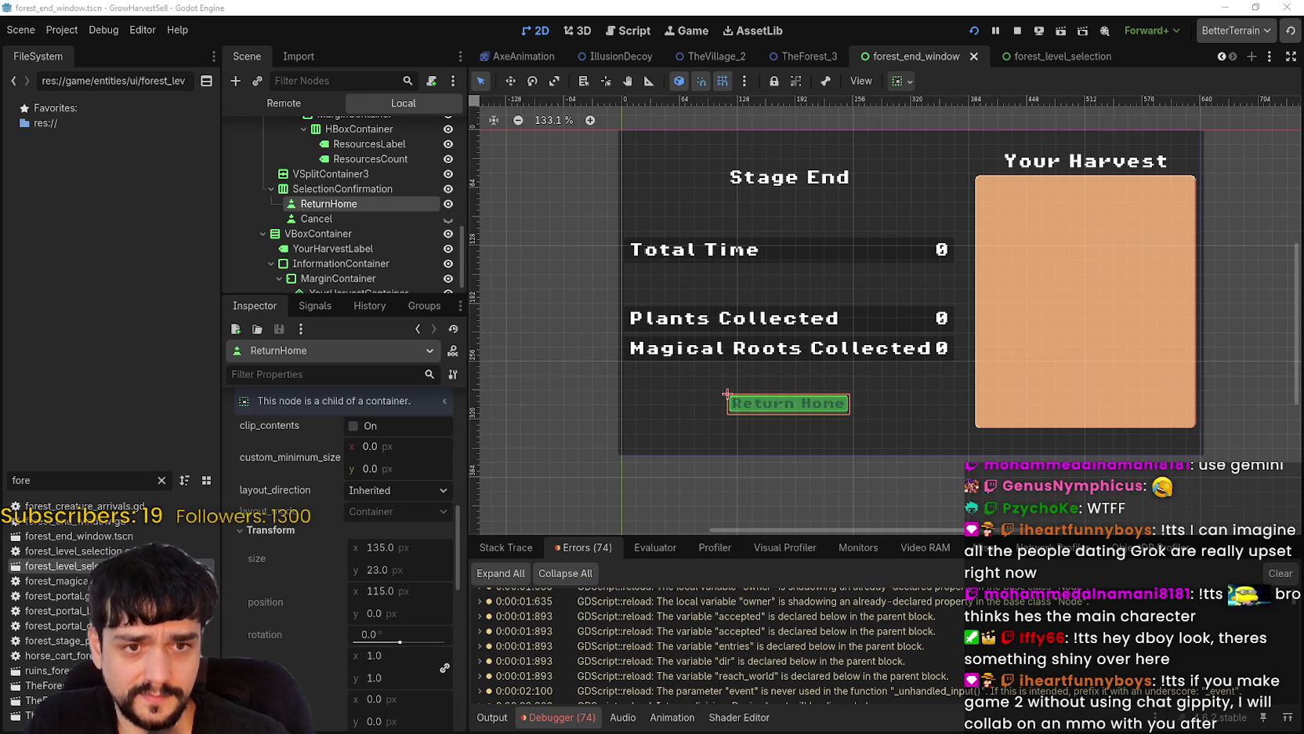
{"action": "key", "text": "alt+Tab"}
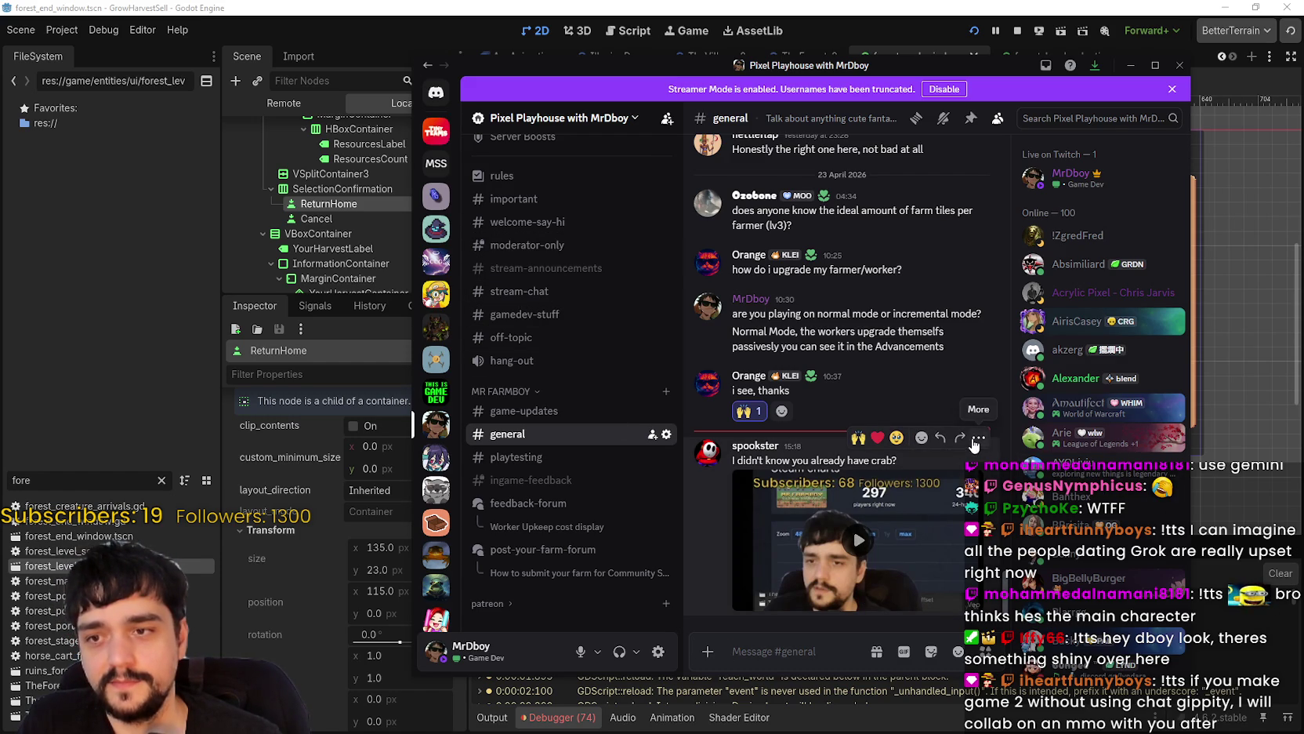
- Delete the 'I didn't know you already have crab?' message from #general
{"action": "left_click", "coordinate": [978, 436]}
{"action": "left_click", "coordinate": [854, 593]}
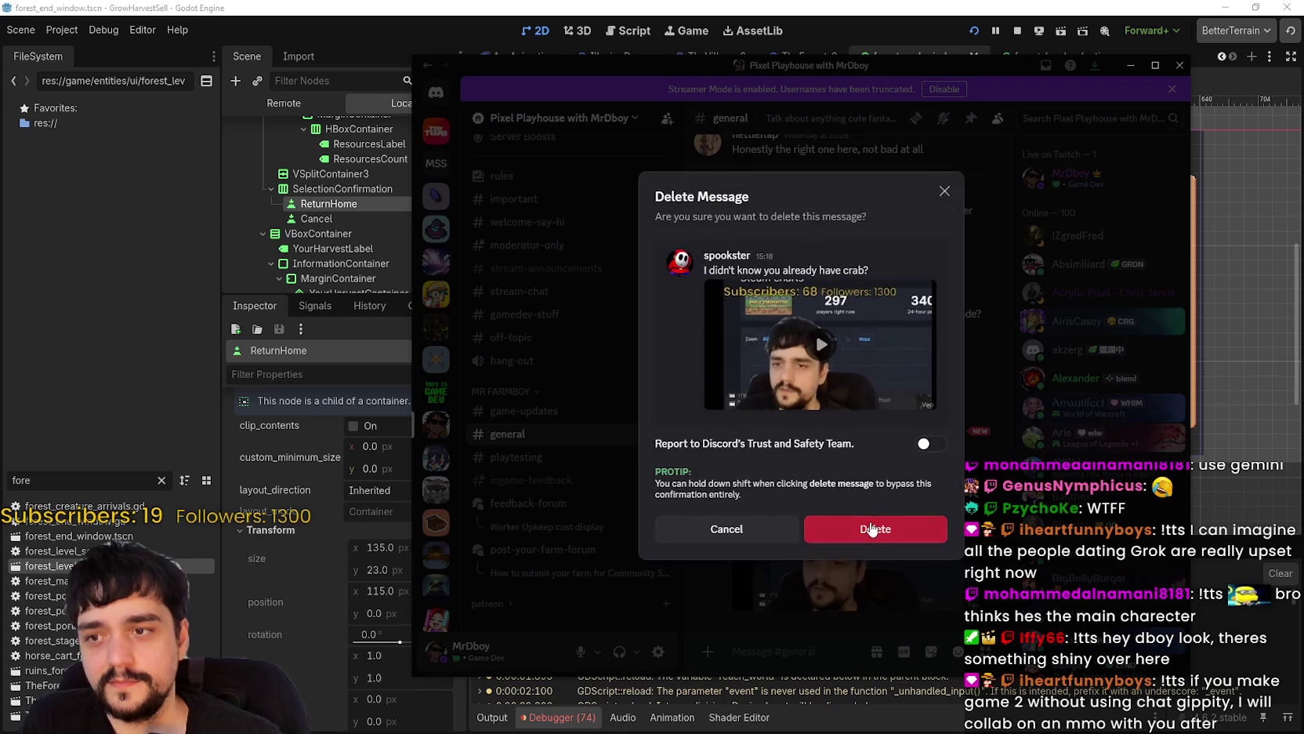
{"action": "left_click", "coordinate": [870, 527]}
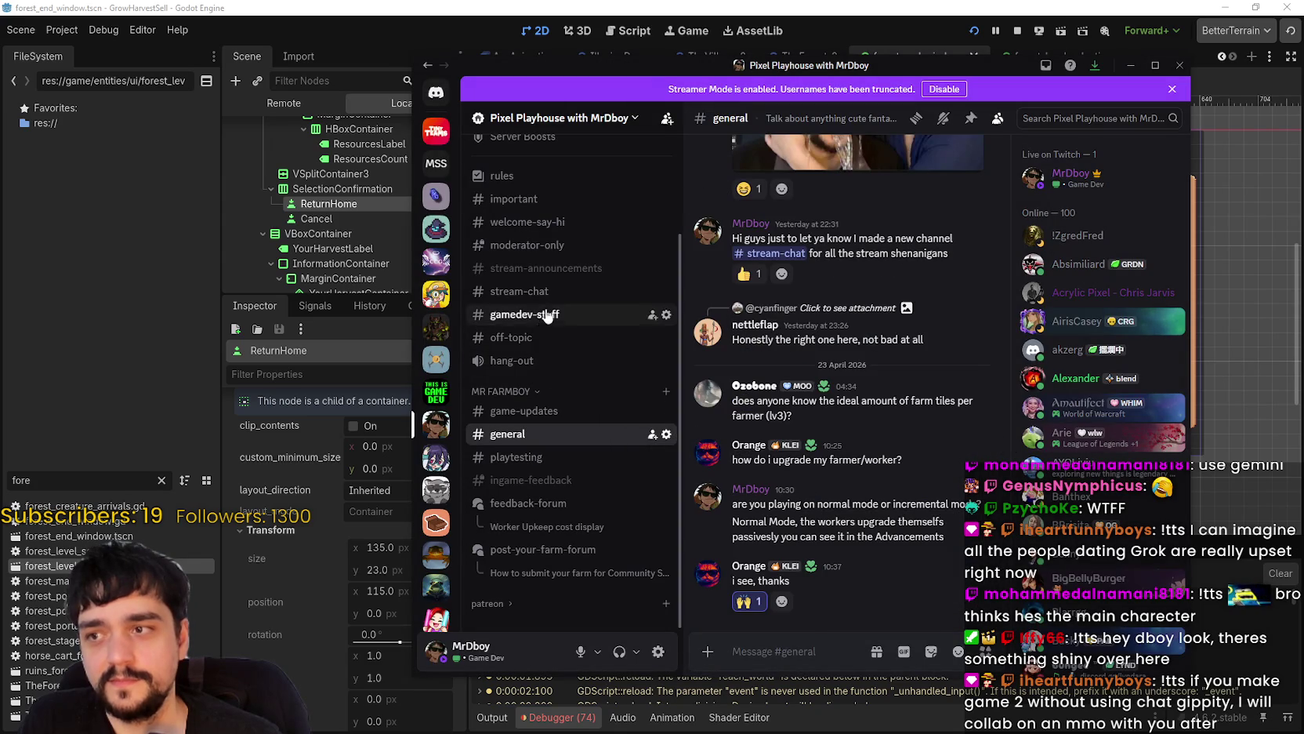
- Go to #stream-chat, nudge the Discord window up-left, and play the crab video
{"action": "left_click", "coordinate": [580, 298]}
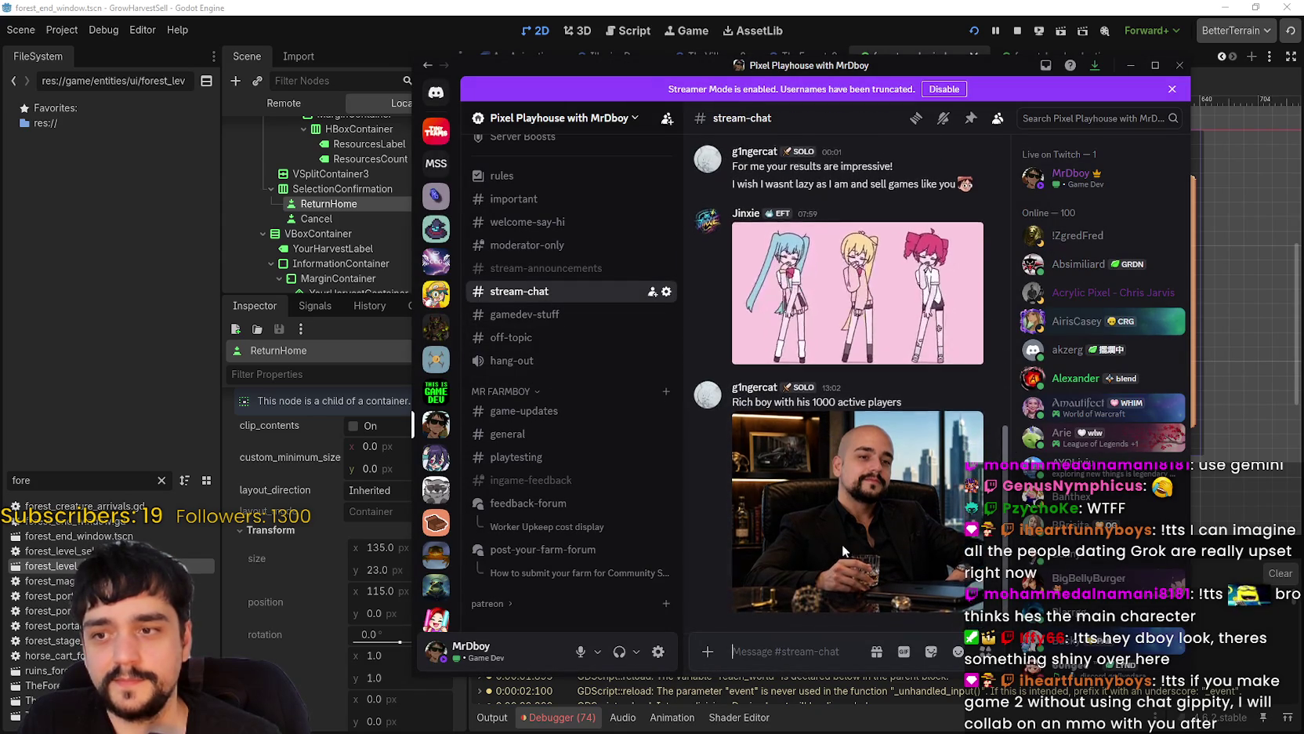
{"action": "left_click", "coordinate": [578, 437]}
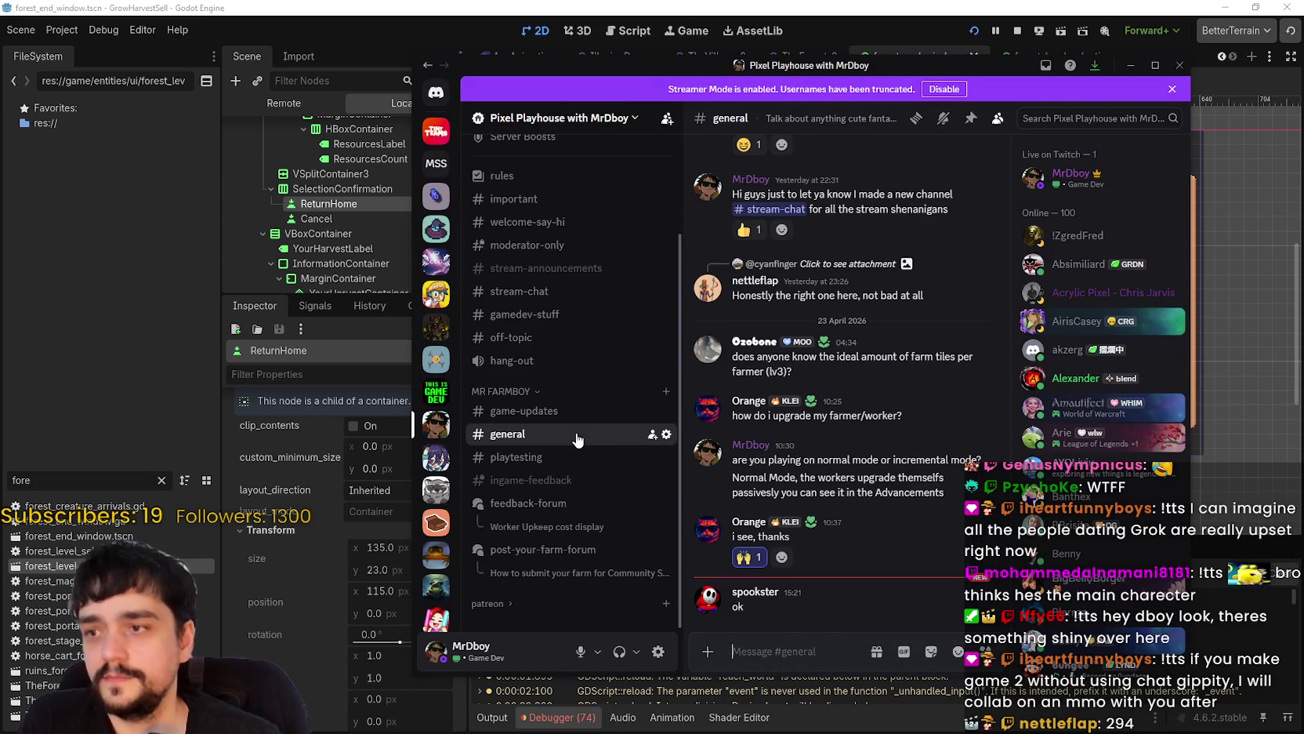
{"action": "left_click", "coordinate": [570, 292]}
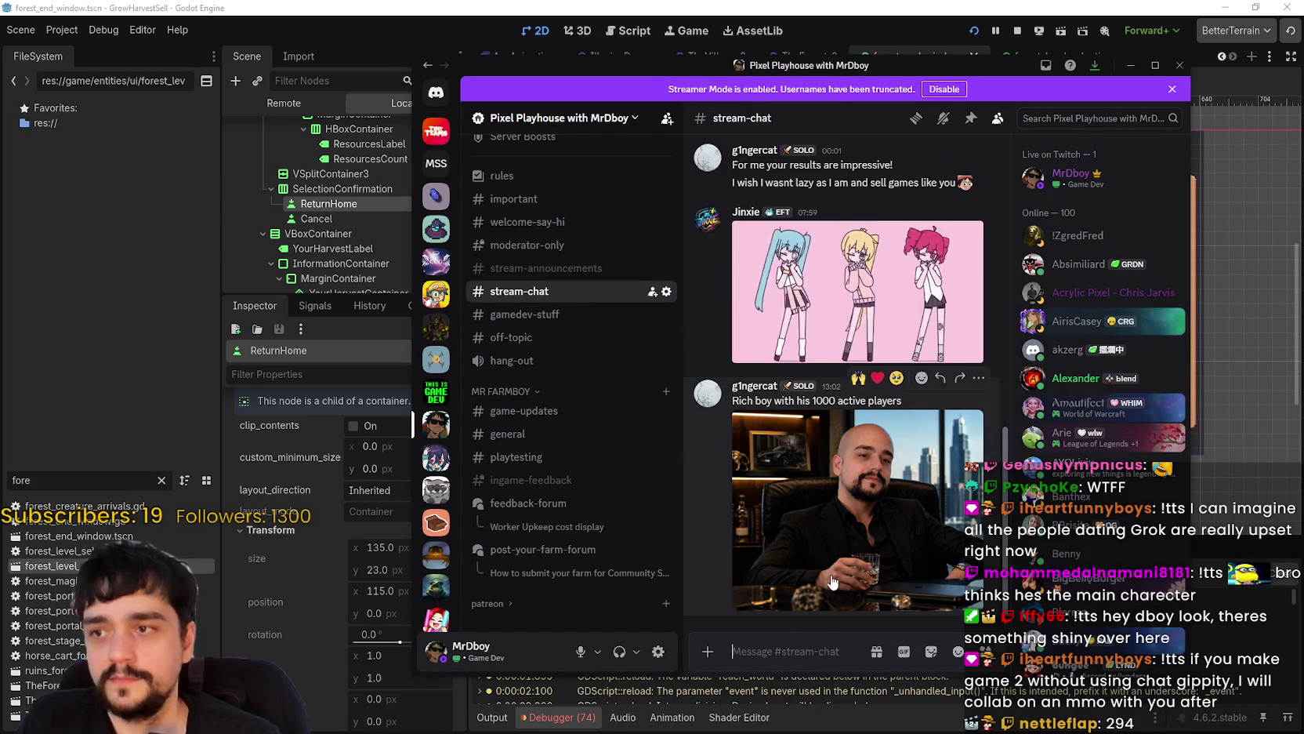
{"action": "mouse_move", "coordinate": [688, 65]}
{"action": "left_mouse_down"}
{"action": "mouse_move", "coordinate": [635, 45]}
{"action": "mouse_move", "coordinate": [638, 32]}
{"action": "left_mouse_up"}
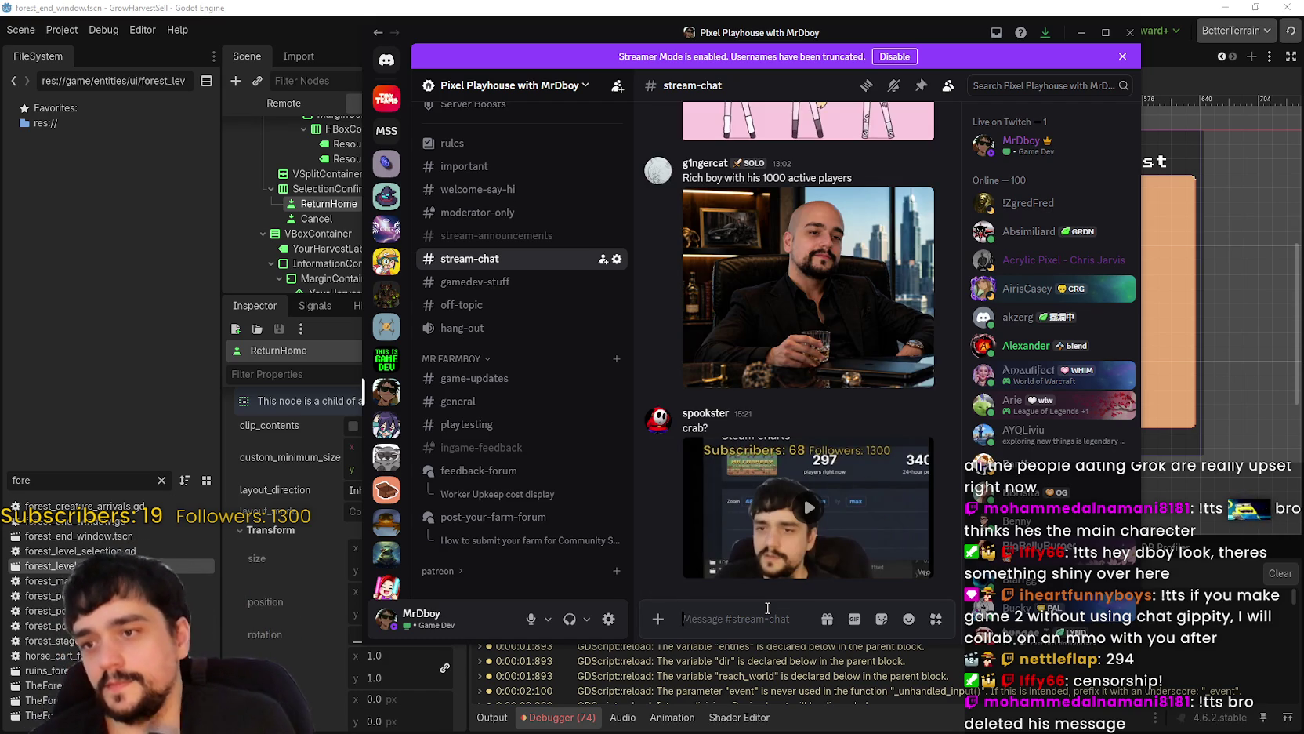
{"action": "left_click", "coordinate": [809, 507]}
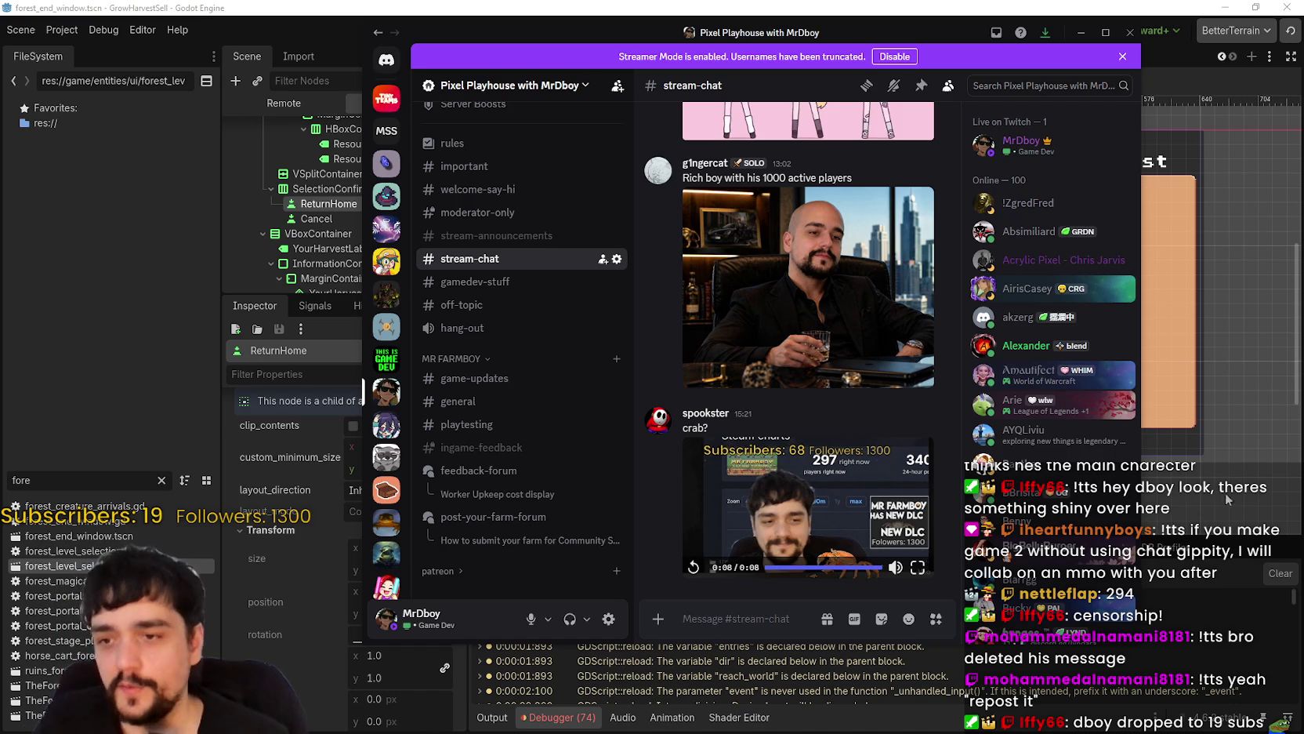
- Widen the Discord window on the right and left edges, then replay the crab video
{"action": "left_click_drag", "start_coordinate": [1141, 641], "coordinate": [1238, 639]}
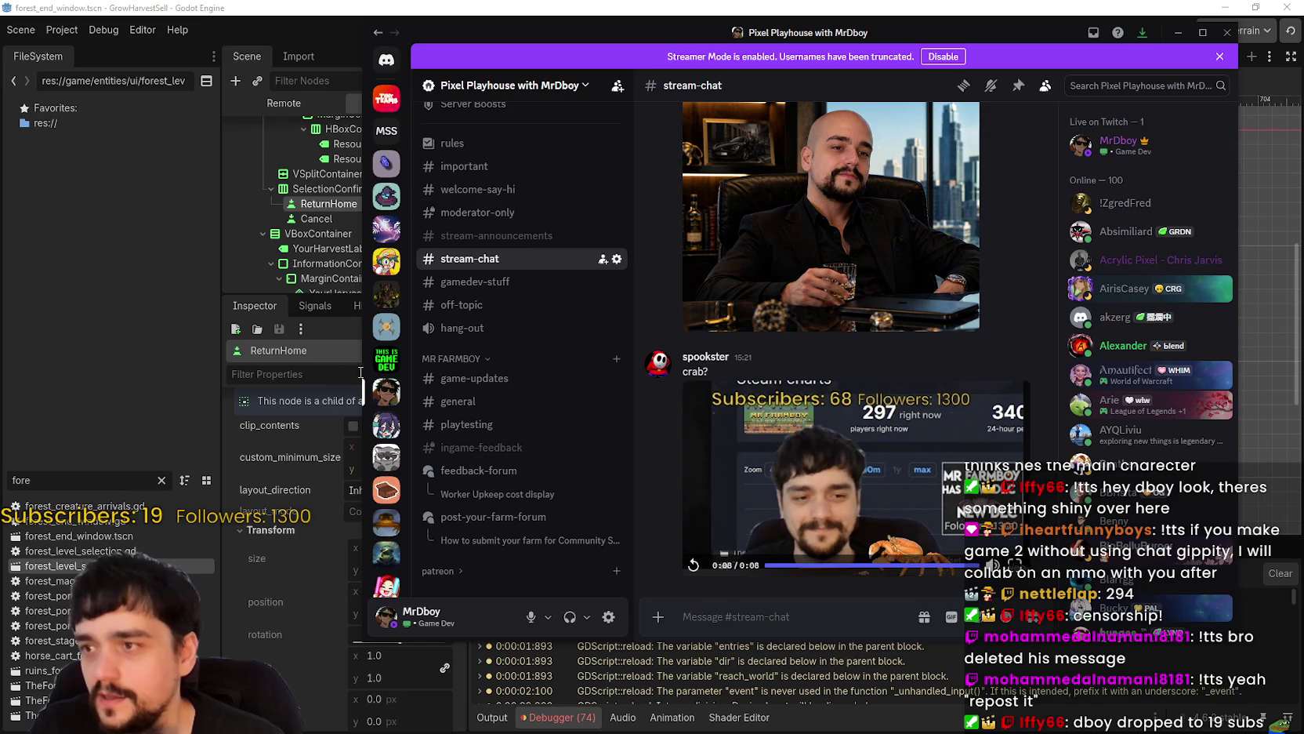
{"action": "left_click_drag", "start_coordinate": [364, 372], "coordinate": [137, 372]}
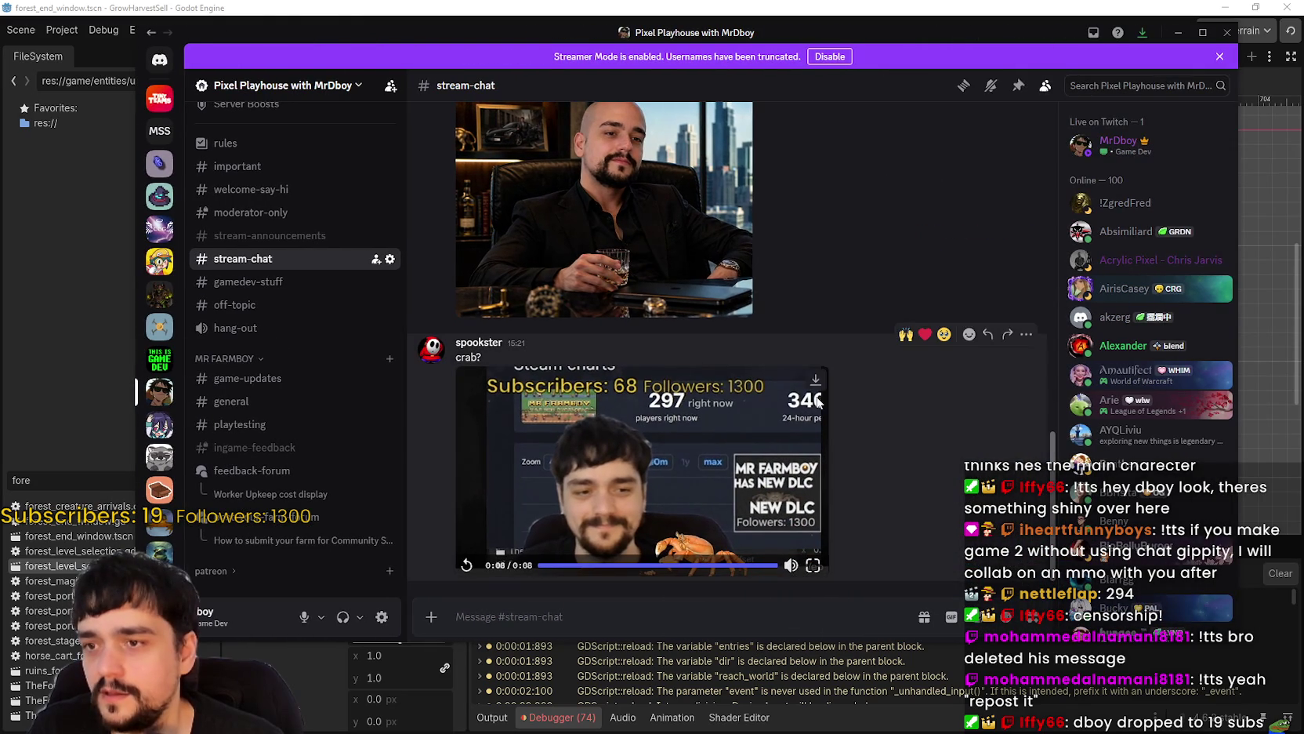
{"action": "left_click", "coordinate": [467, 566]}
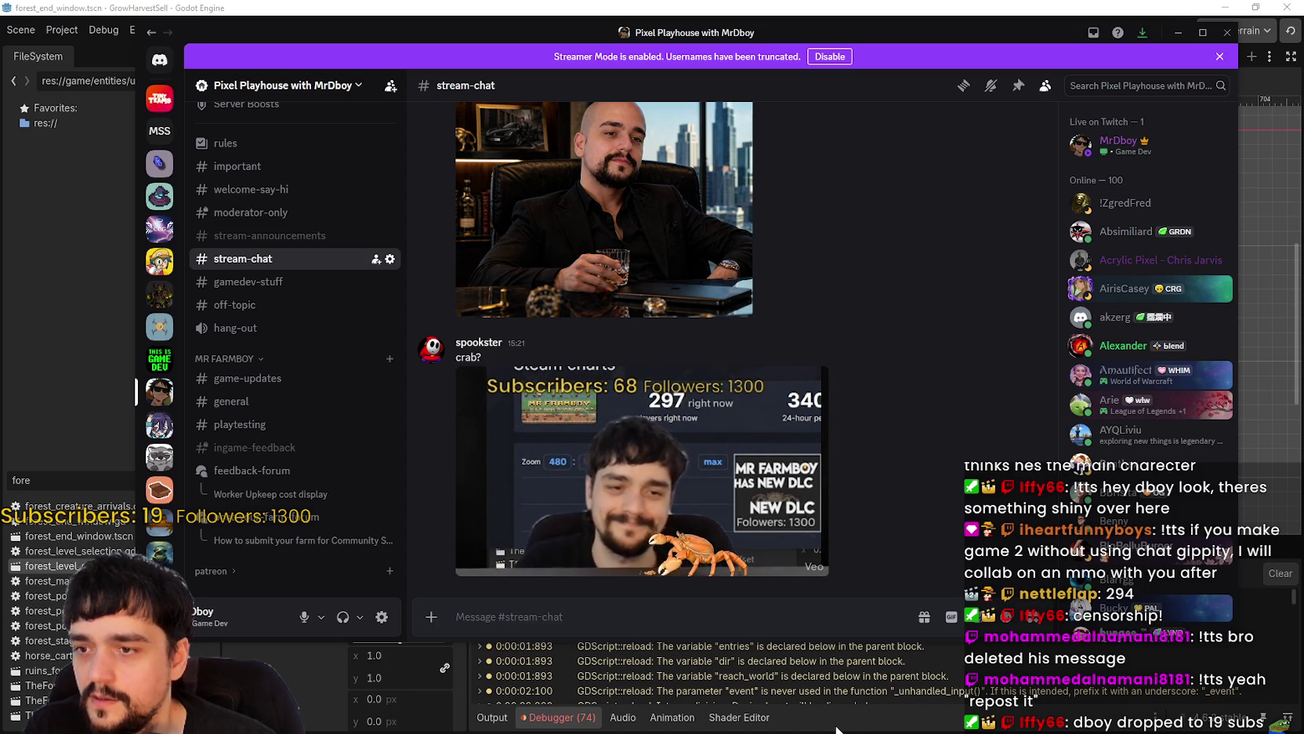
{"action": "mouse_move", "coordinate": [974, 359]}
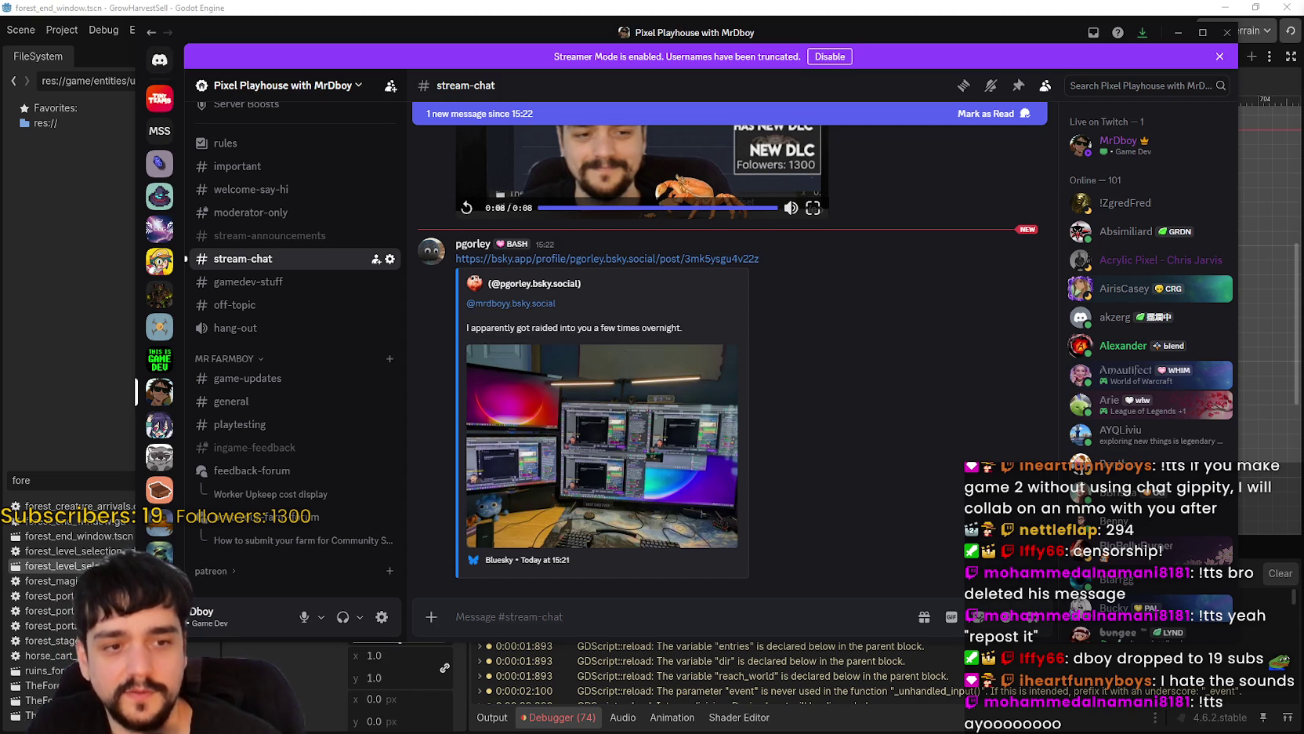
{"action": "scroll", "coordinate": [901, 382], "scroll_direction": "up", "scroll_amount": 3}
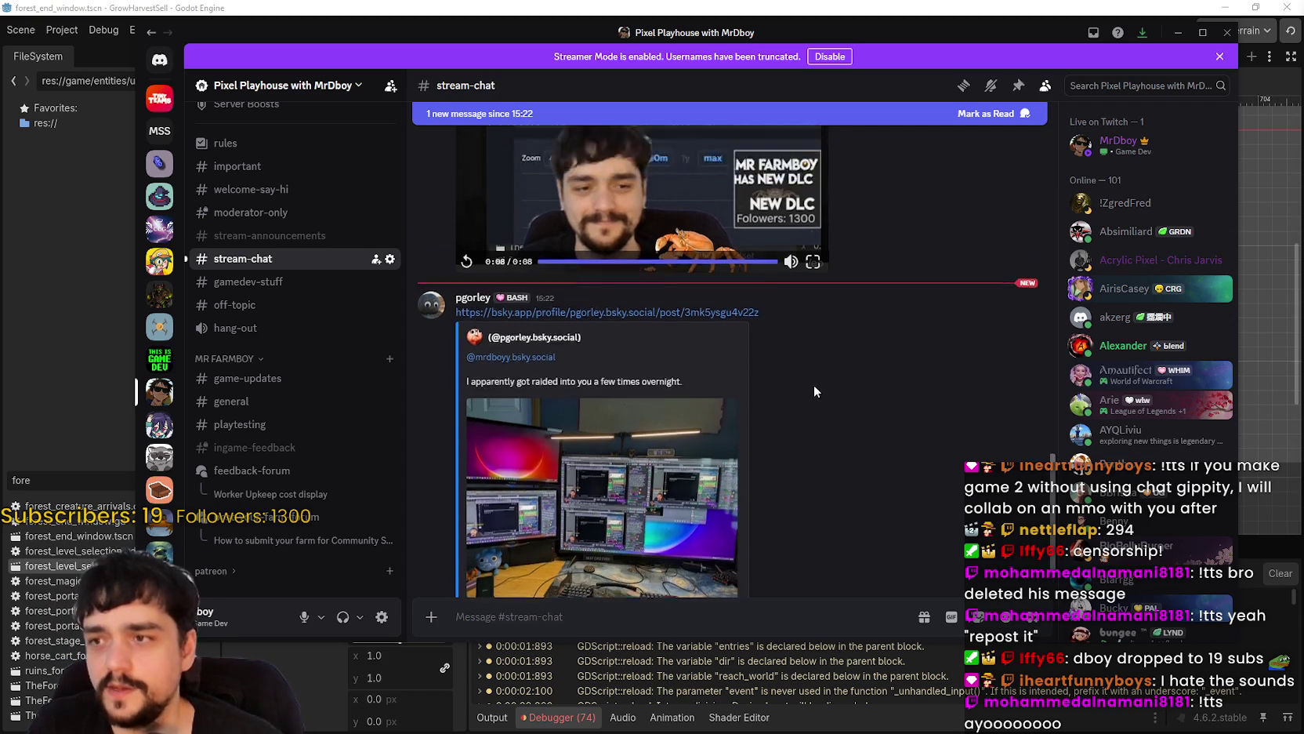
{"action": "left_click", "coordinate": [465, 413]}
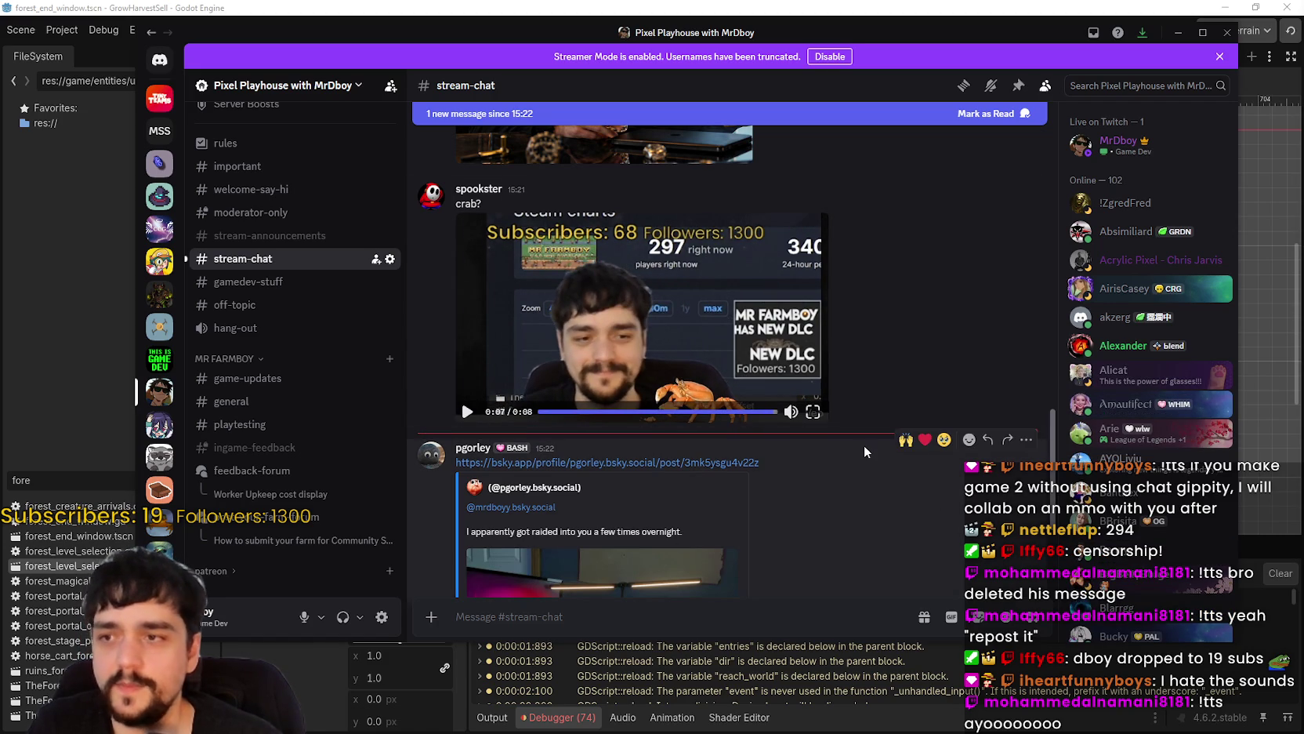
{"action": "scroll", "coordinate": [869, 517], "scroll_direction": "down", "scroll_amount": 5}
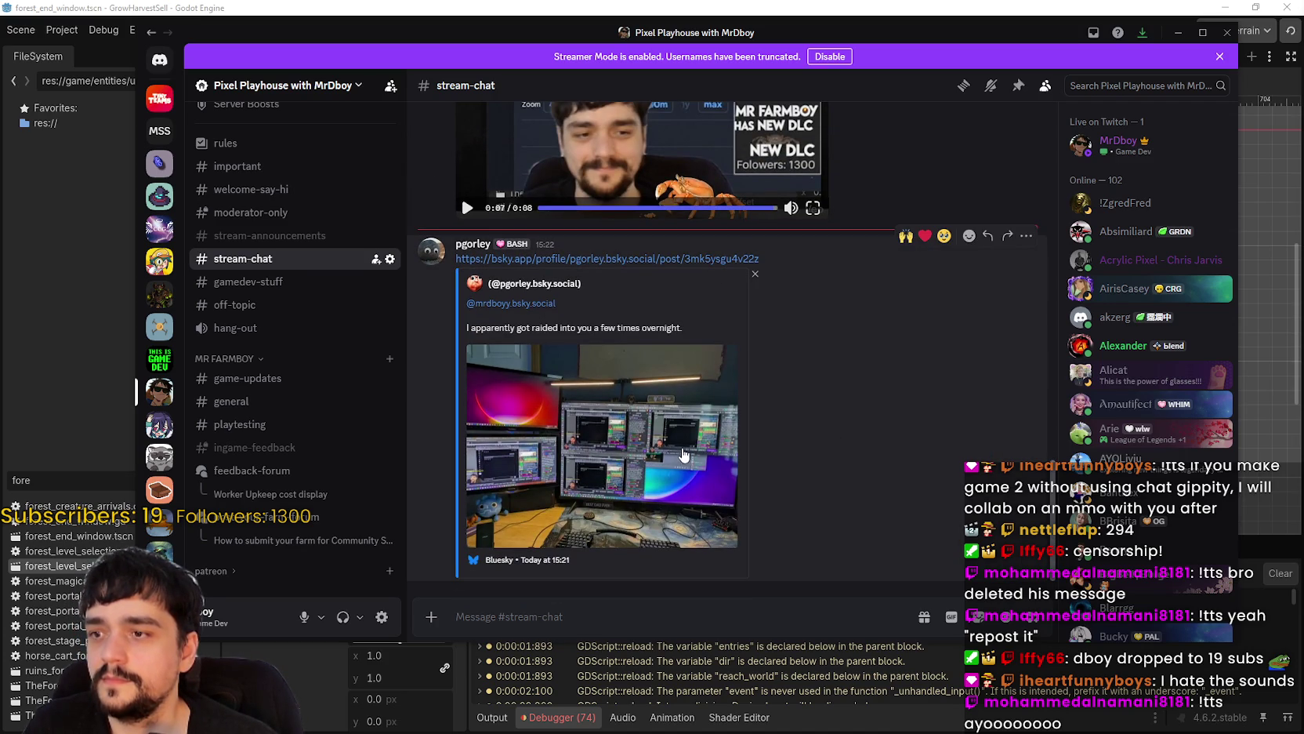
{"action": "left_click", "coordinate": [641, 454]}
{"action": "left_click", "coordinate": [636, 333]}
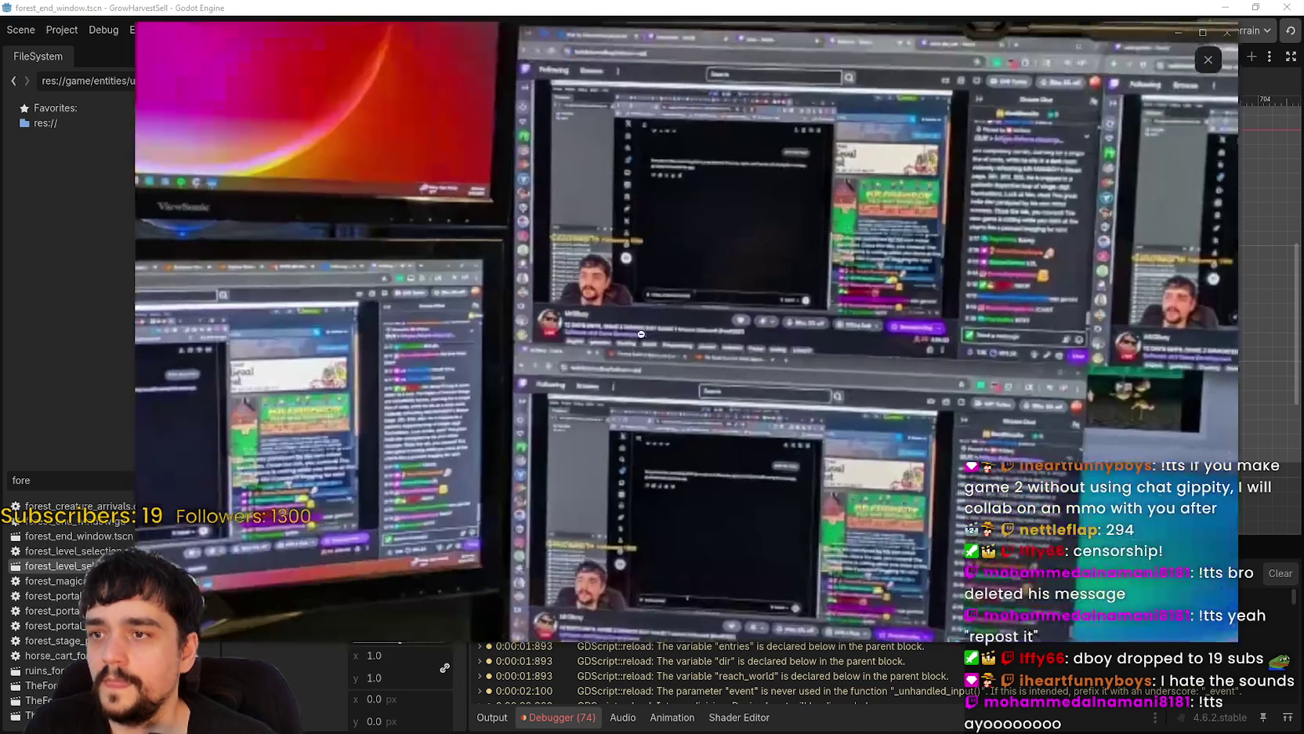
{"action": "left_click_drag", "start_coordinate": [1055, 333], "coordinate": [584, 264]}
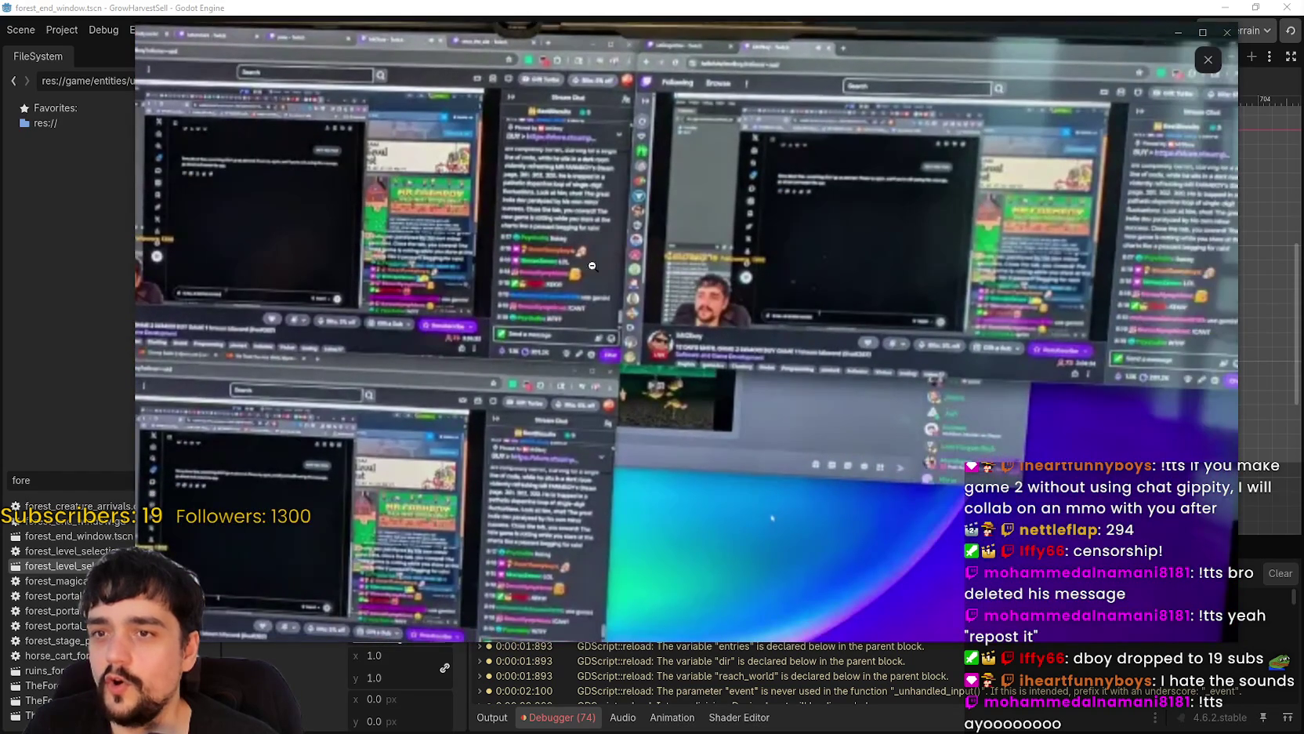
{"action": "left_click", "coordinate": [584, 265]}
{"action": "left_click", "coordinate": [715, 330]}
{"action": "scroll", "coordinate": [741, 262], "scroll_direction": "down", "scroll_amount": 2}
{"action": "scroll", "coordinate": [627, 407], "scroll_direction": "down", "scroll_amount": 1}
{"action": "scroll", "coordinate": [851, 391], "scroll_direction": "up", "scroll_amount": 3}
{"action": "mouse_move", "coordinate": [940, 476]}
{"action": "left_mouse_down"}
{"action": "mouse_move", "coordinate": [874, 475]}
{"action": "mouse_move", "coordinate": [702, 387]}
{"action": "mouse_move", "coordinate": [663, 387]}
{"action": "left_mouse_up"}
{"action": "scroll", "coordinate": [1012, 359], "scroll_direction": "down", "scroll_amount": 4}
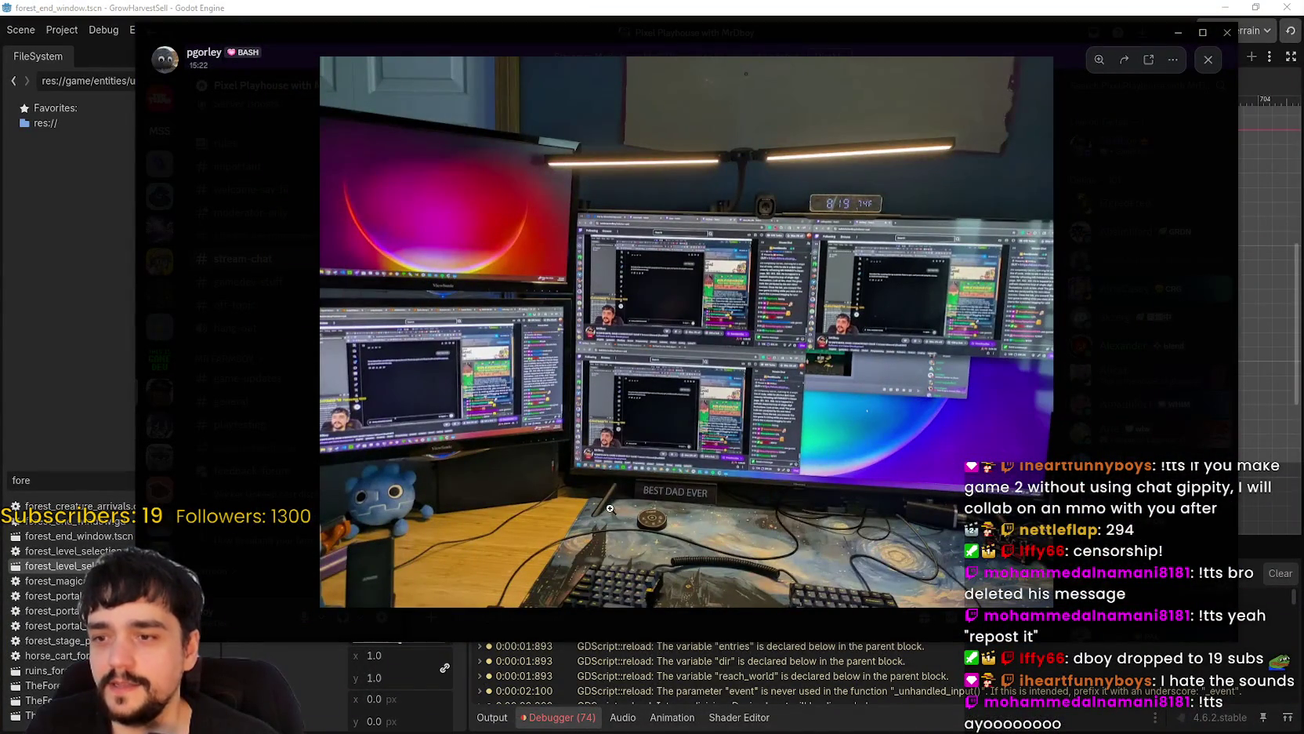
{"action": "left_click", "coordinate": [744, 521]}
{"action": "mouse_move", "coordinate": [885, 189]}
{"action": "left_mouse_down"}
{"action": "mouse_move", "coordinate": [574, 407]}
{"action": "mouse_move", "coordinate": [729, 323]}
{"action": "mouse_move", "coordinate": [554, 474]}
{"action": "mouse_move", "coordinate": [633, 232]}
{"action": "mouse_move", "coordinate": [674, 323]}
{"action": "left_mouse_up"}
{"action": "left_click_drag", "start_coordinate": [691, 410], "coordinate": [798, 267]}
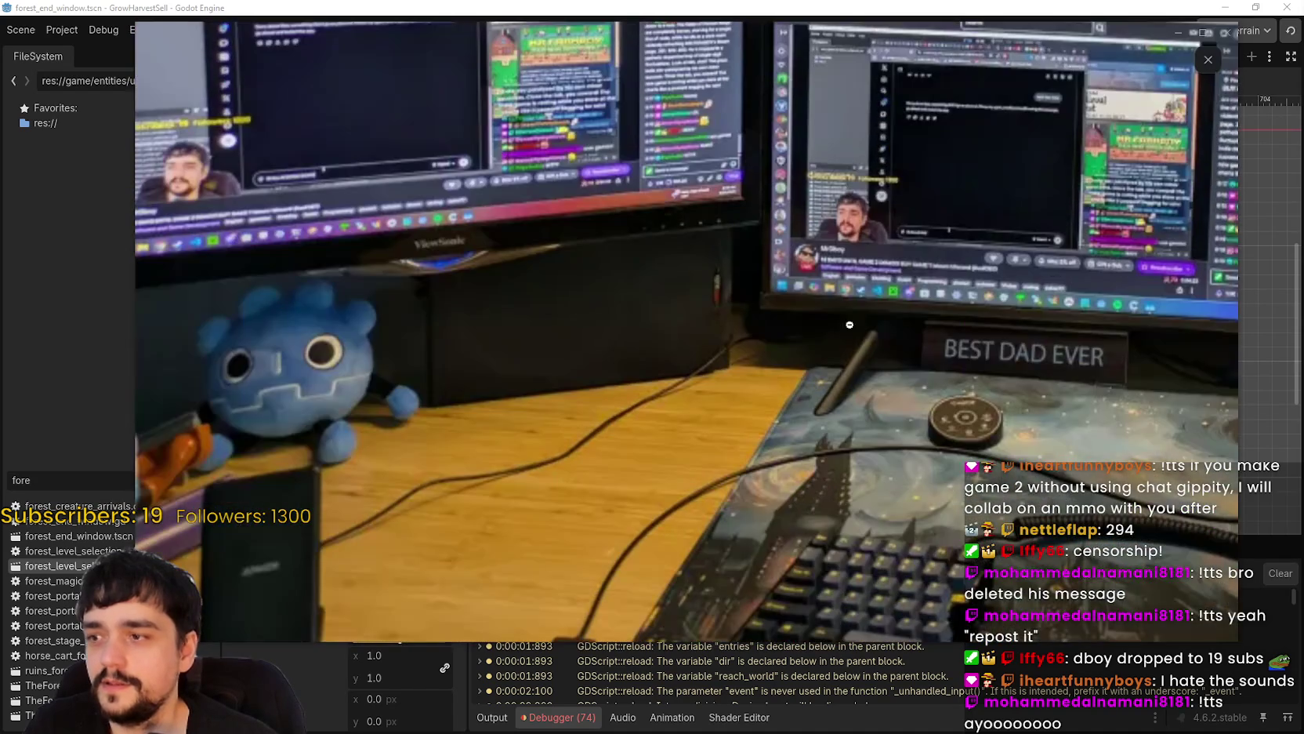
{"action": "left_click", "coordinate": [857, 362]}
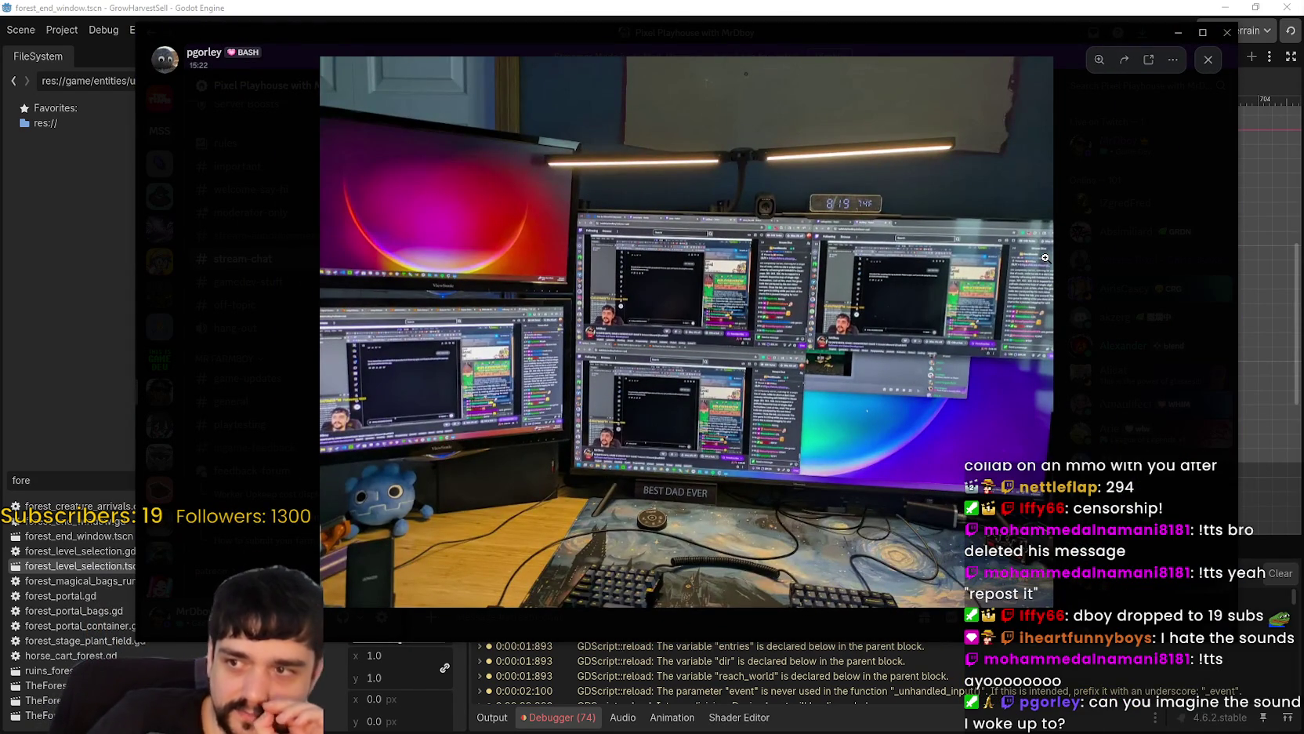
{"action": "left_click", "coordinate": [496, 167]}
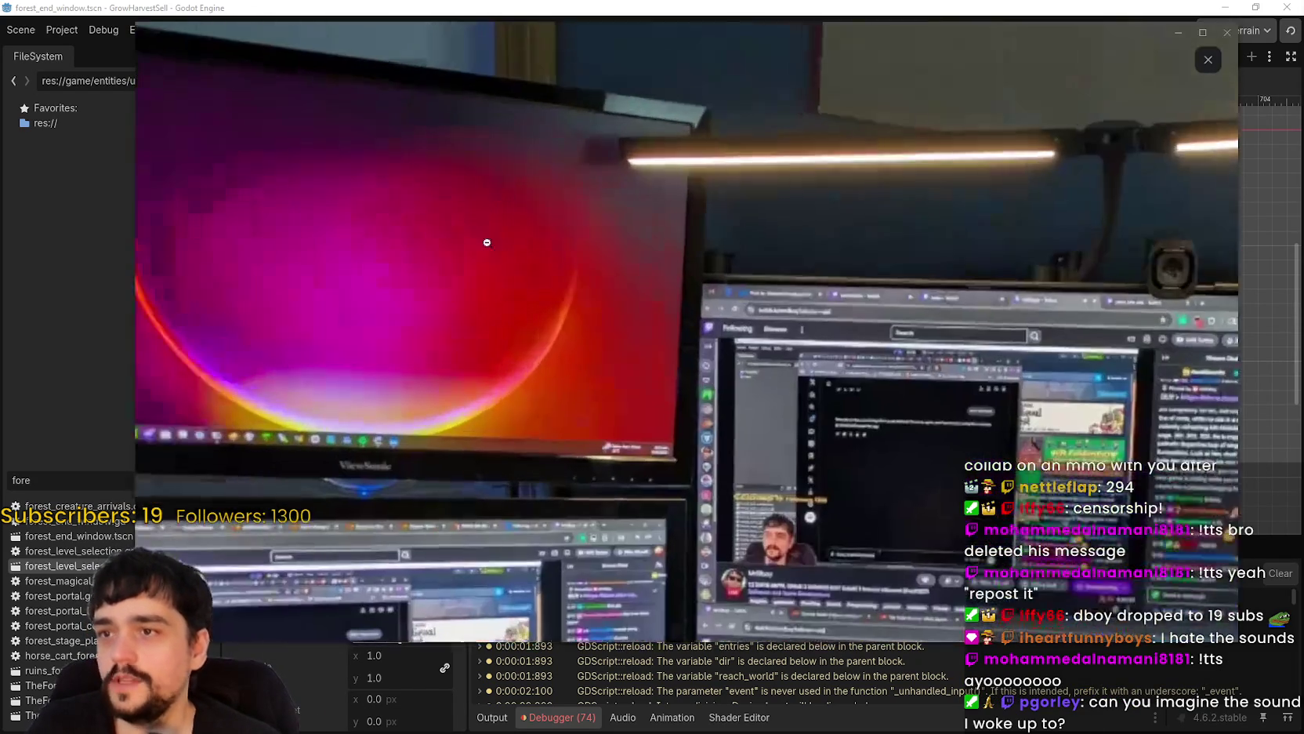
{"action": "left_click", "coordinate": [654, 292]}
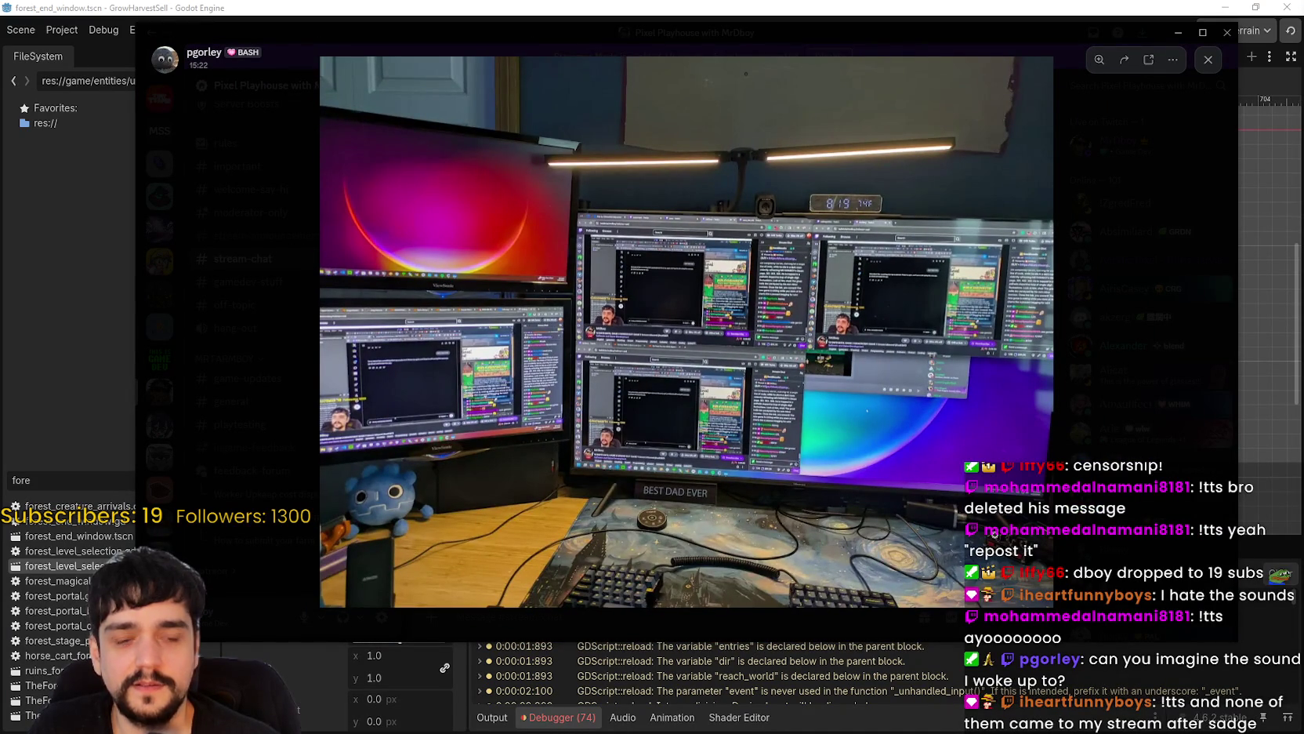
{"action": "left_click", "coordinate": [751, 329]}
{"action": "left_click_drag", "start_coordinate": [461, 230], "coordinate": [540, 334]}
{"action": "left_click_drag", "start_coordinate": [987, 402], "coordinate": [855, 364]}
{"action": "scroll", "coordinate": [959, 580], "scroll_direction": "down", "scroll_amount": 5}
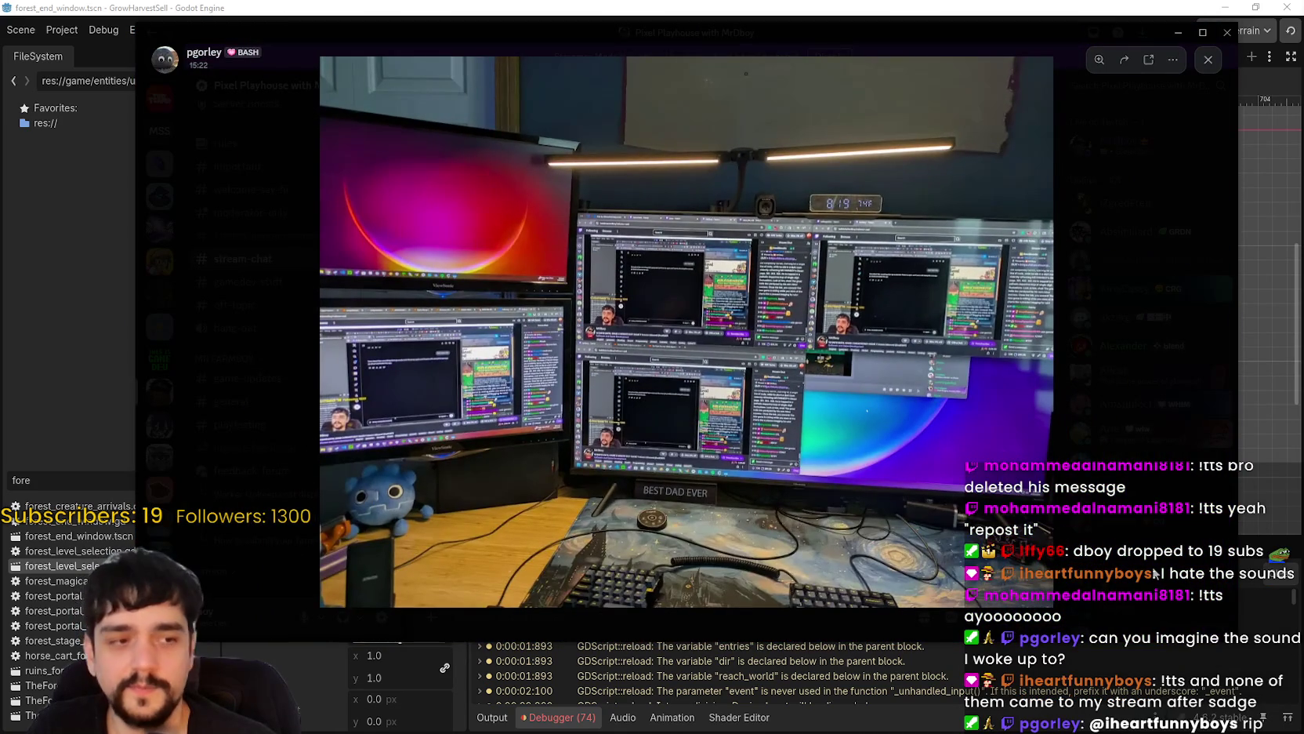
{"action": "left_click", "coordinate": [1154, 574]}
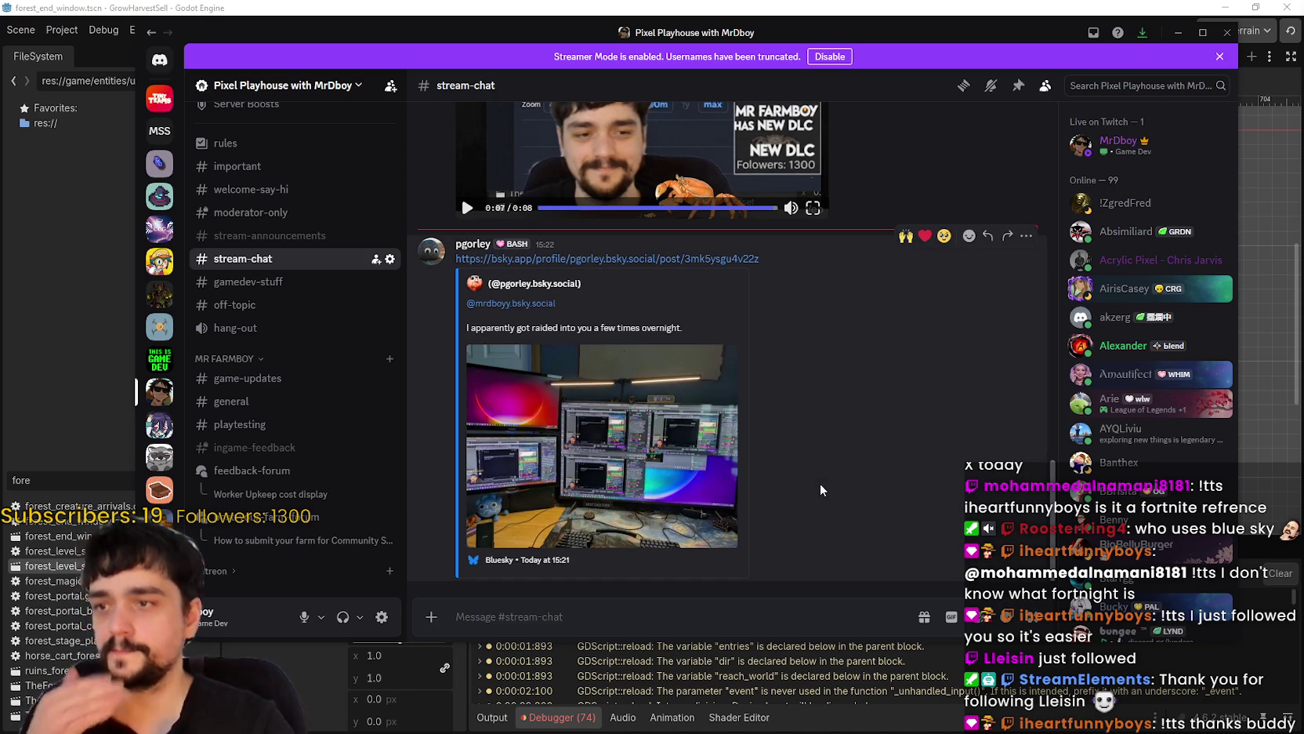
{"action": "left_click", "coordinate": [629, 463]}
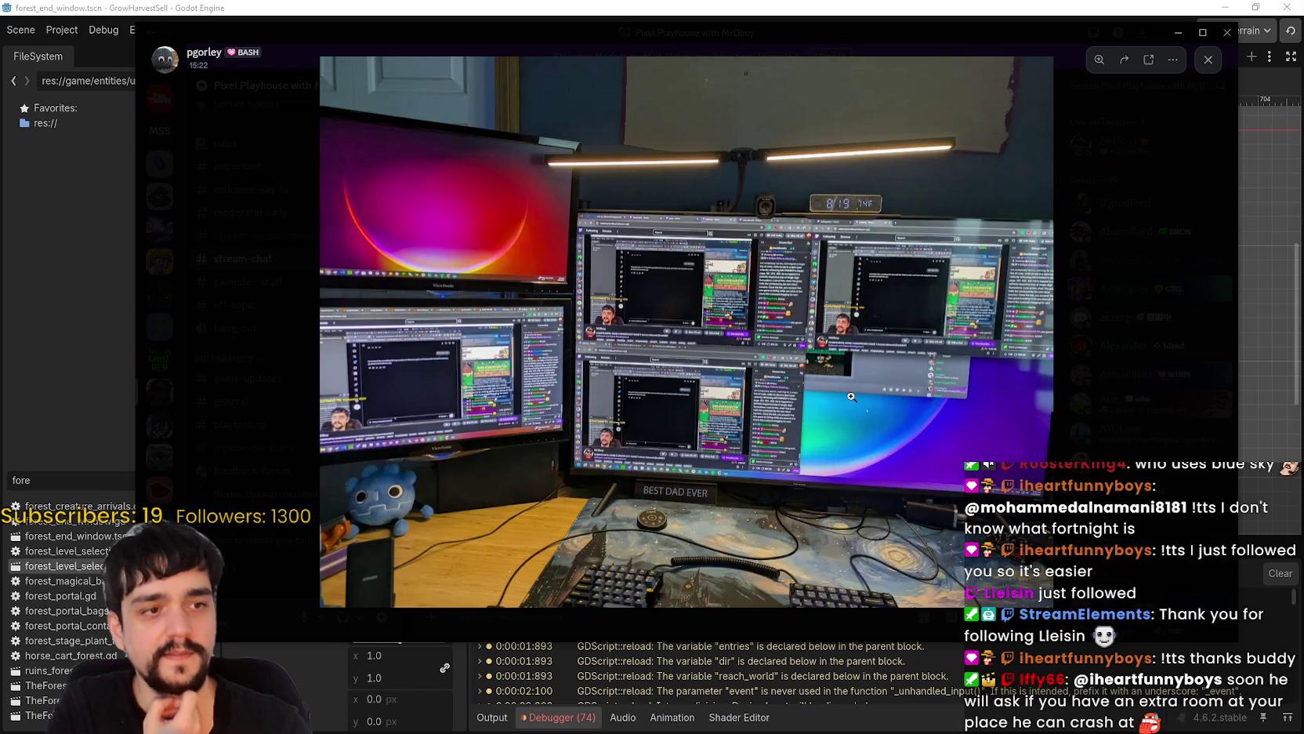
{"action": "left_click", "coordinate": [879, 324]}
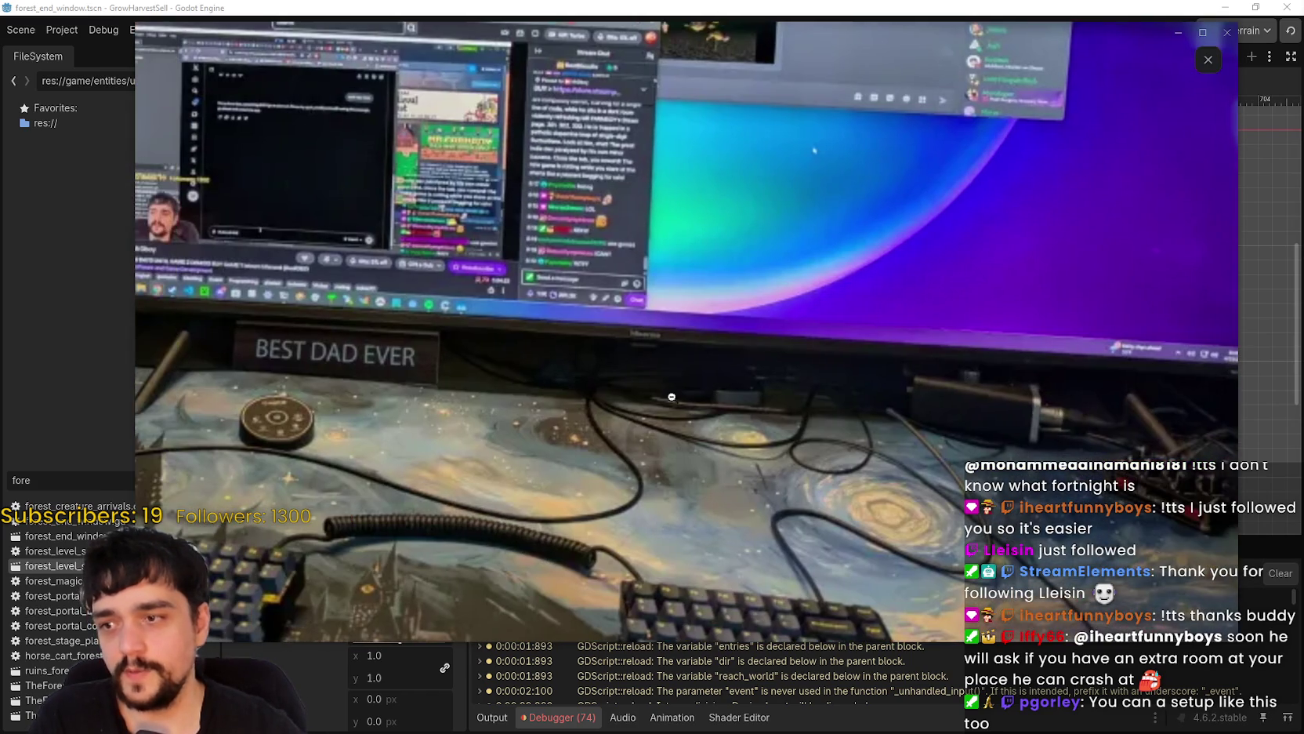
{"action": "left_click", "coordinate": [910, 517]}
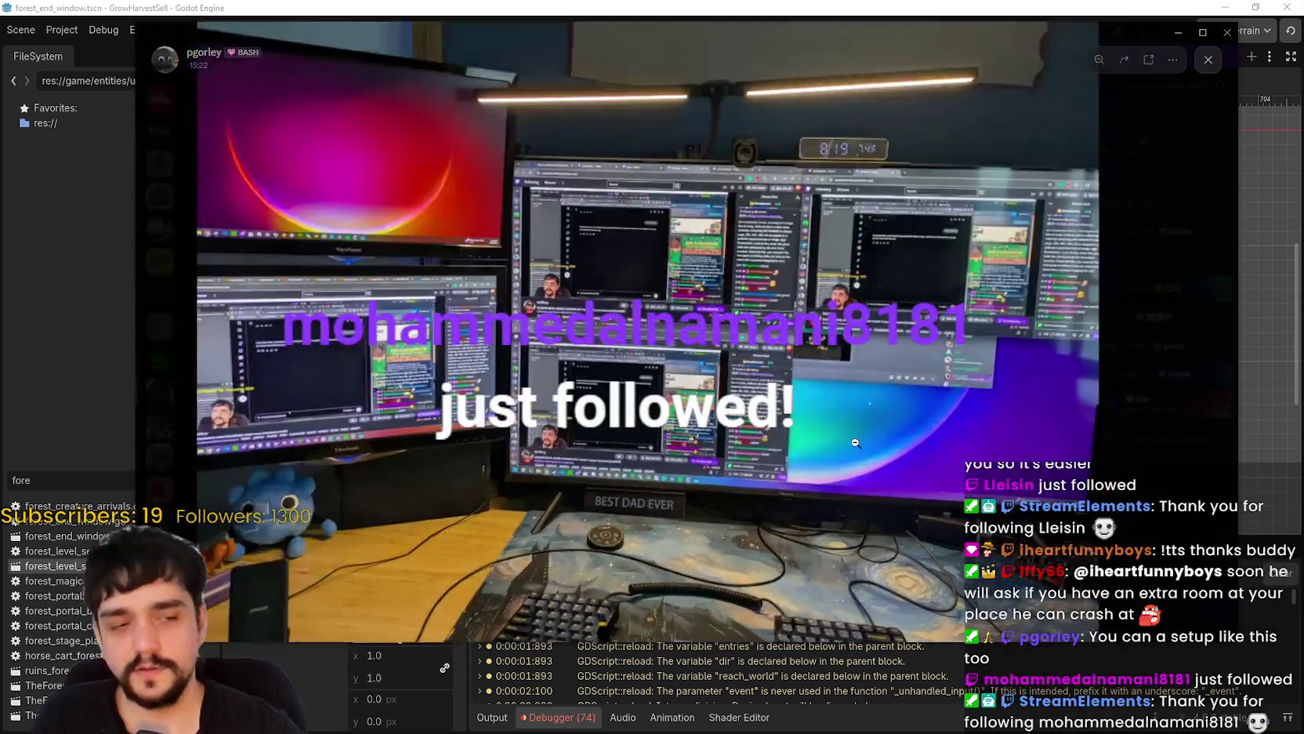
{"action": "left_click", "coordinate": [856, 443]}
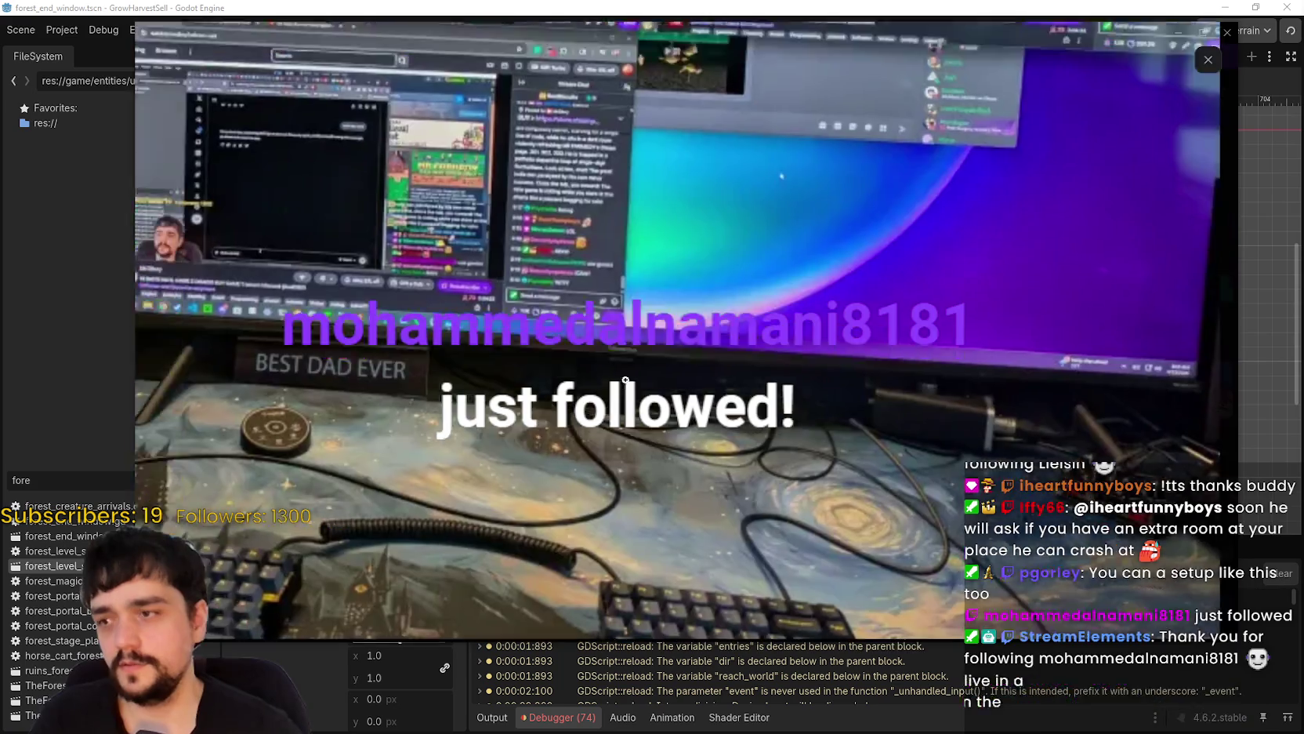
{"action": "left_click", "coordinate": [626, 380]}
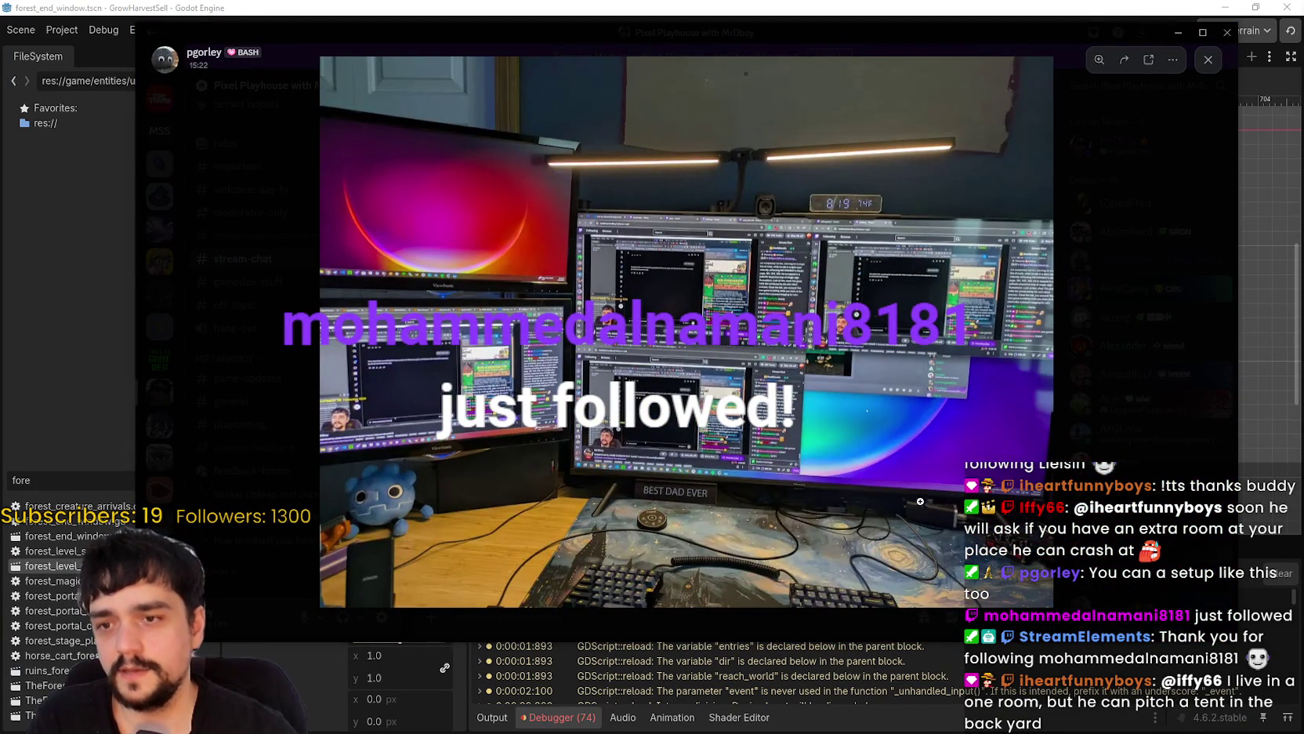
{"action": "left_click", "coordinate": [1073, 344]}
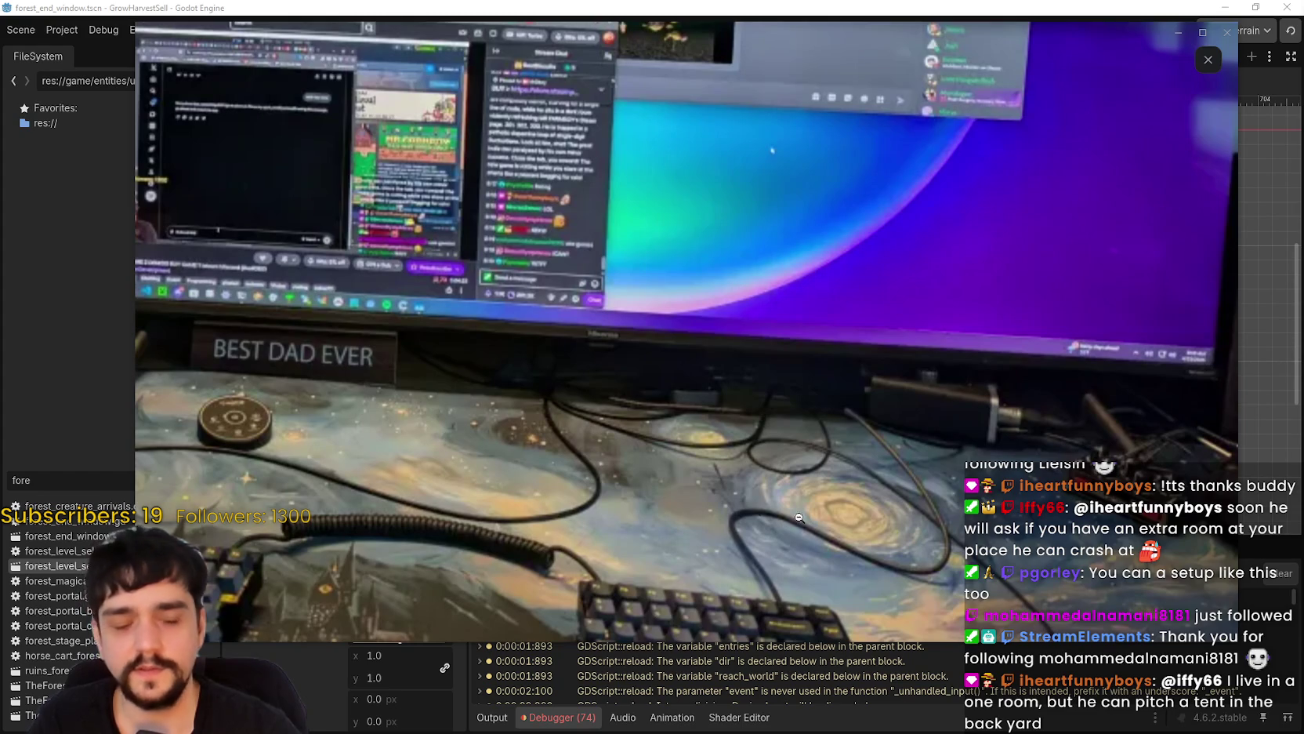
{"action": "left_click", "coordinate": [1010, 455]}
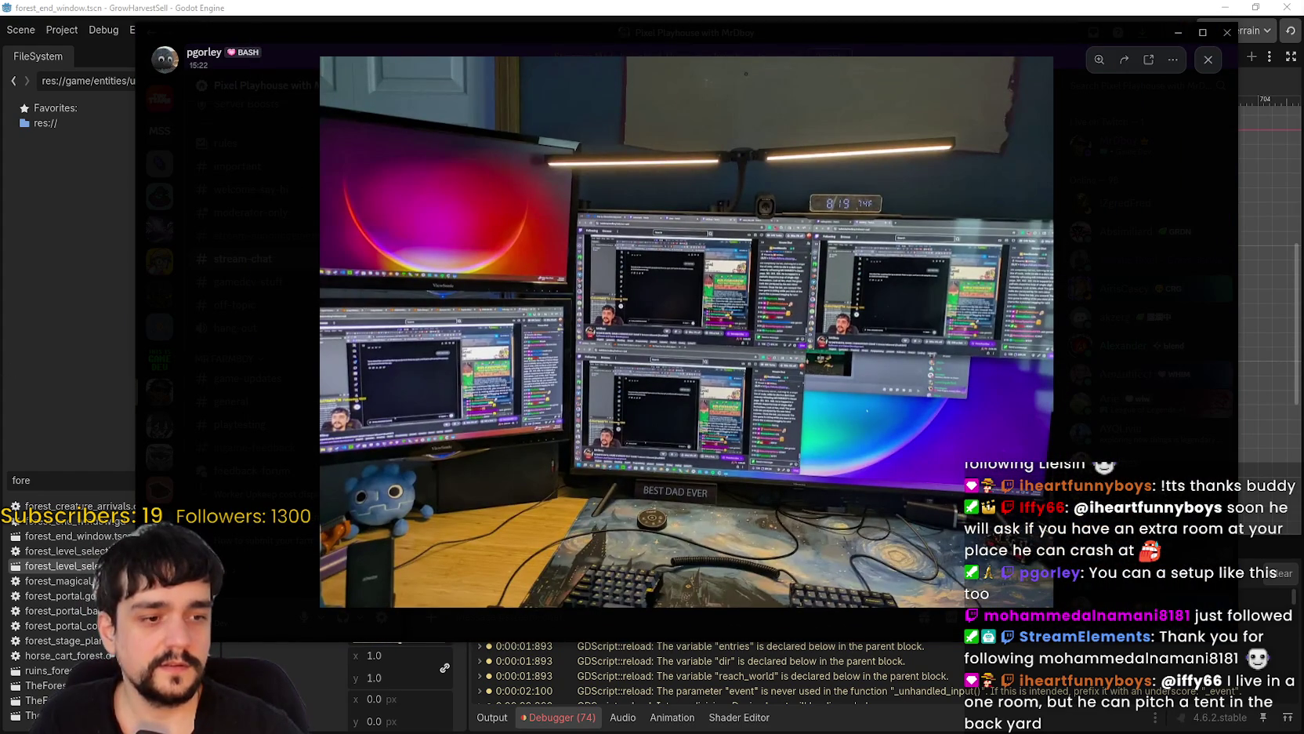
{"action": "left_click", "coordinate": [1013, 572]}
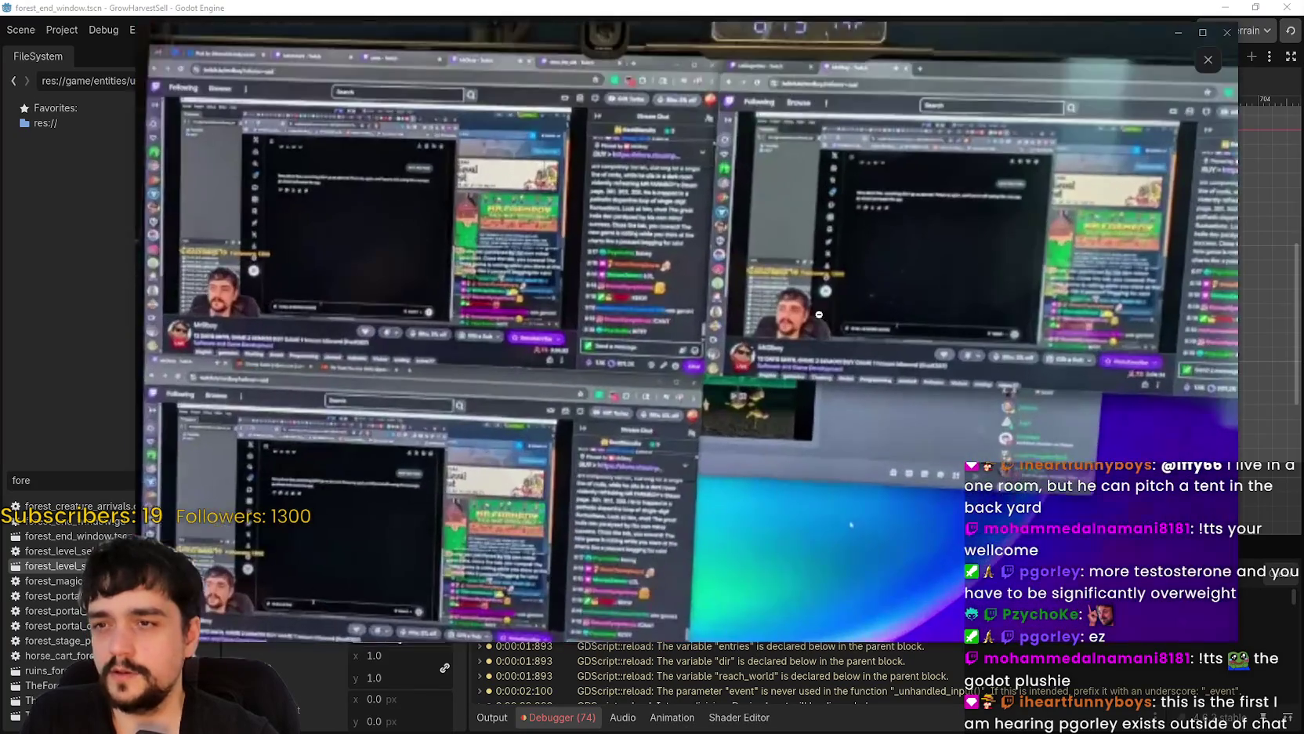
{"action": "left_click", "coordinate": [819, 314]}
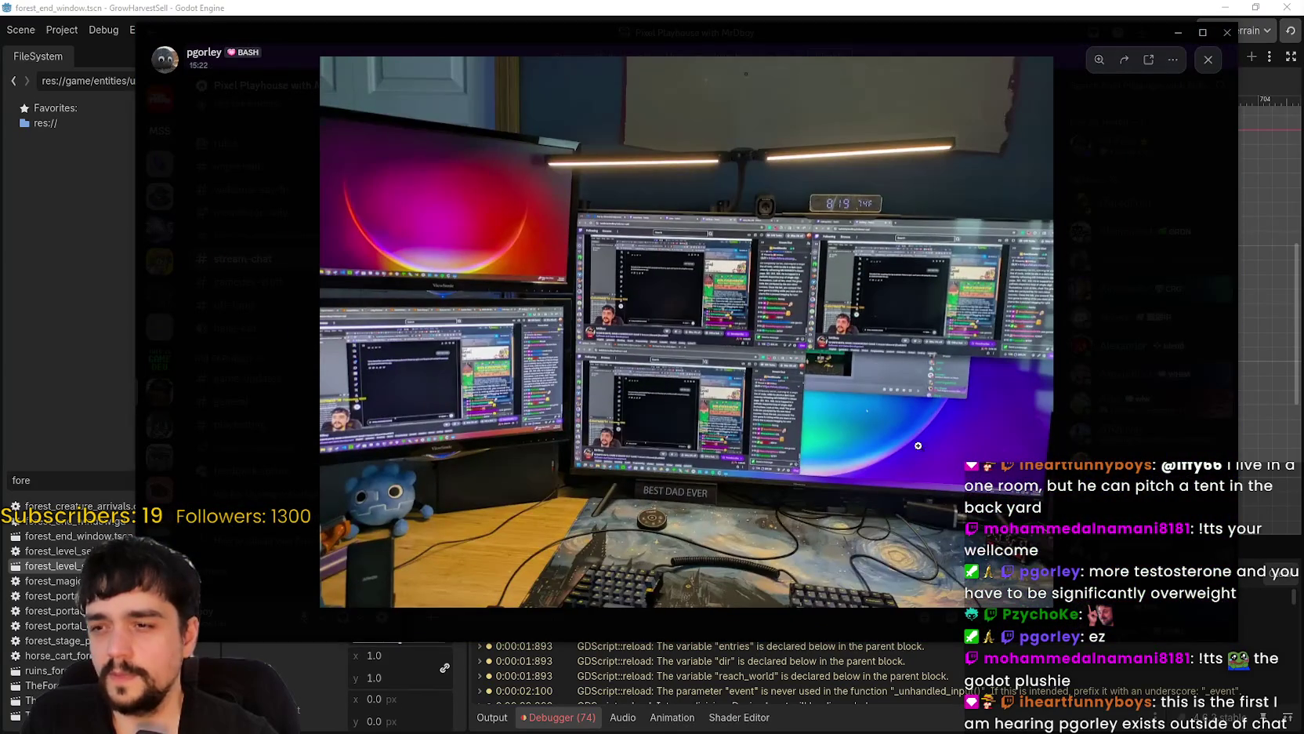
{"action": "left_click", "coordinate": [996, 533]}
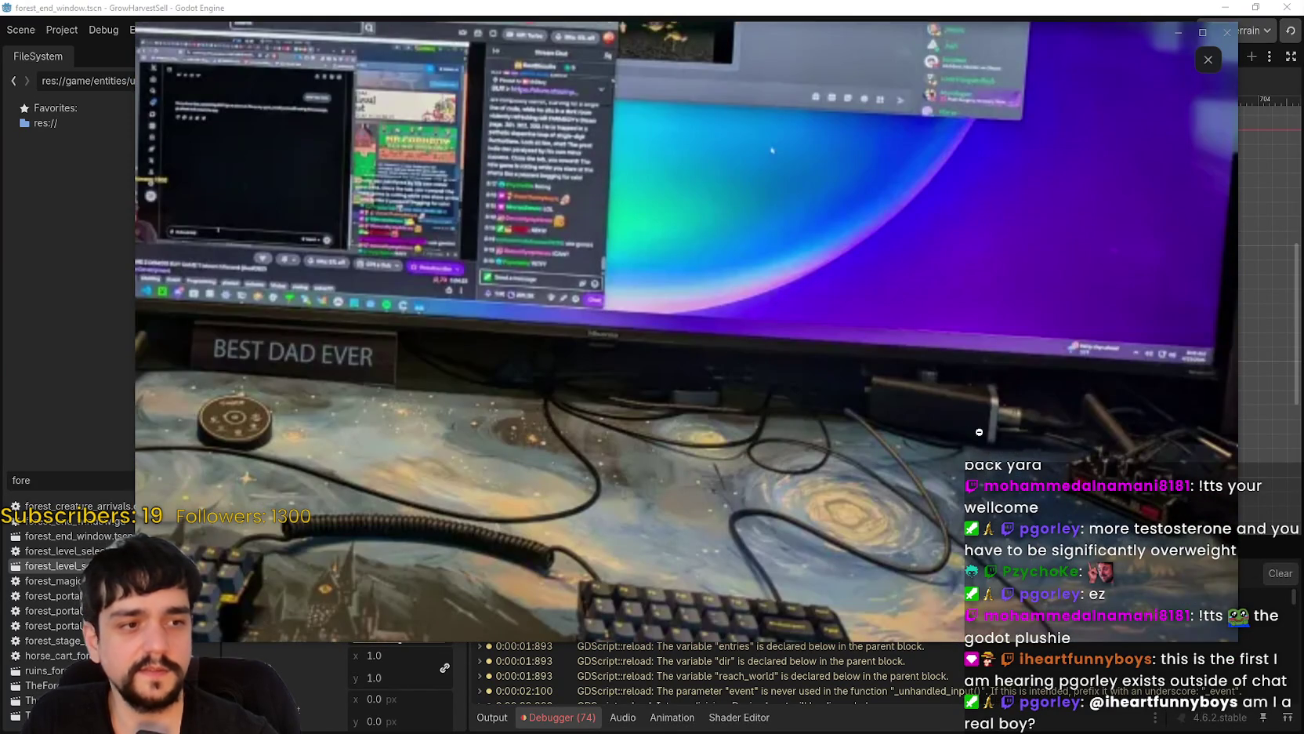
{"action": "left_click", "coordinate": [979, 432]}
{"action": "left_click", "coordinate": [964, 463]}
{"action": "left_click", "coordinate": [947, 495]}
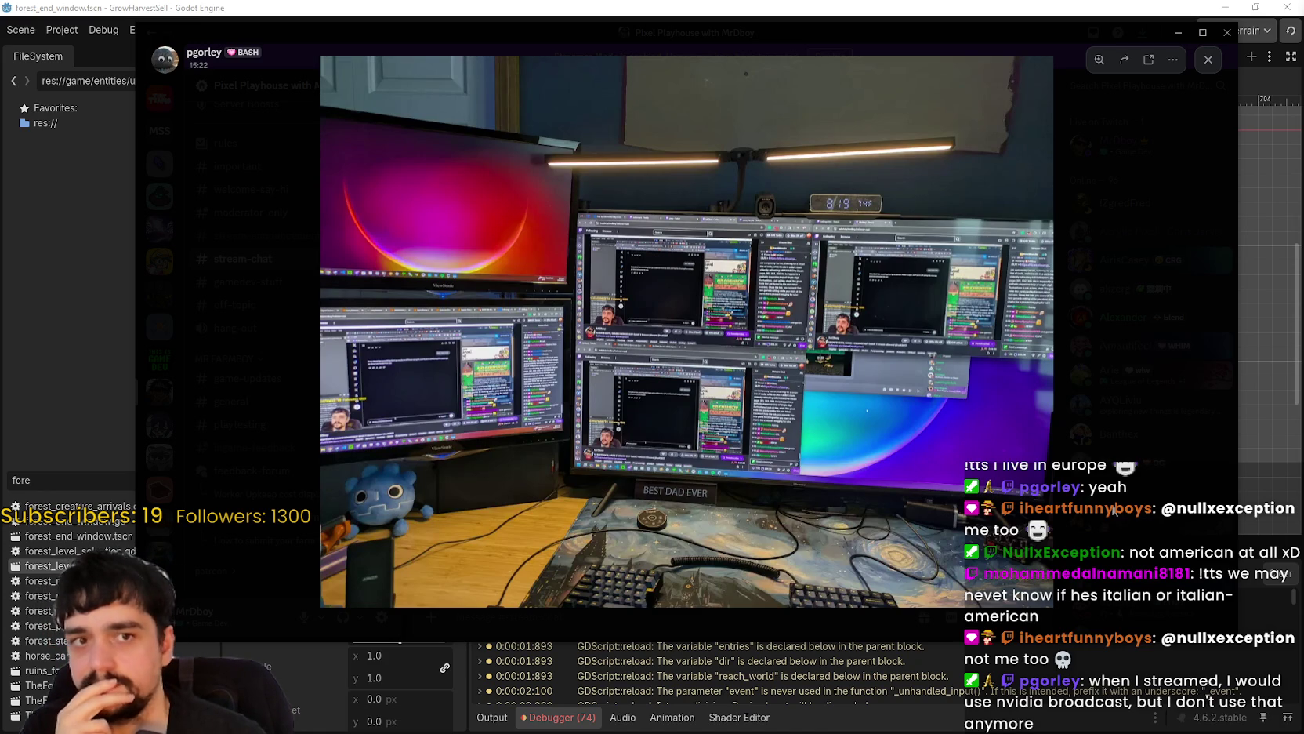
{"action": "left_click", "coordinate": [1070, 558]}
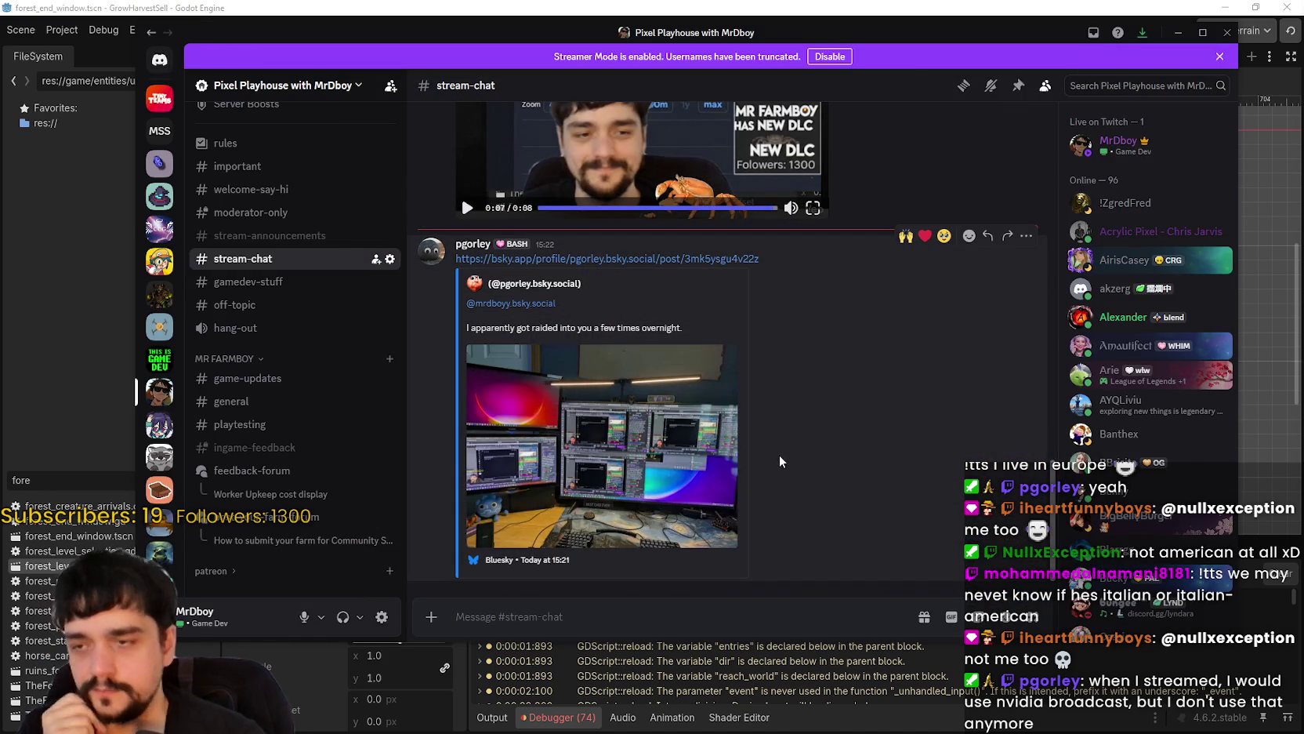
{"action": "left_click", "coordinate": [652, 456]}
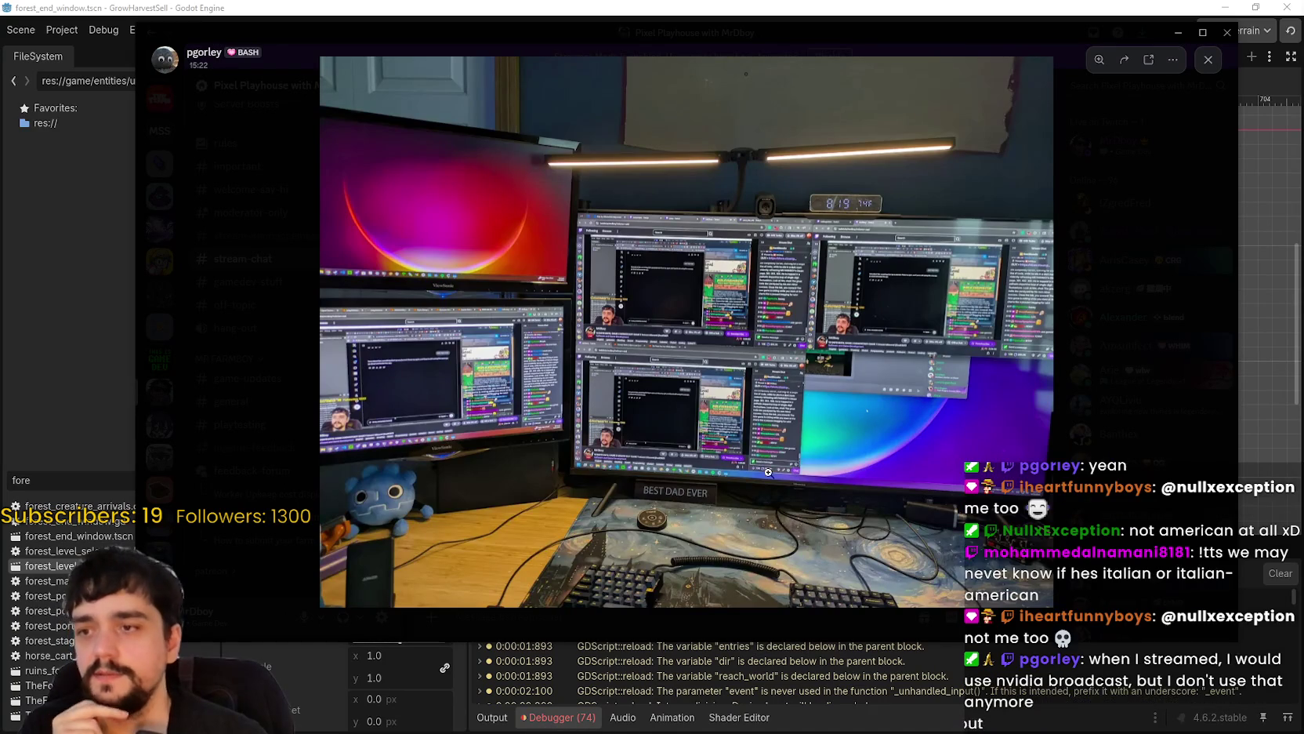
{"action": "left_click", "coordinate": [674, 453]}
{"action": "left_click", "coordinate": [680, 450]}
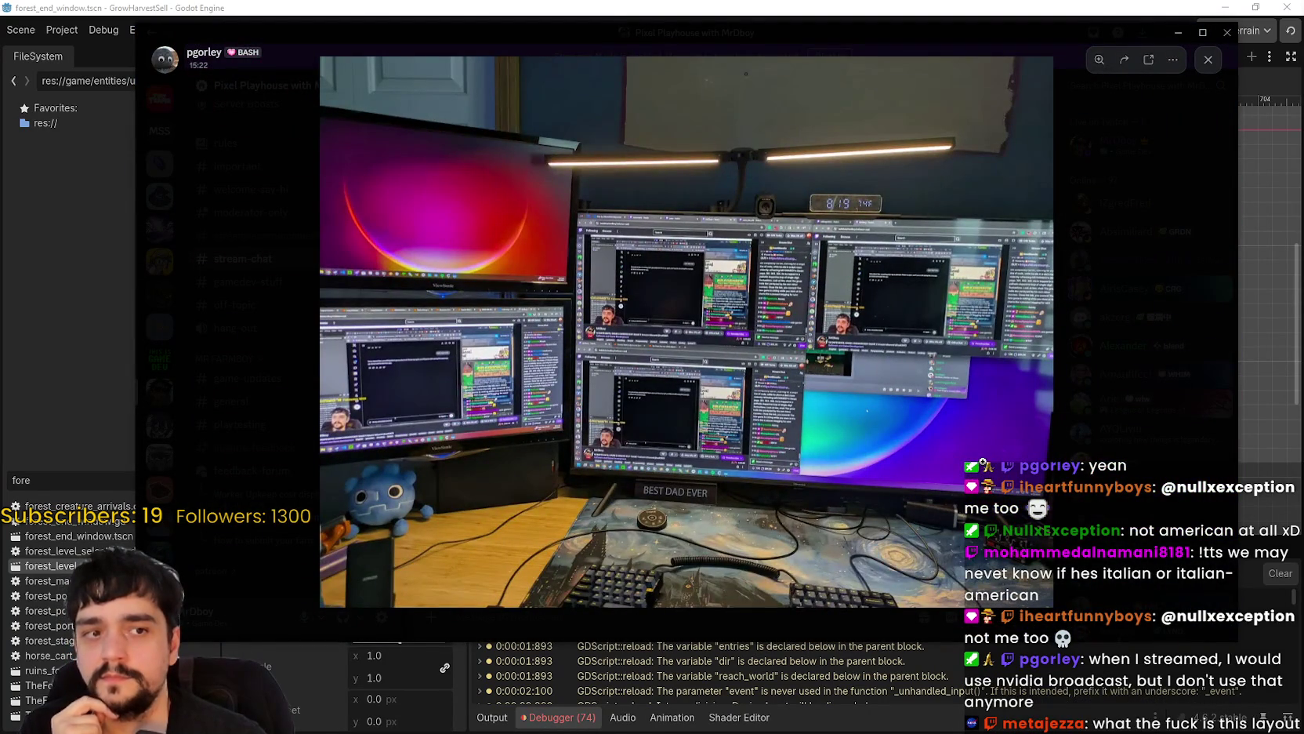
{"action": "left_click", "coordinate": [868, 535]}
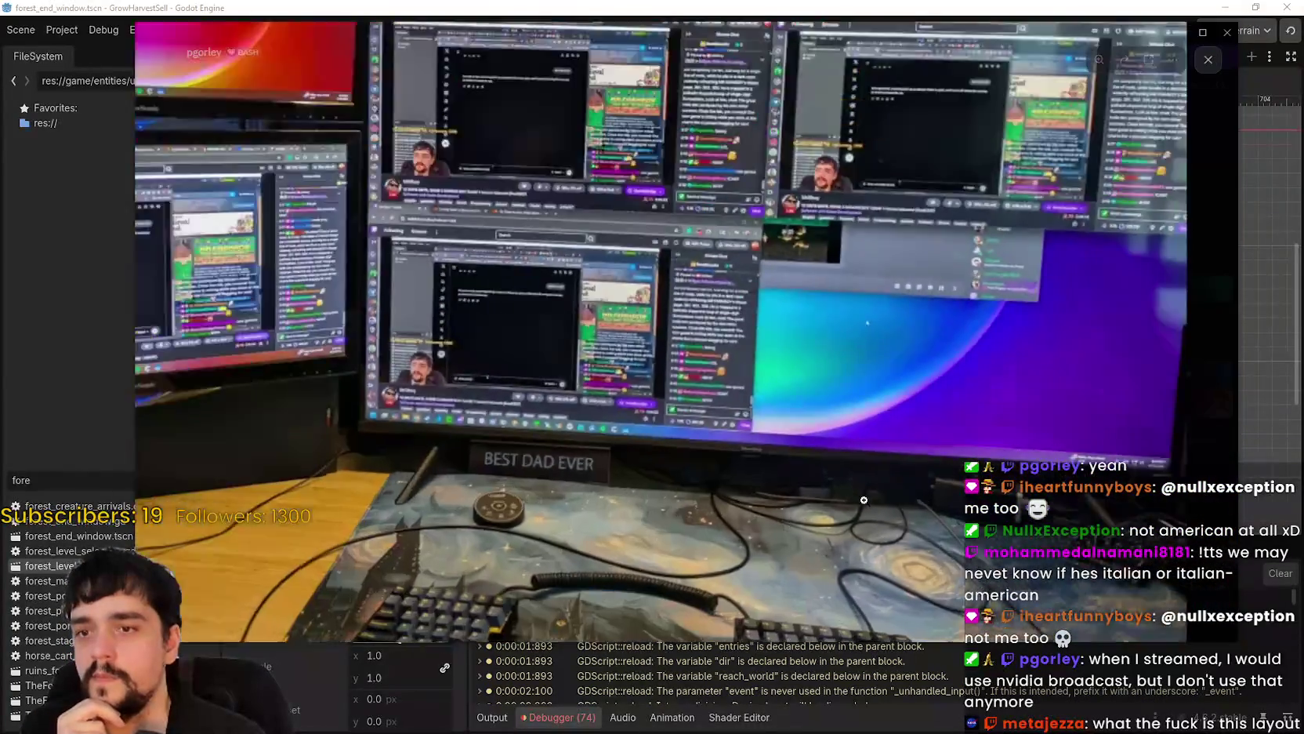
{"action": "left_click", "coordinate": [864, 500]}
{"action": "left_click", "coordinate": [980, 566]}
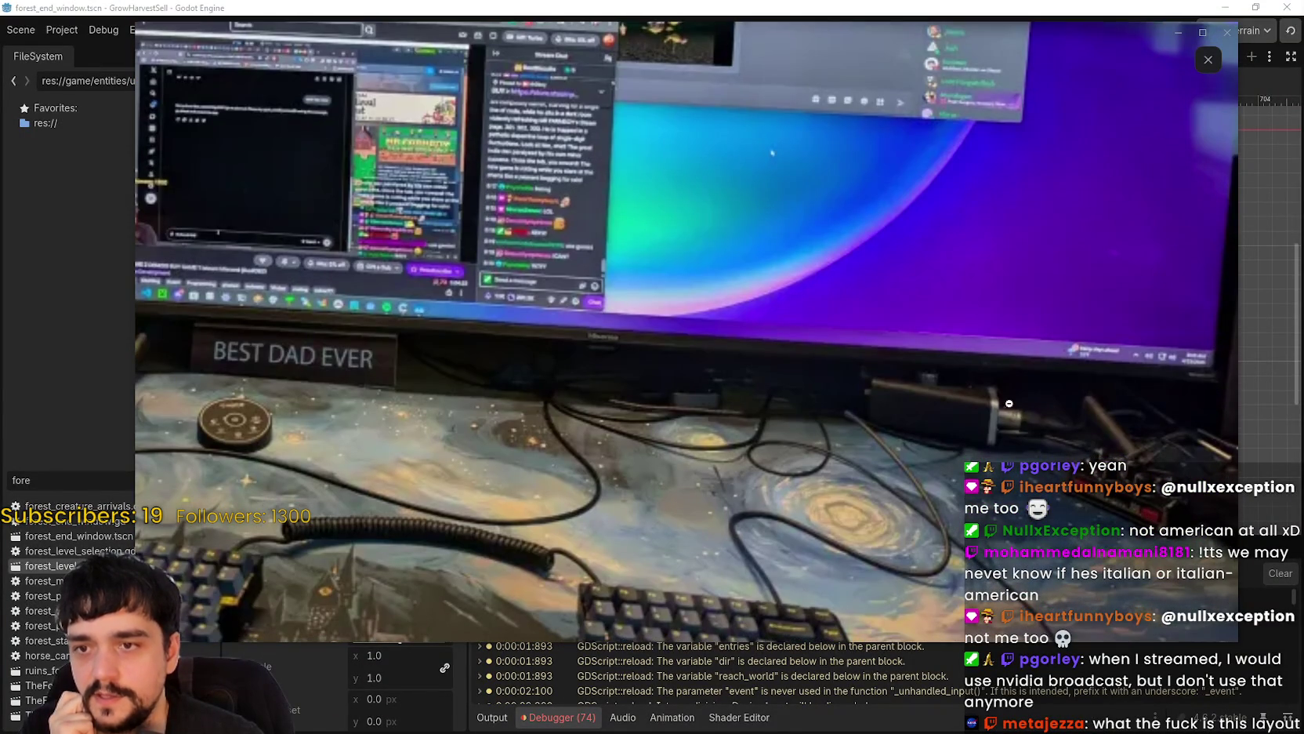
{"action": "left_click", "coordinate": [985, 409]}
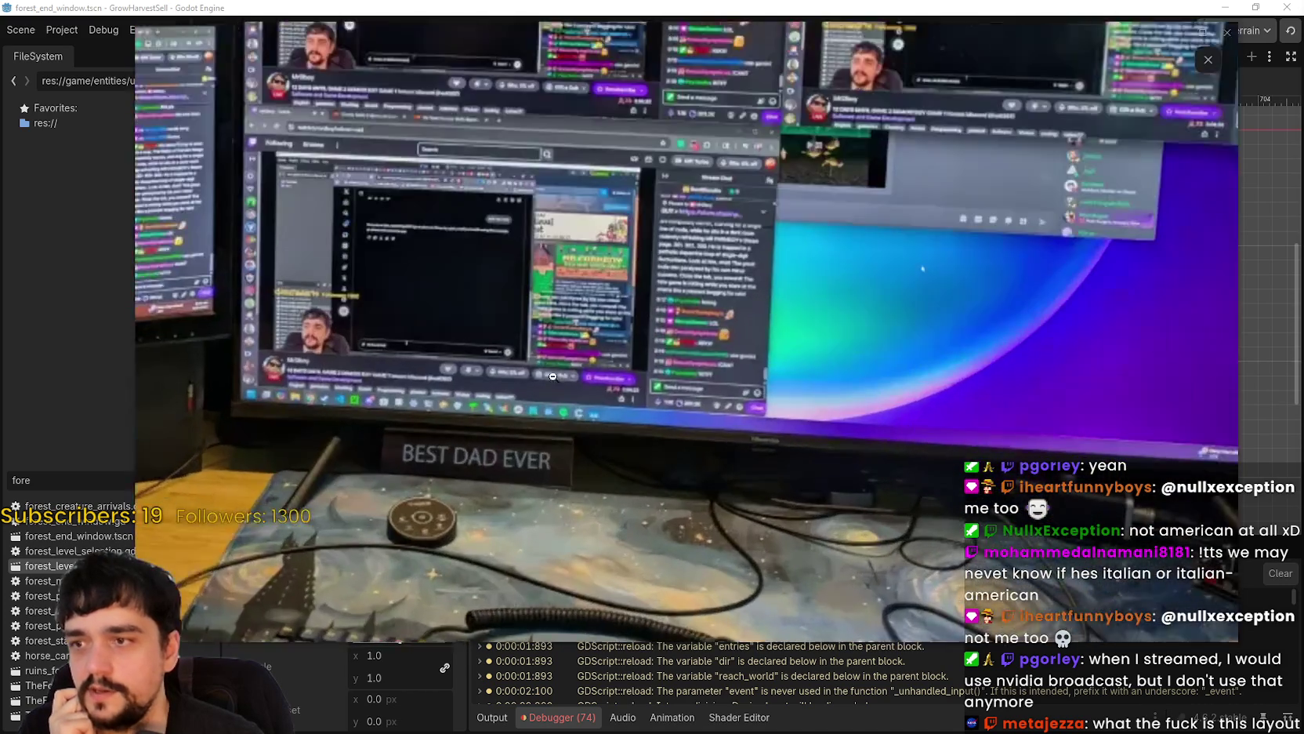
{"action": "left_click", "coordinate": [827, 519]}
{"action": "left_click", "coordinate": [799, 526]}
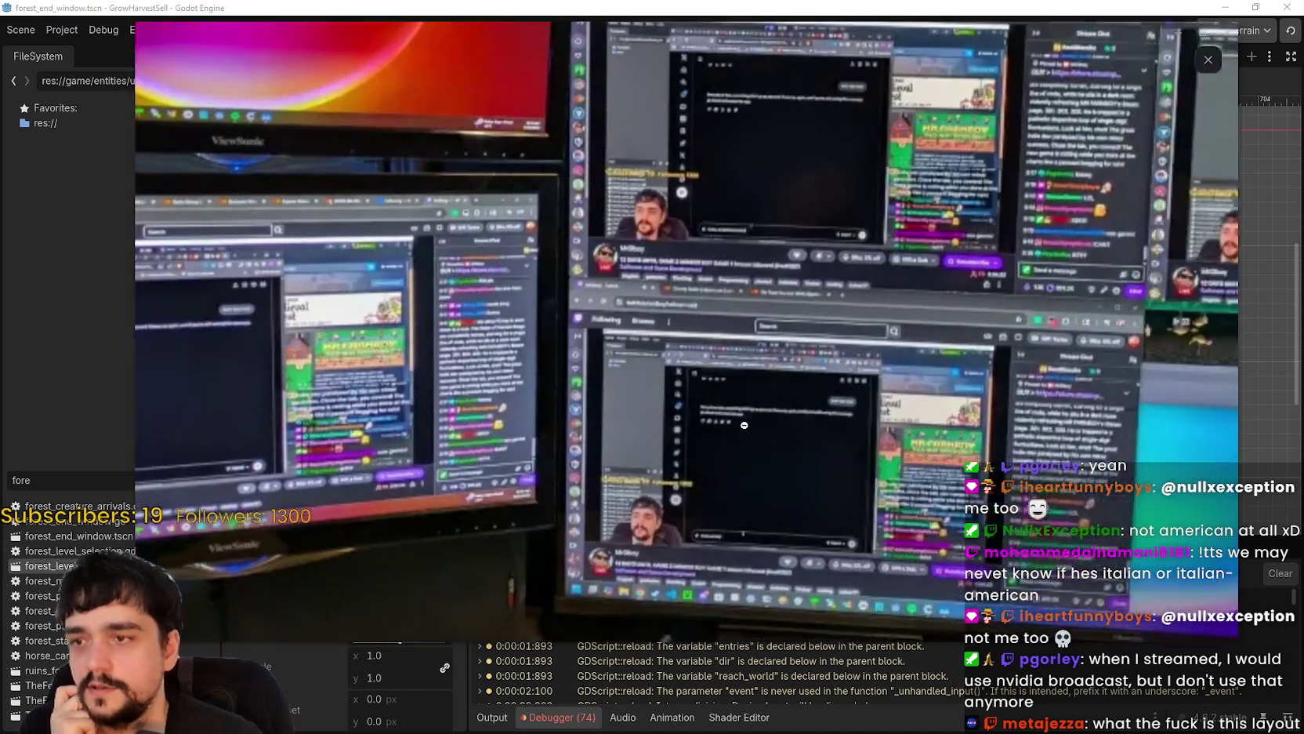
{"action": "left_click", "coordinate": [856, 374]}
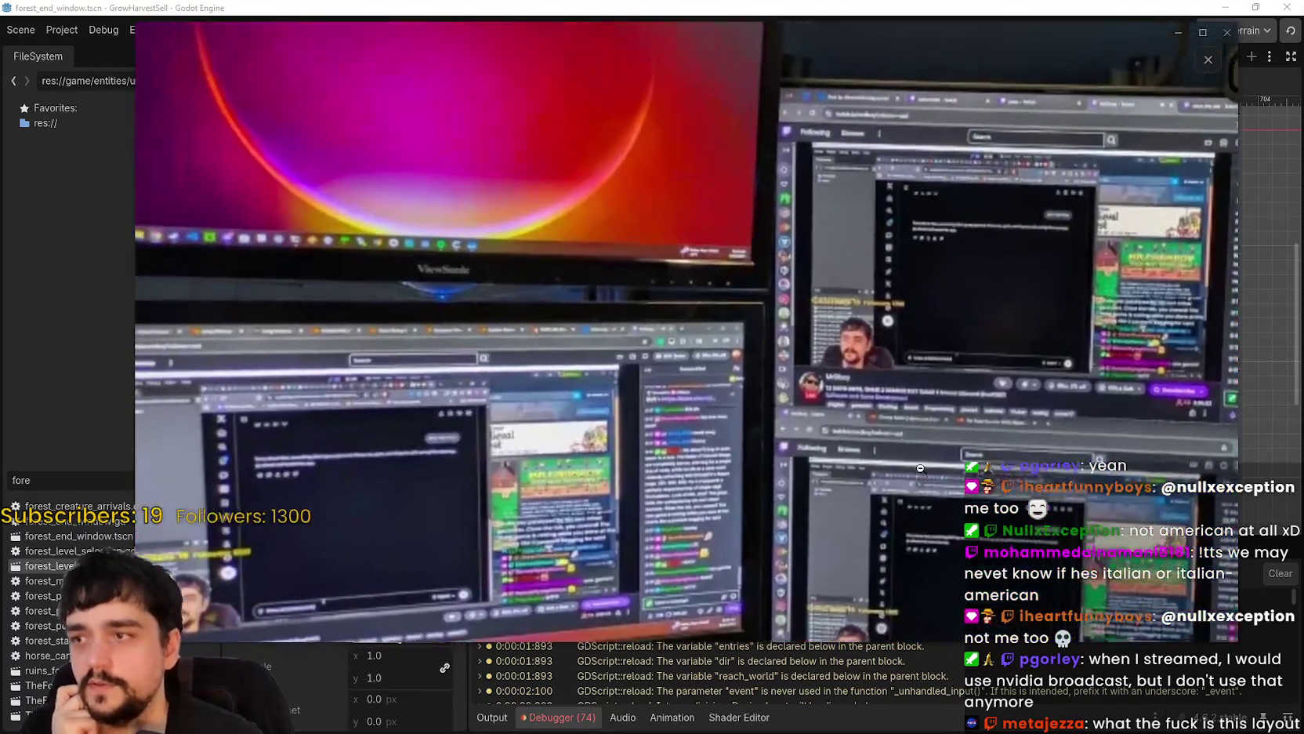
{"action": "left_click", "coordinate": [920, 468]}
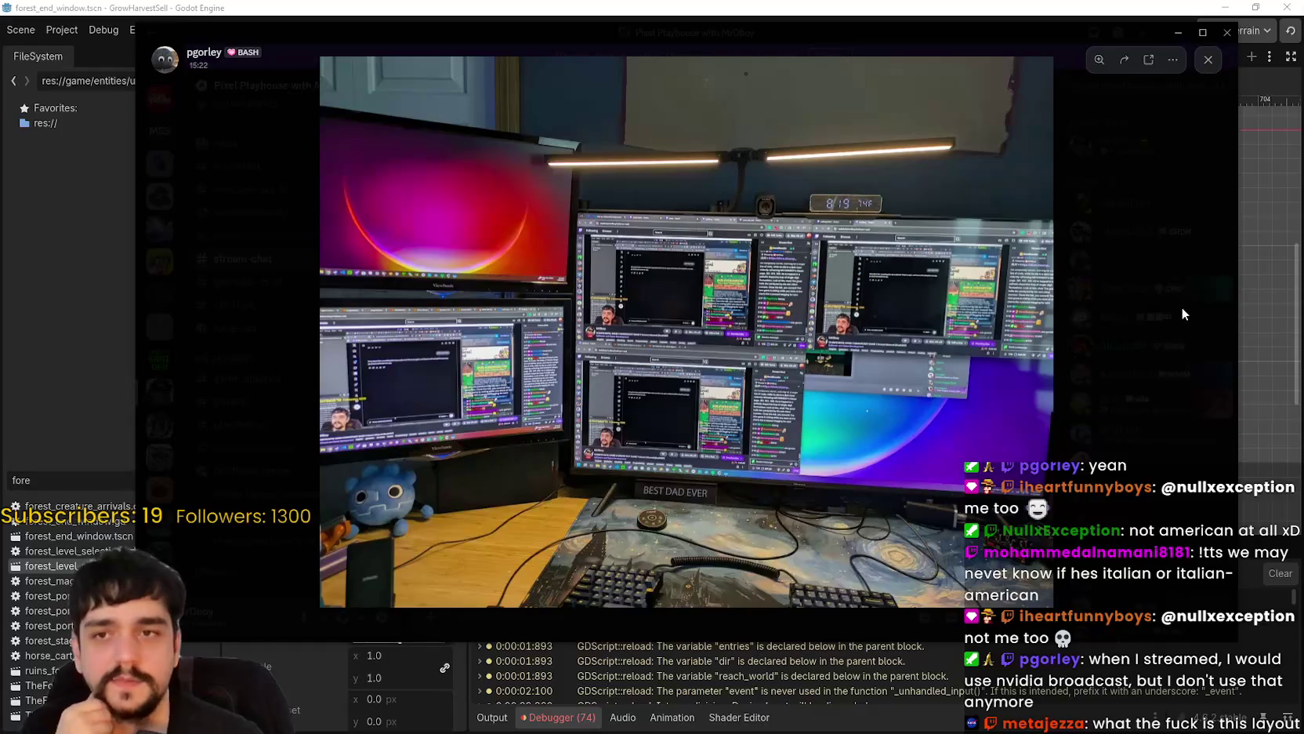
{"action": "left_click", "coordinate": [942, 12]}
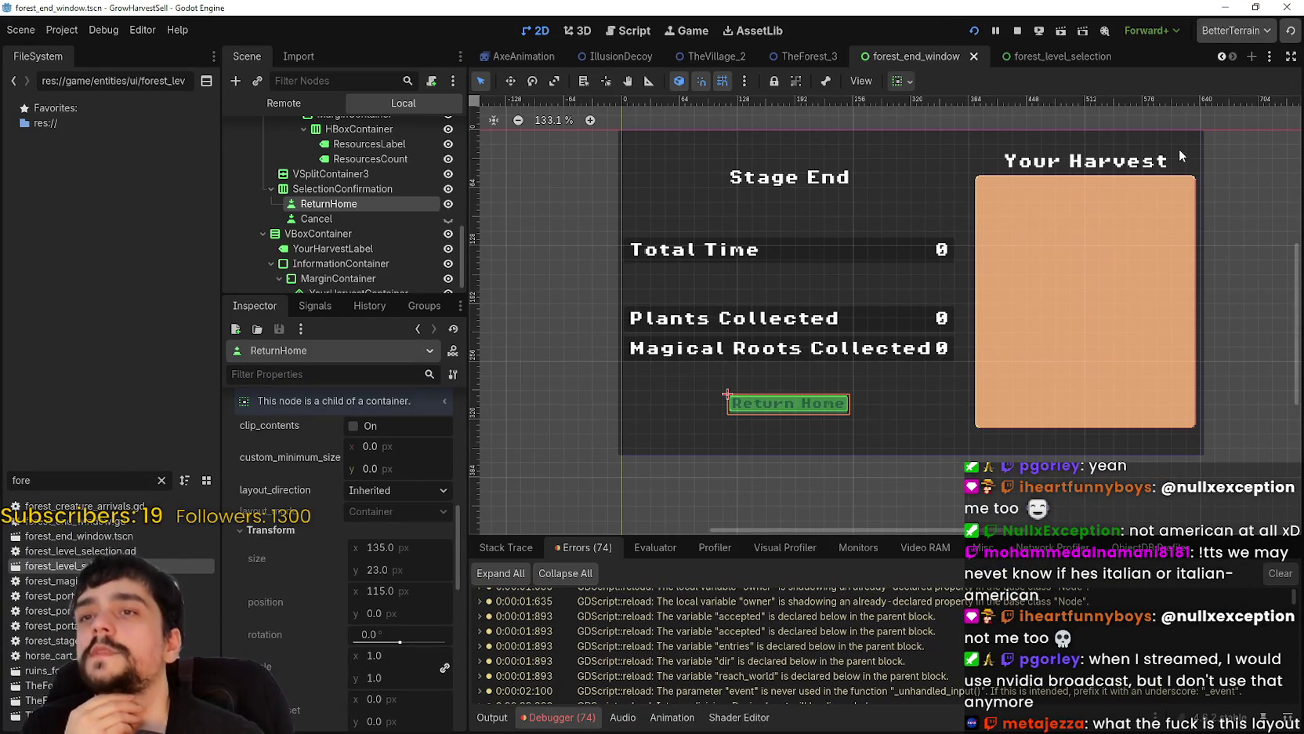
{"action": "key", "text": "alt+Tab"}
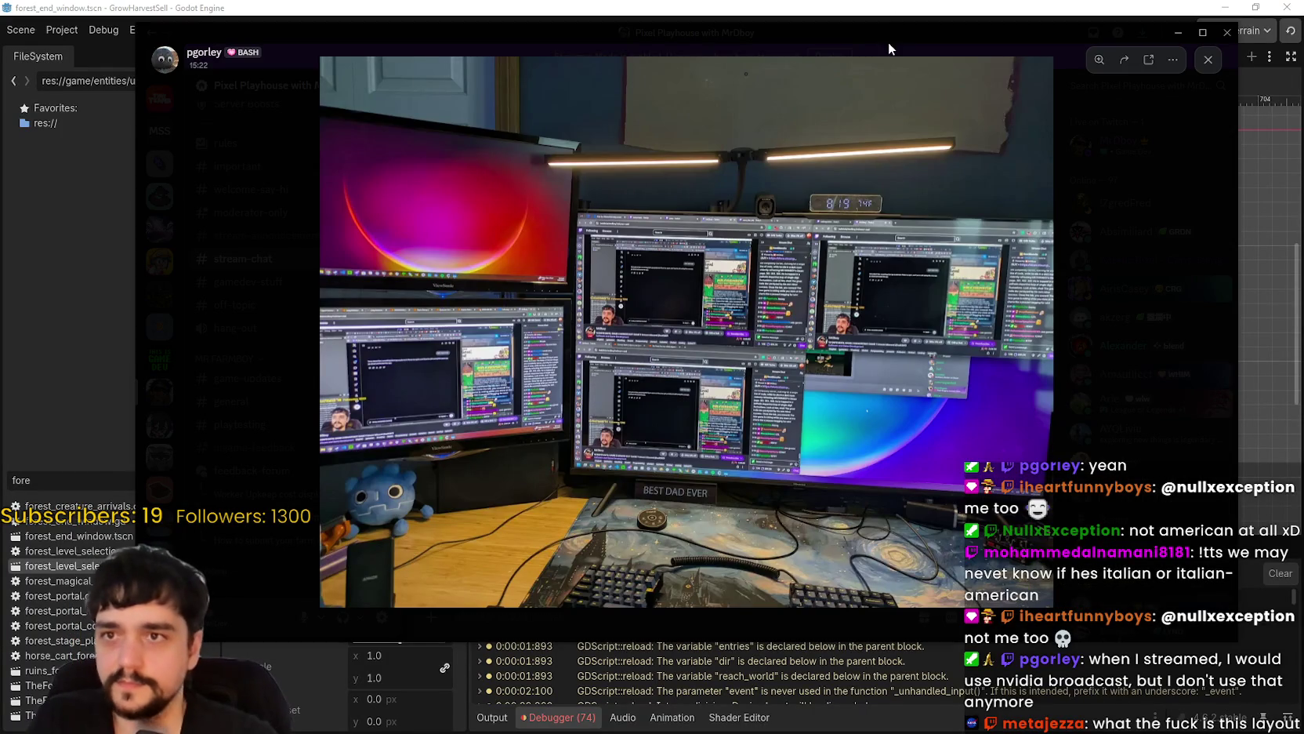
{"action": "key", "text": "alt+Tab"}
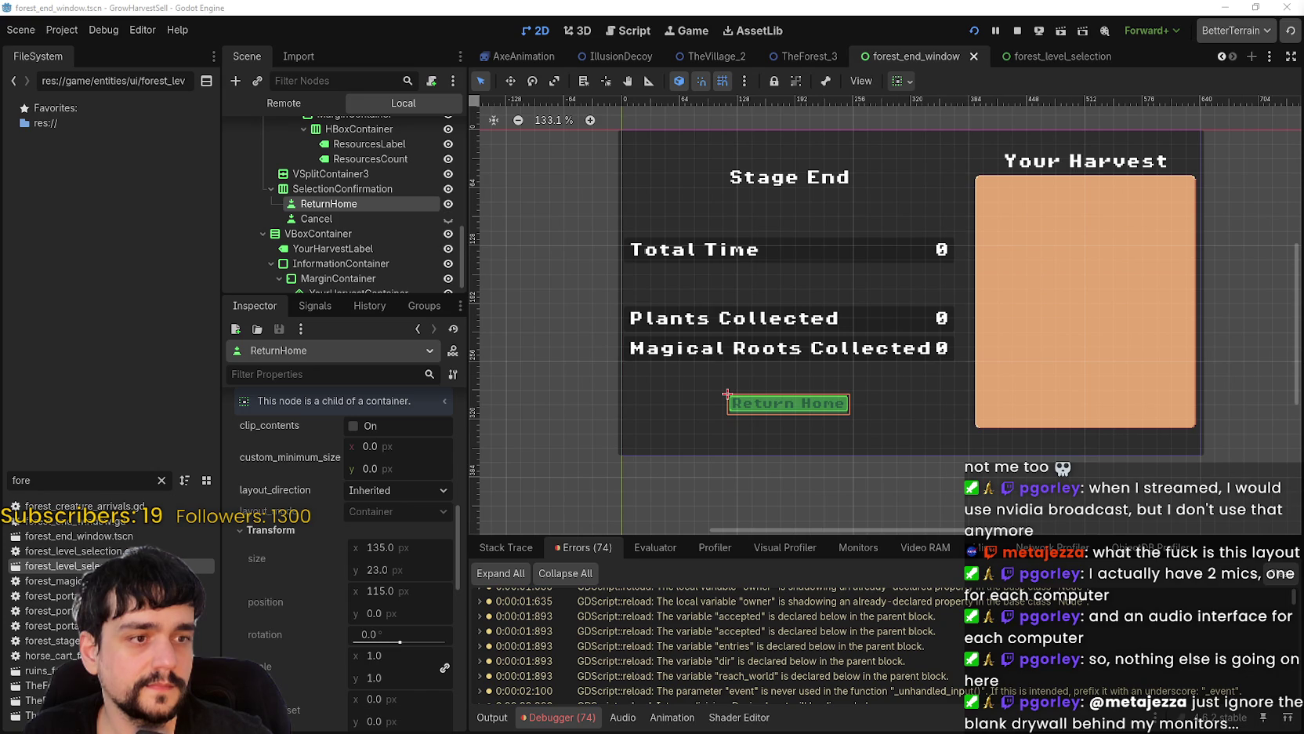
- Scroll-zoom the canvas around the Stage End window in the forest_end_window scene
{"action": "scroll", "coordinate": [824, 423], "scroll_direction": "down", "scroll_amount": 2}
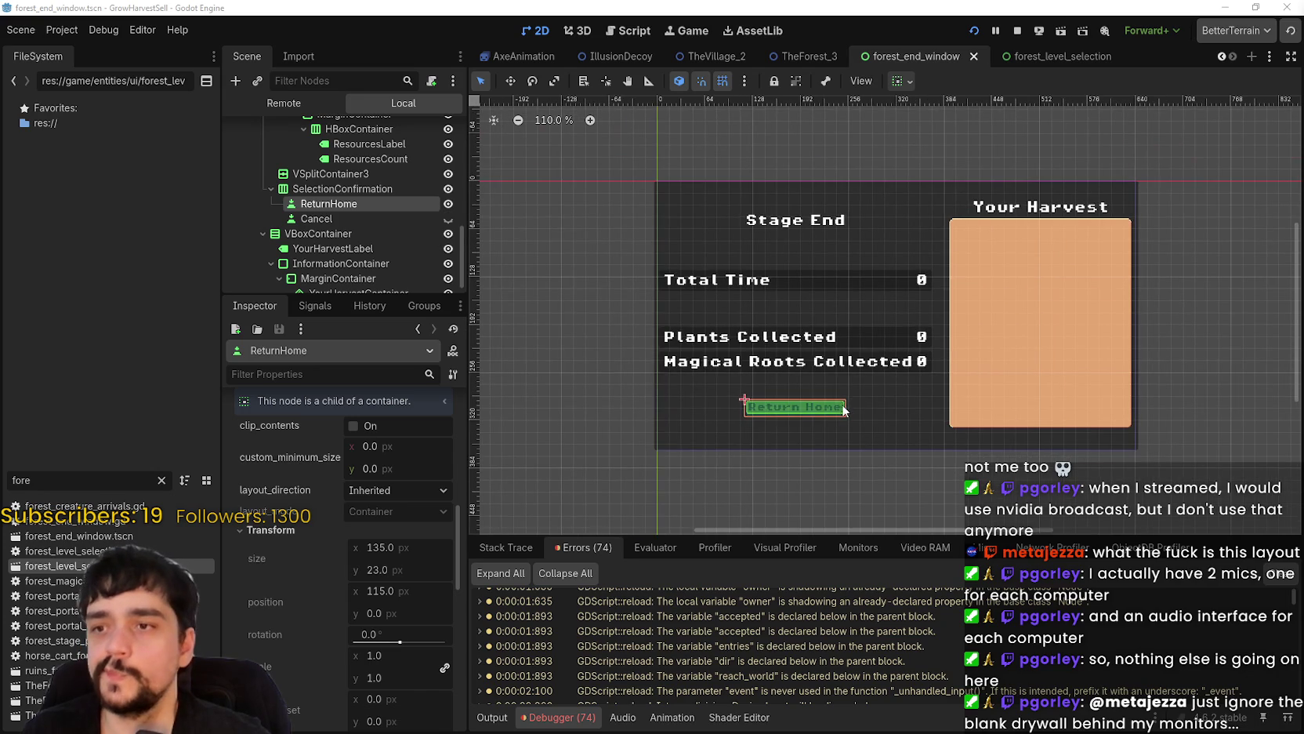
{"action": "scroll", "coordinate": [858, 375], "scroll_direction": "up", "scroll_amount": 1}
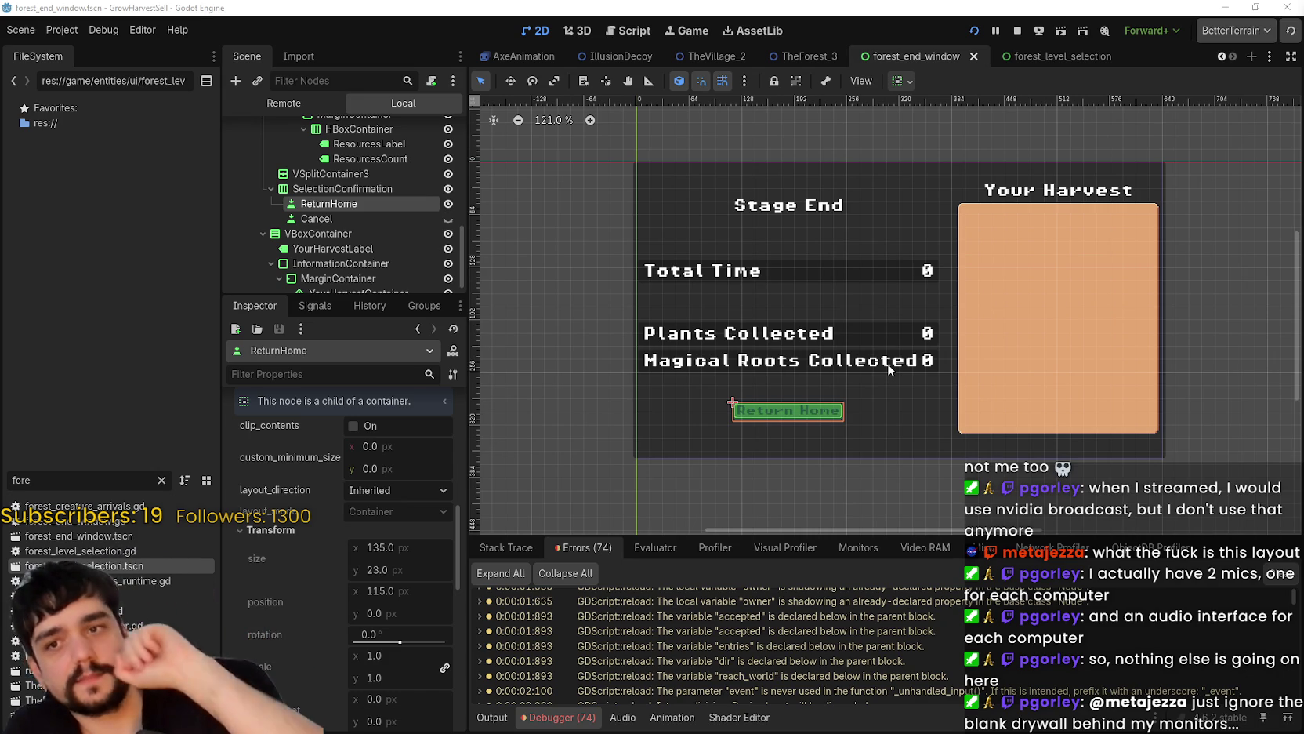
{"action": "scroll", "coordinate": [862, 461], "scroll_direction": "up", "scroll_amount": 1}
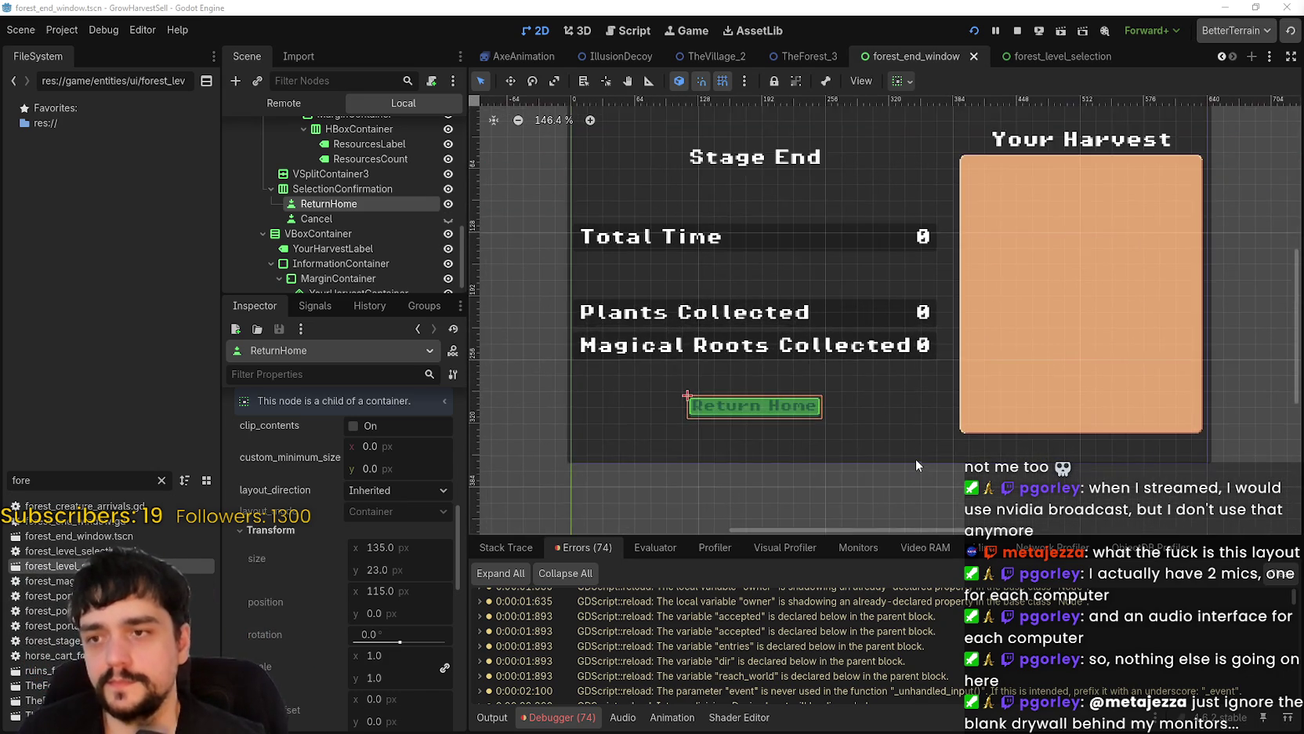
{"action": "scroll", "coordinate": [911, 452], "scroll_direction": "down", "scroll_amount": 1}
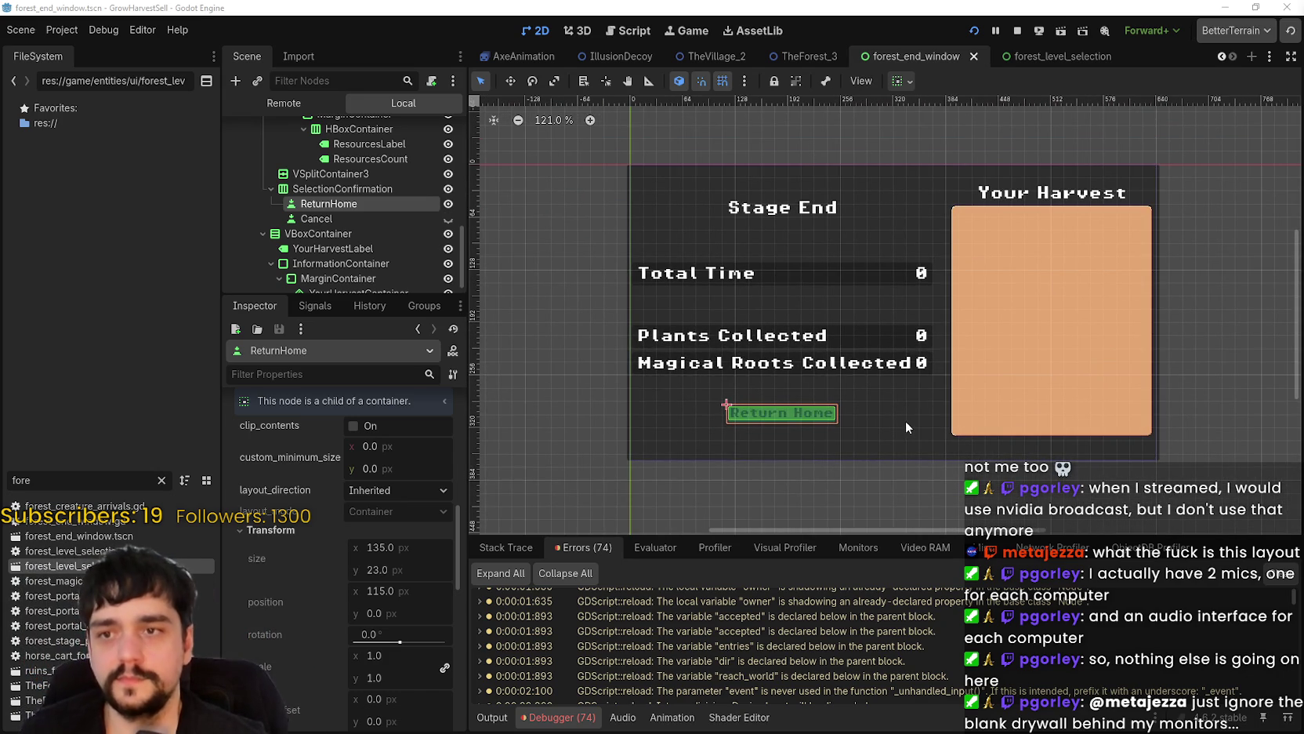
{"action": "scroll", "coordinate": [902, 416], "scroll_direction": "down", "scroll_amount": 2}
{"action": "scroll", "coordinate": [903, 412], "scroll_direction": "up", "scroll_amount": 2}
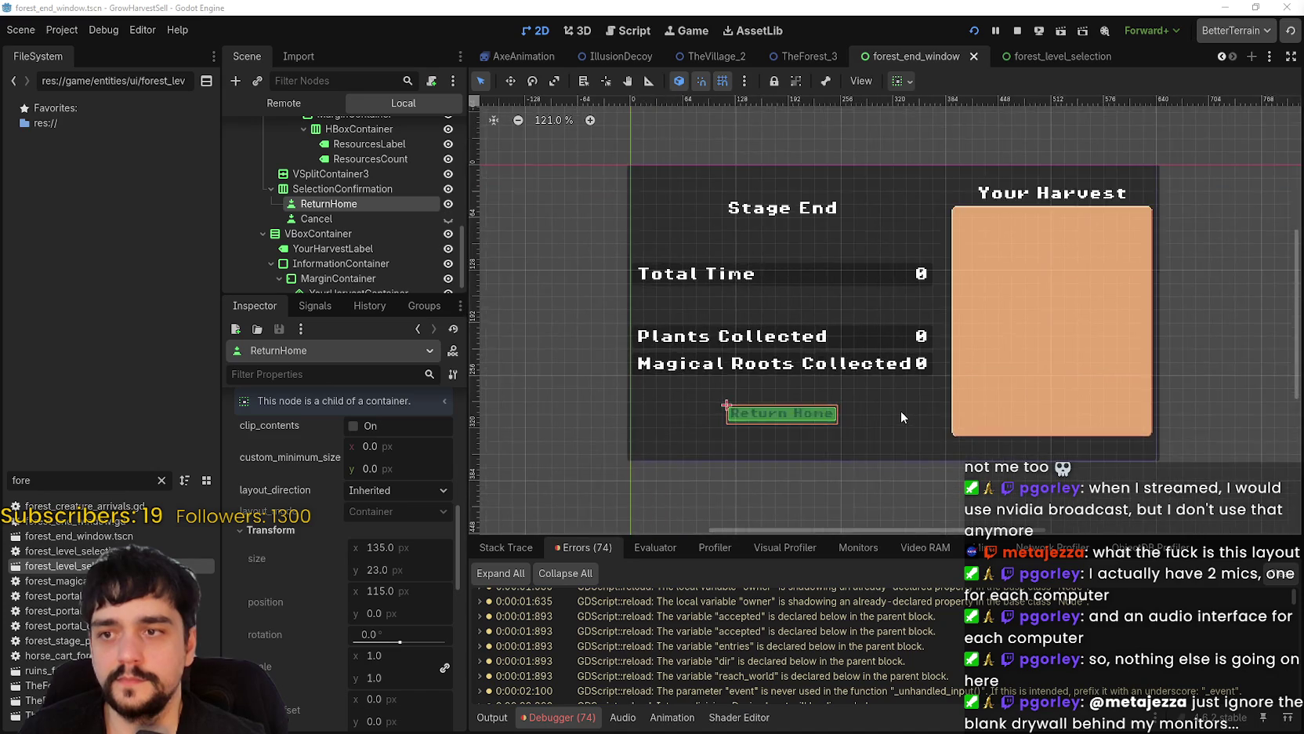
{"action": "scroll", "coordinate": [900, 410], "scroll_direction": "up", "scroll_amount": 2}
{"action": "scroll", "coordinate": [817, 342], "scroll_direction": "up", "scroll_amount": 1}
{"action": "scroll", "coordinate": [866, 366], "scroll_direction": "down", "scroll_amount": 2}
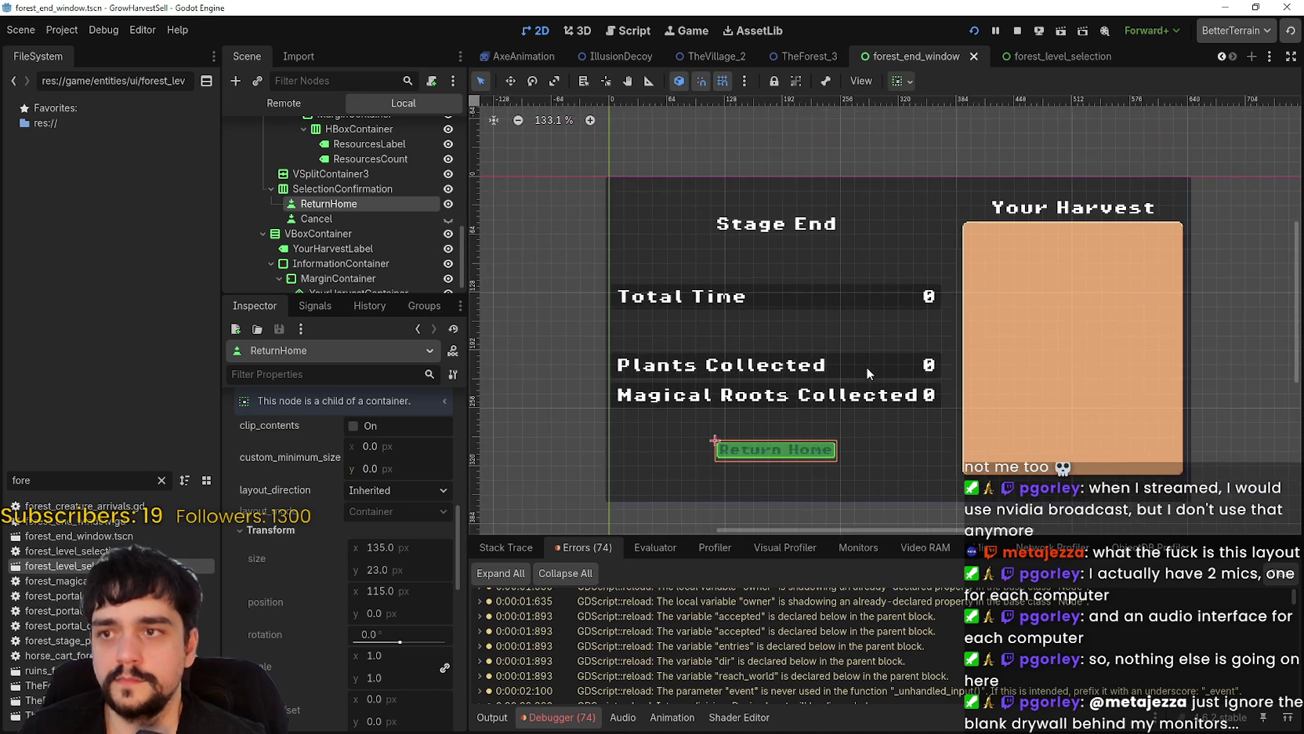
{"action": "scroll", "coordinate": [866, 366], "scroll_direction": "up", "scroll_amount": 1}
{"action": "scroll", "coordinate": [810, 297], "scroll_direction": "up", "scroll_amount": 2}
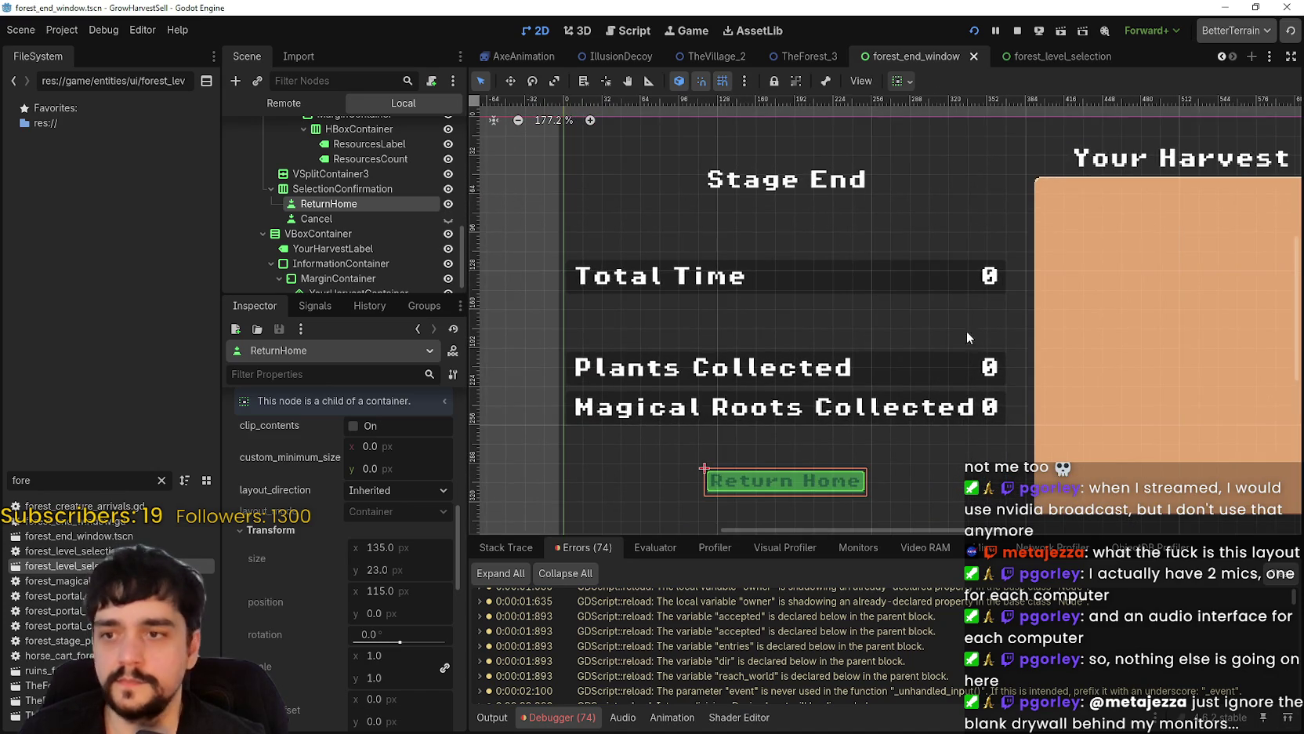
{"action": "scroll", "coordinate": [862, 298], "scroll_direction": "down", "scroll_amount": 3}
{"action": "scroll", "coordinate": [837, 287], "scroll_direction": "up", "scroll_amount": 1}
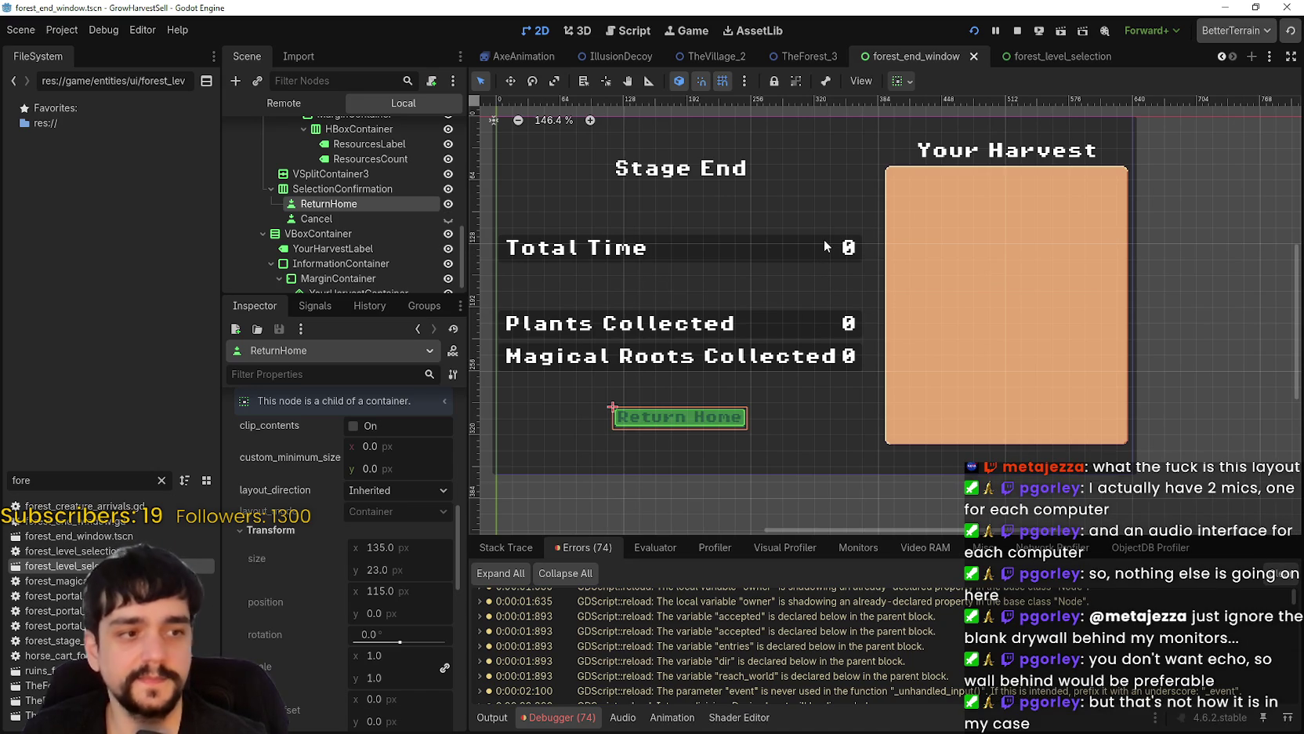
{"action": "scroll", "coordinate": [923, 288], "scroll_direction": "down", "scroll_amount": 2}
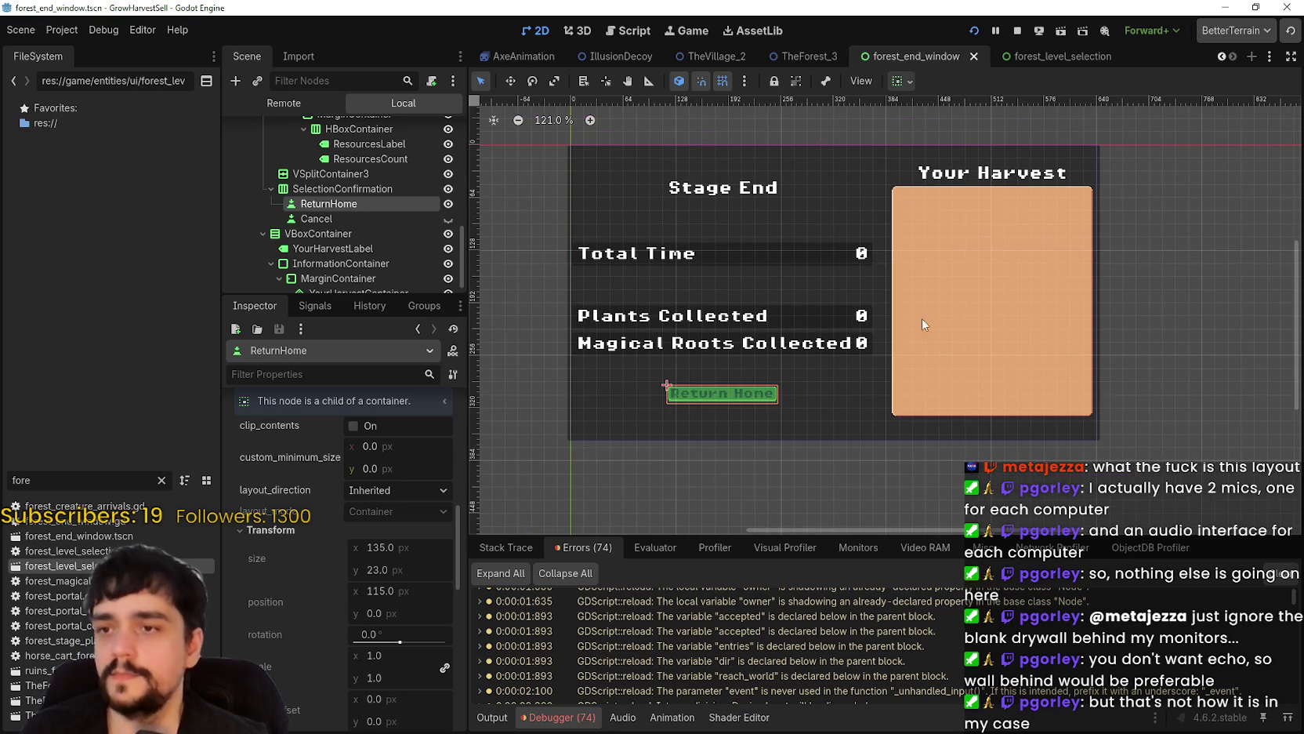
{"action": "scroll", "coordinate": [905, 329], "scroll_direction": "up", "scroll_amount": 3}
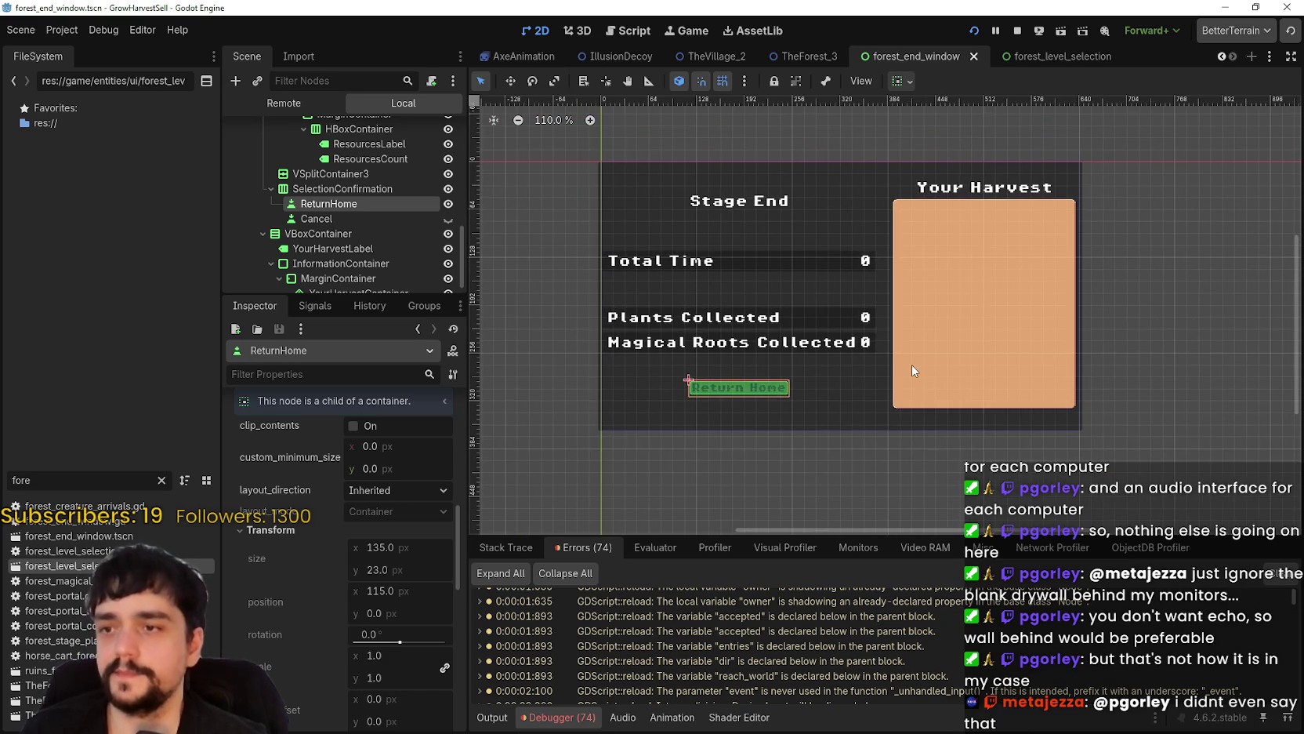
{"action": "scroll", "coordinate": [912, 354], "scroll_direction": "down", "scroll_amount": 5}
{"action": "scroll", "coordinate": [922, 390], "scroll_direction": "up", "scroll_amount": 3}
{"action": "scroll", "coordinate": [842, 401], "scroll_direction": "down", "scroll_amount": 2}
{"action": "scroll", "coordinate": [843, 401], "scroll_direction": "up", "scroll_amount": 3}
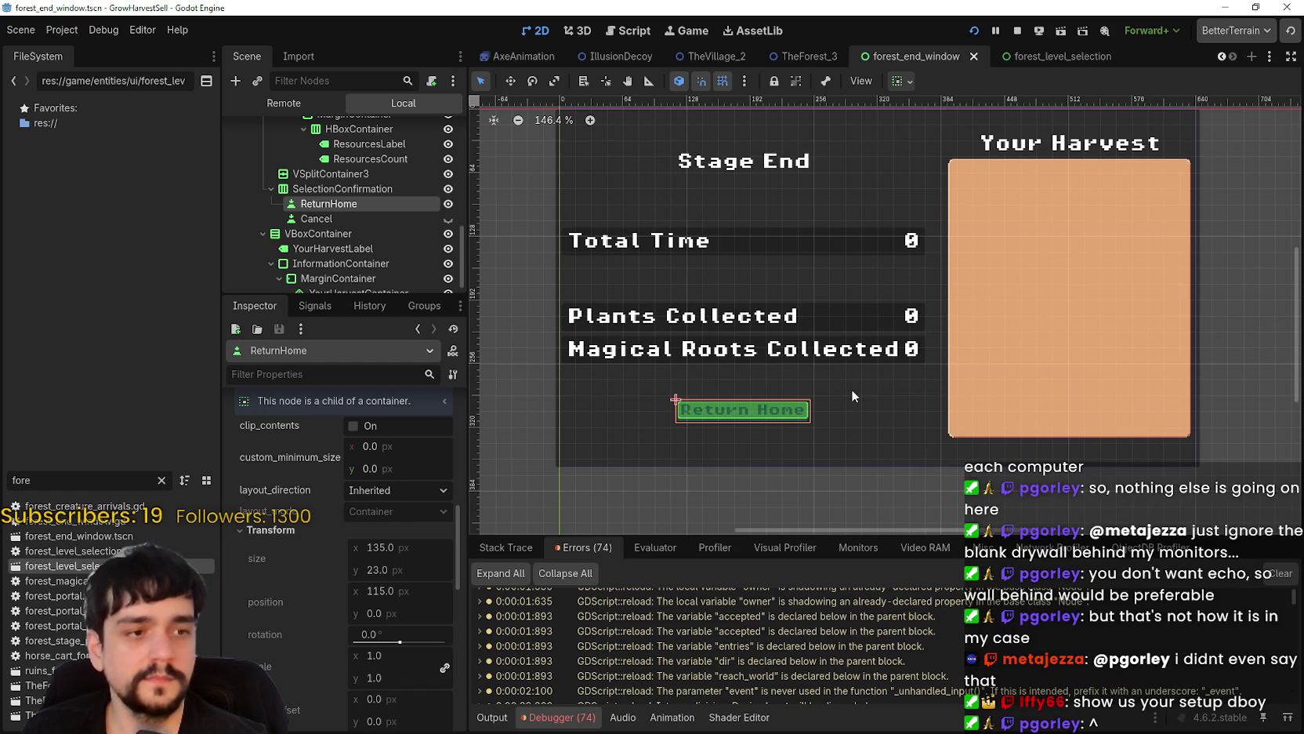
{"action": "scroll", "coordinate": [853, 387], "scroll_direction": "down", "scroll_amount": 2}
{"action": "scroll", "coordinate": [861, 382], "scroll_direction": "up", "scroll_amount": 3}
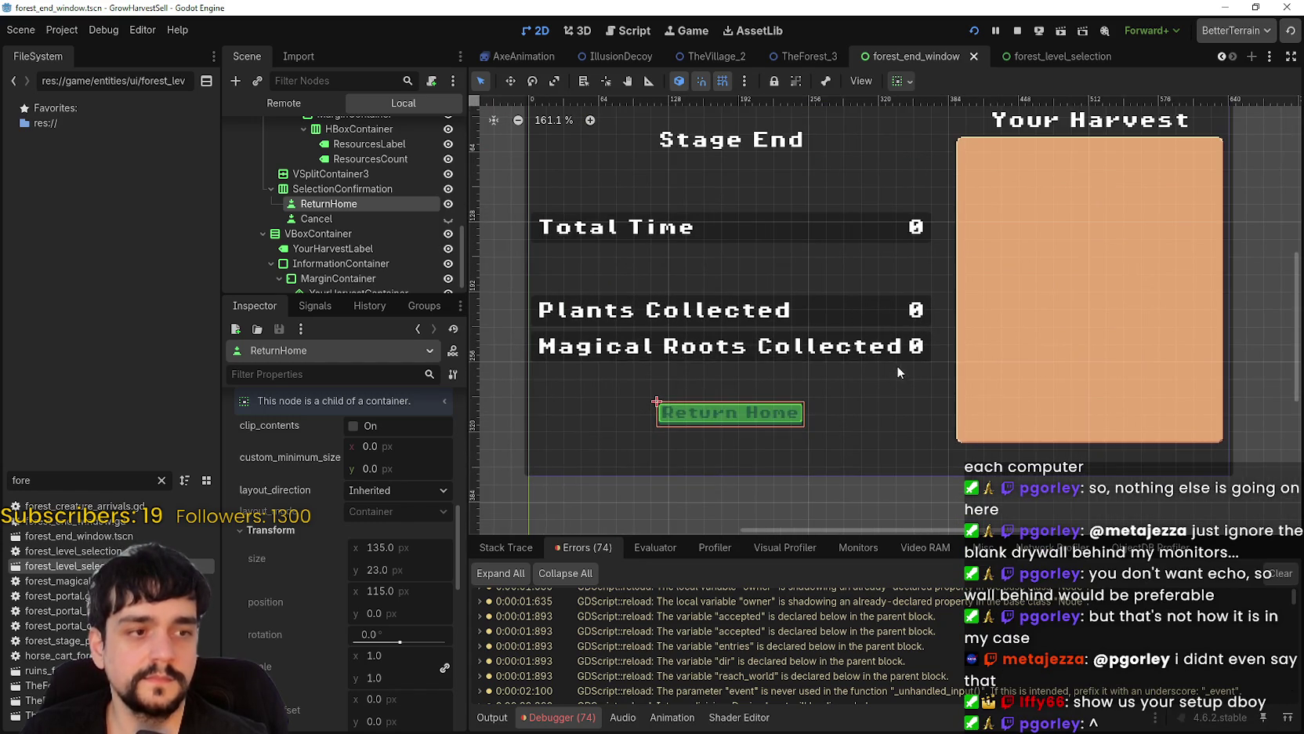
{"action": "scroll", "coordinate": [893, 375], "scroll_direction": "down", "scroll_amount": 4}
{"action": "scroll", "coordinate": [902, 376], "scroll_direction": "up", "scroll_amount": 4}
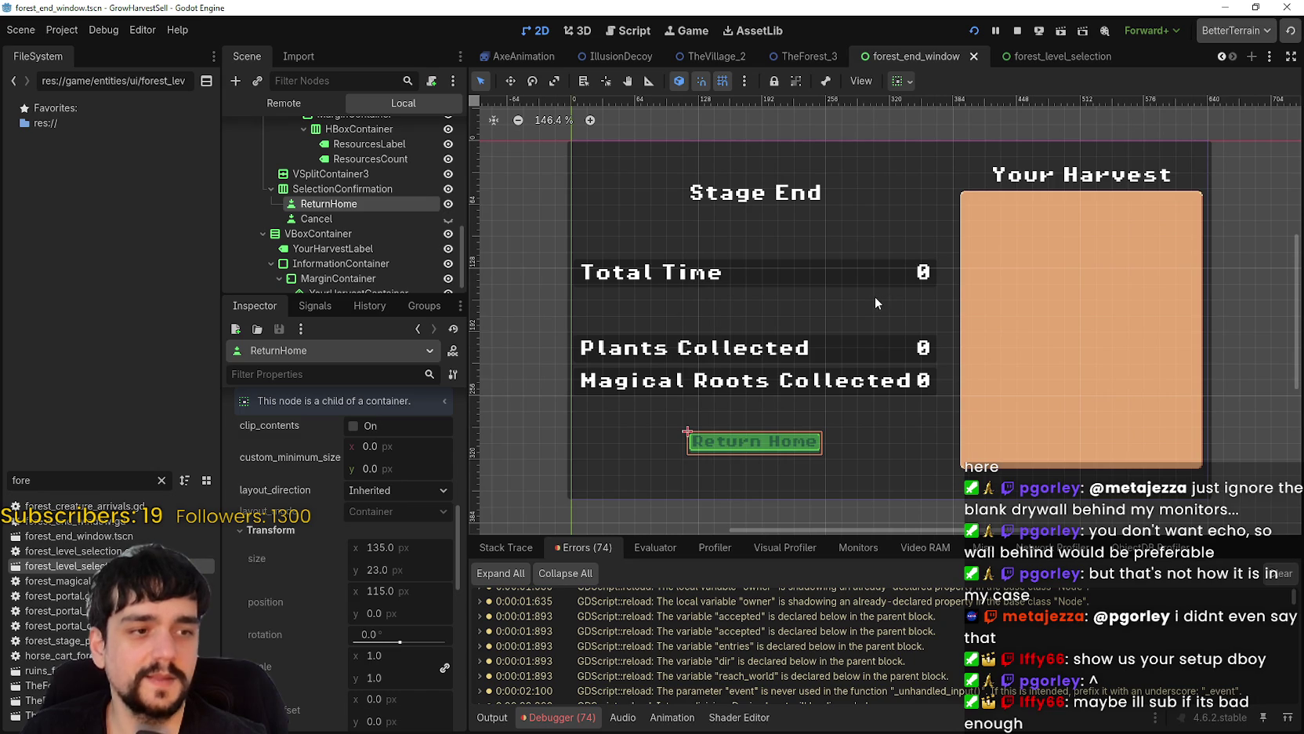
{"action": "scroll", "coordinate": [873, 293], "scroll_direction": "down", "scroll_amount": 2}
{"action": "scroll", "coordinate": [820, 379], "scroll_direction": "up", "scroll_amount": 2}
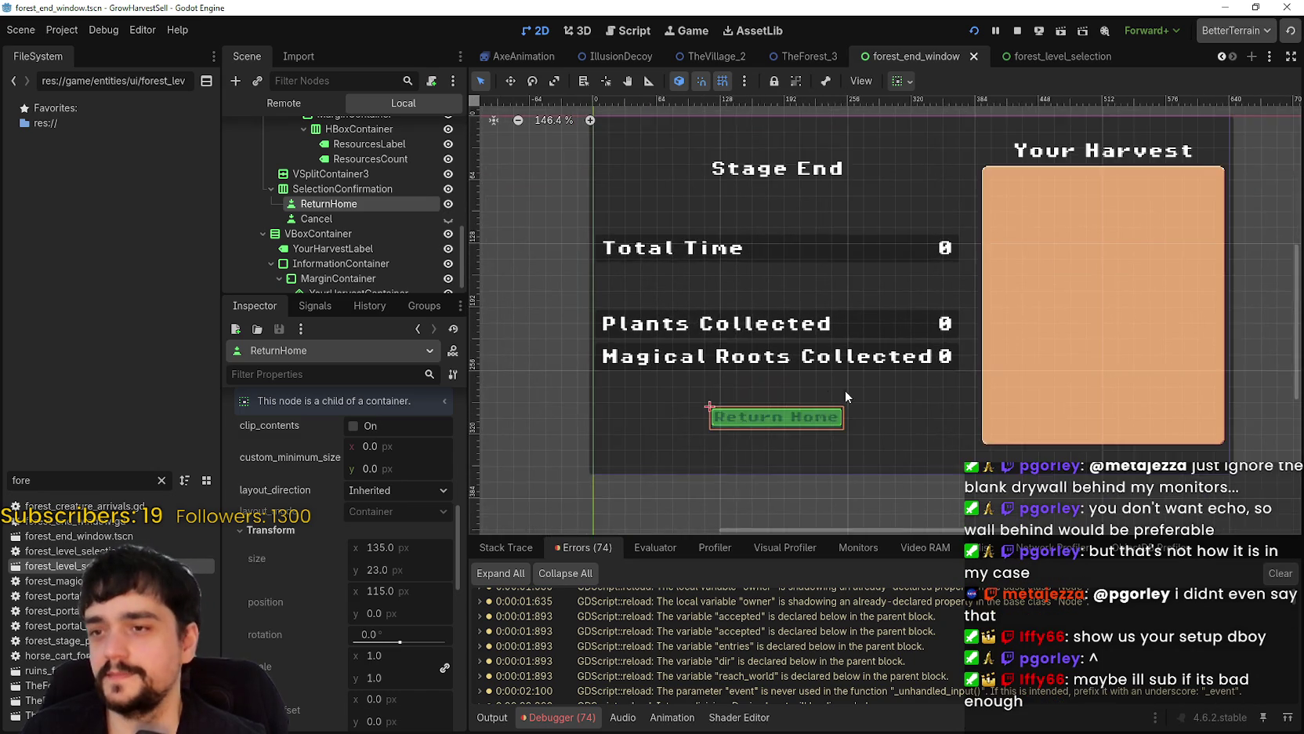
{"action": "scroll", "coordinate": [951, 333], "scroll_direction": "down", "scroll_amount": 1}
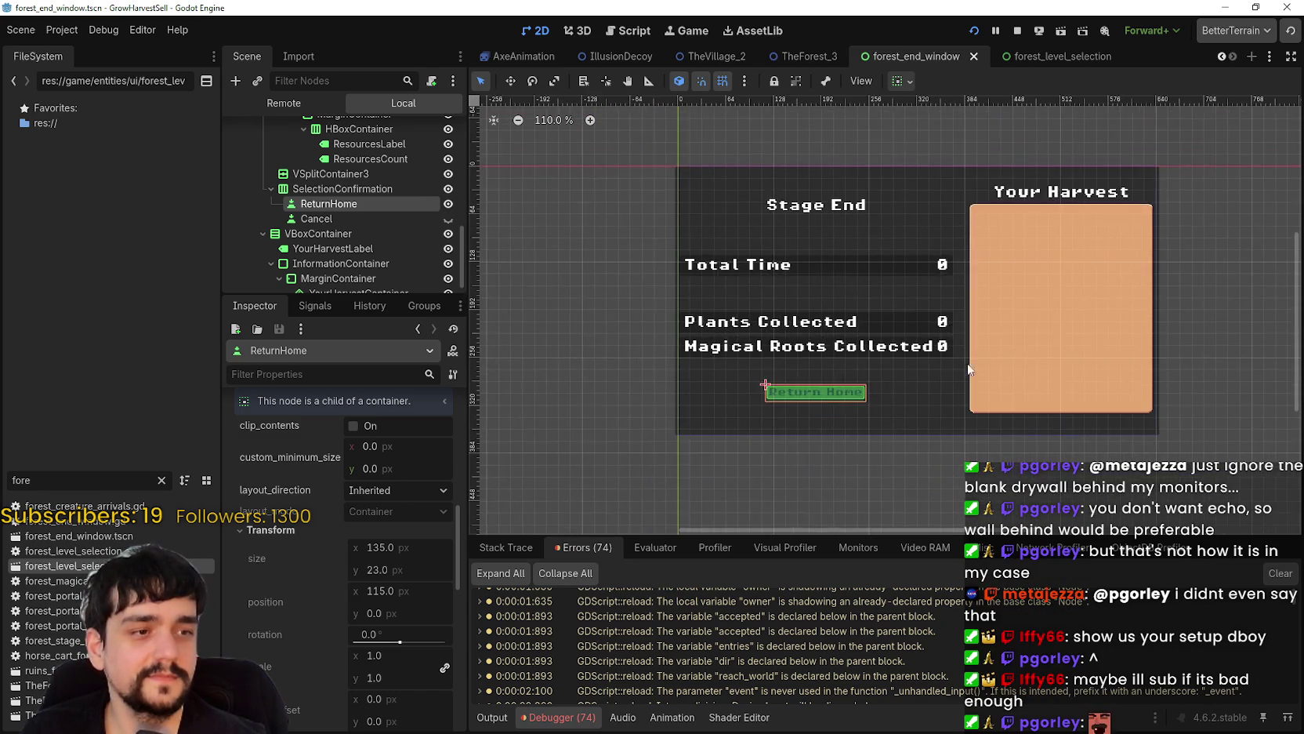
{"action": "scroll", "coordinate": [1068, 521], "scroll_direction": "up", "scroll_amount": 2}
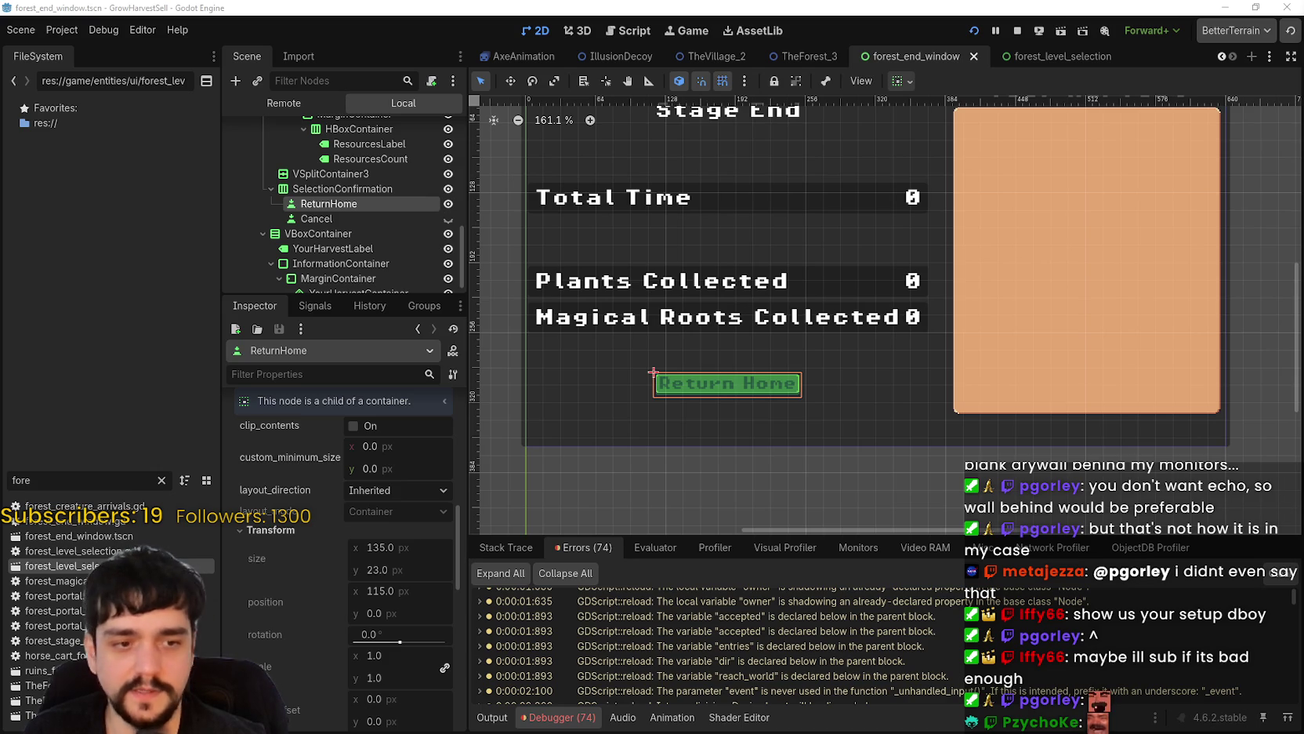
{"action": "scroll", "coordinate": [814, 361], "scroll_direction": "down", "scroll_amount": 2}
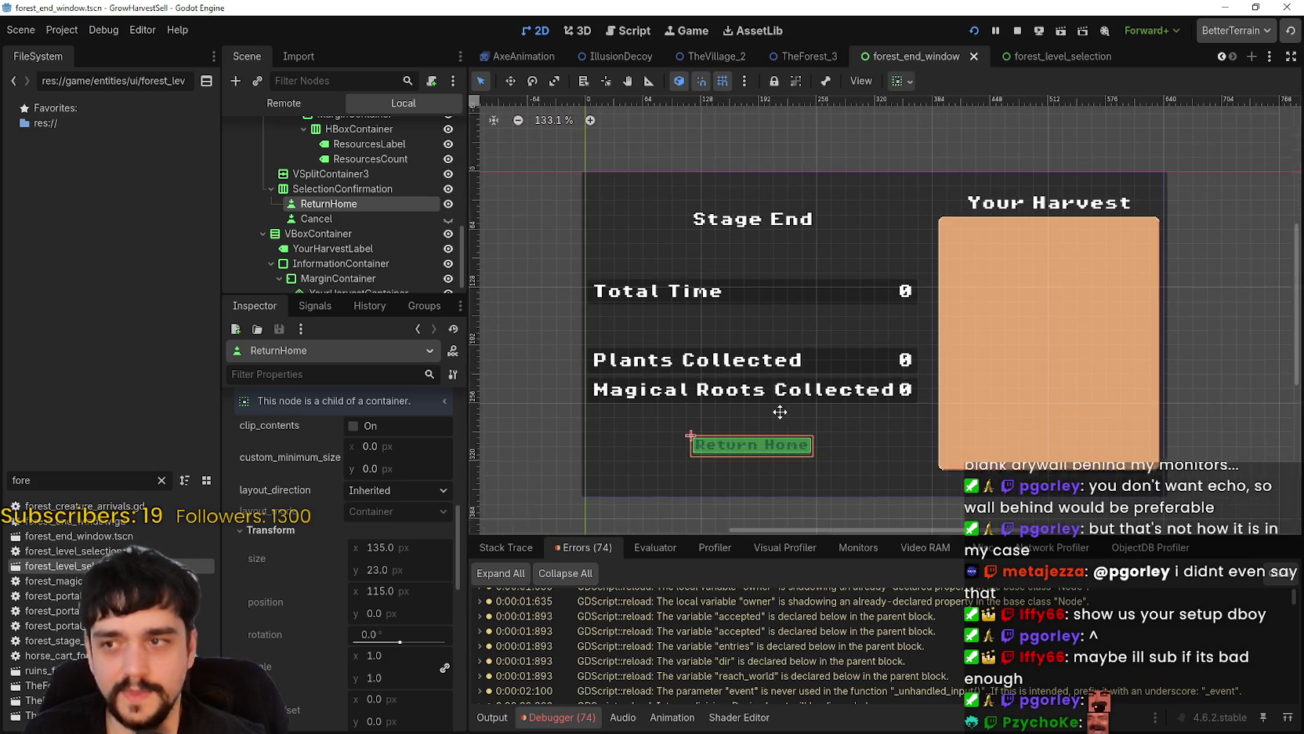
{"action": "left_click", "coordinate": [814, 361]}
{"action": "left_click", "coordinate": [801, 284]}
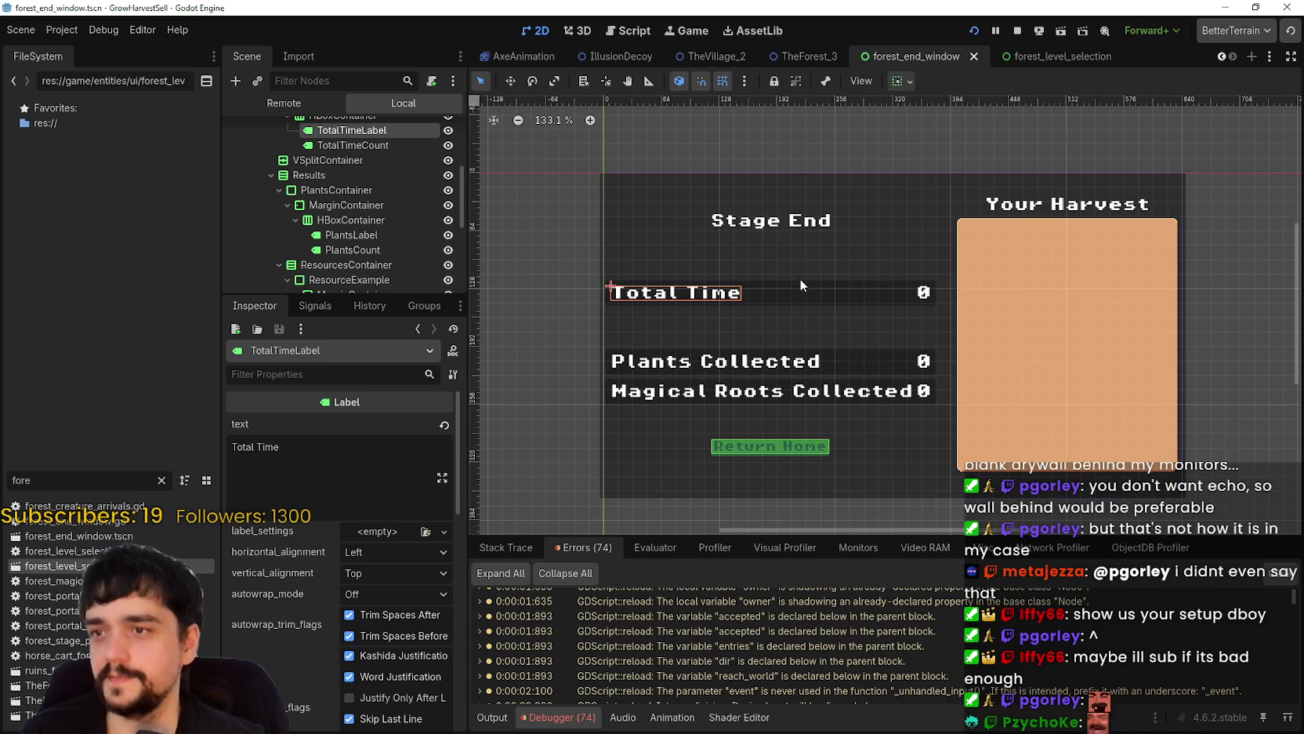
{"action": "left_click", "coordinate": [804, 287]}
{"action": "scroll", "coordinate": [798, 257], "scroll_direction": "up", "scroll_amount": 3}
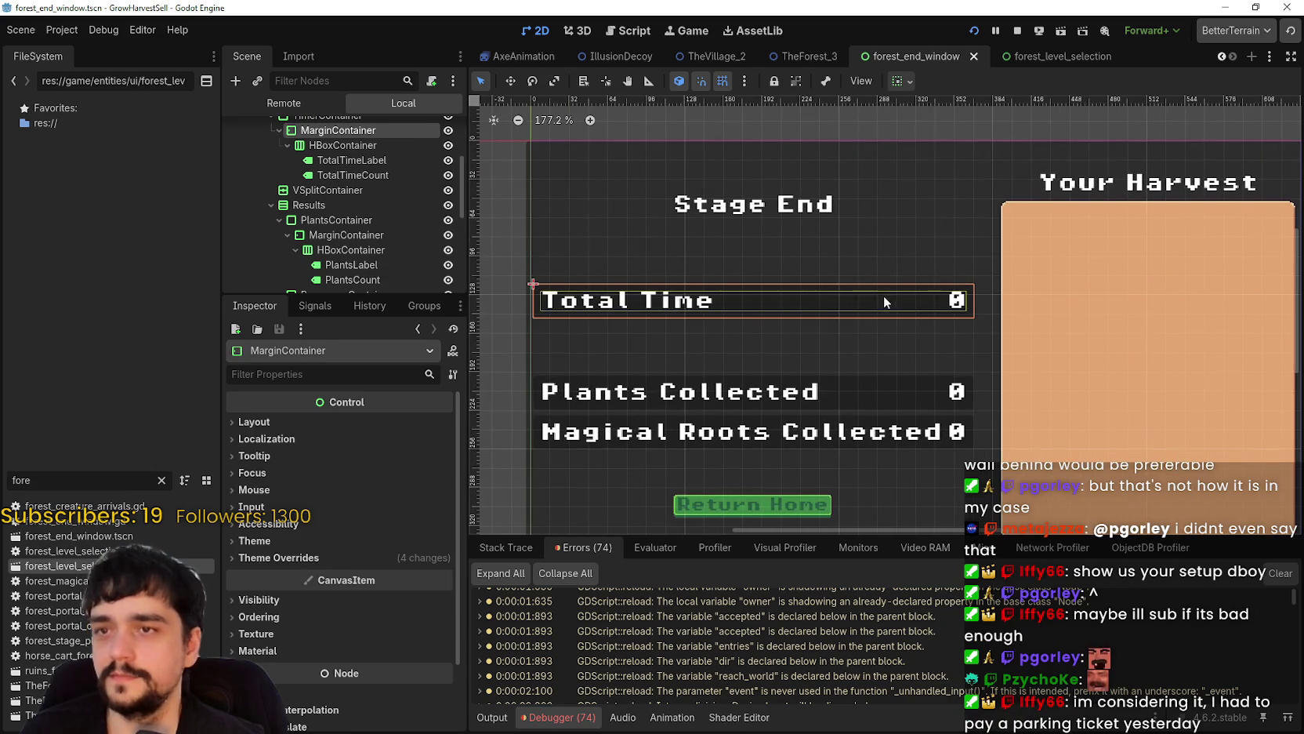
{"action": "left_click", "coordinate": [1061, 57]}
{"action": "scroll", "coordinate": [947, 231], "scroll_direction": "up", "scroll_amount": 2}
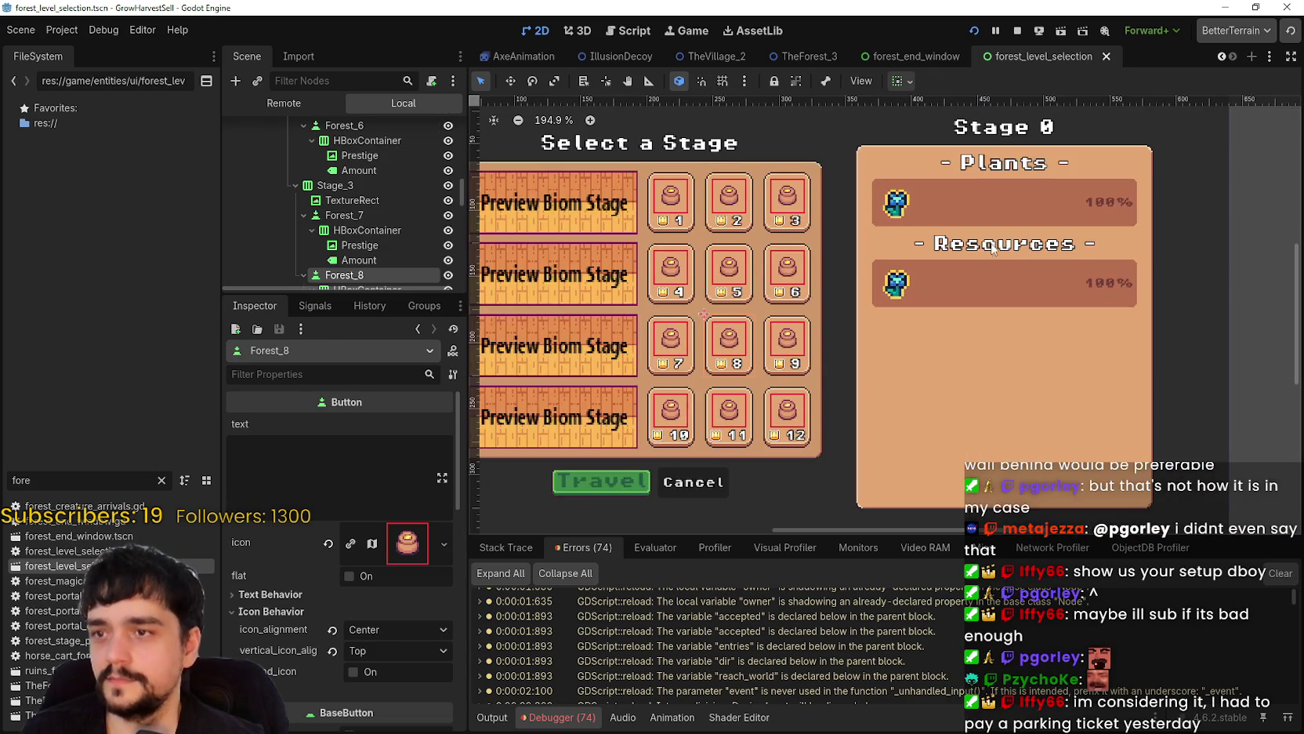
{"action": "scroll", "coordinate": [956, 231], "scroll_direction": "up", "scroll_amount": 1}
{"action": "left_click", "coordinate": [981, 202]}
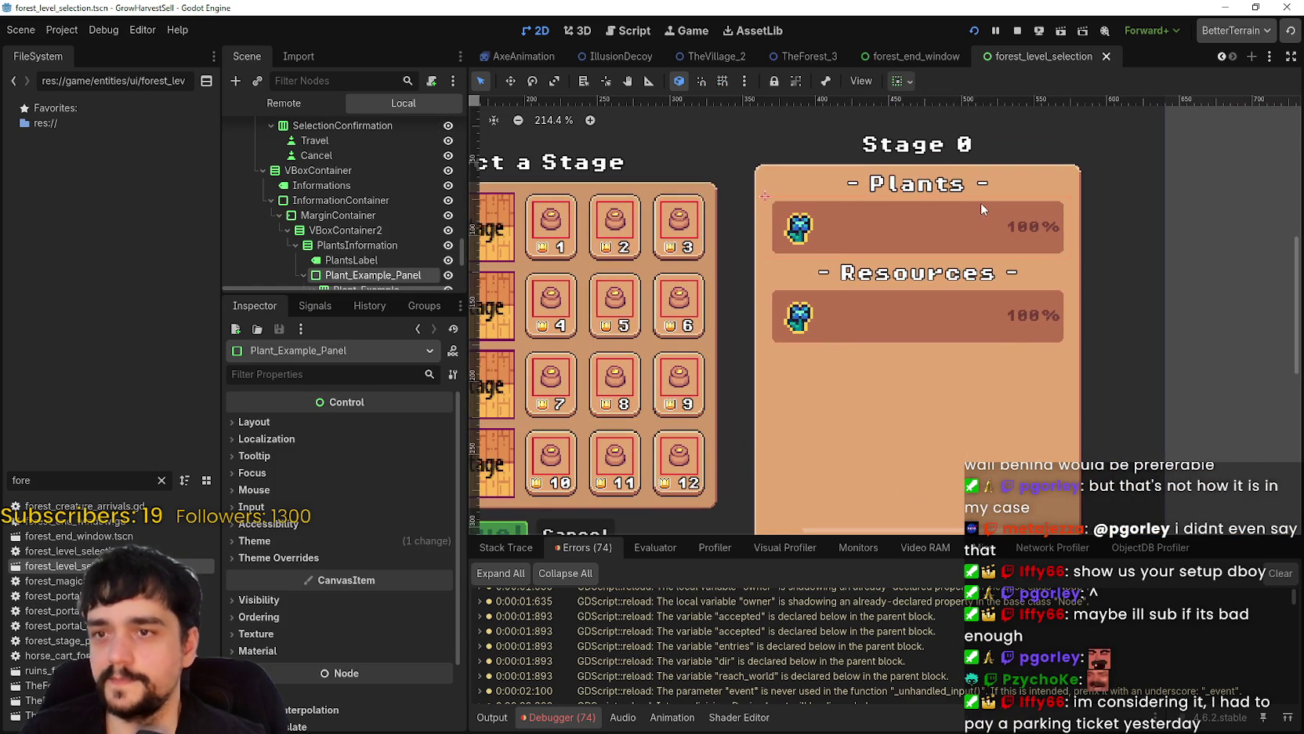
{"action": "scroll", "coordinate": [284, 636], "scroll_direction": "down", "scroll_amount": 3}
{"action": "left_click", "coordinate": [270, 462]}
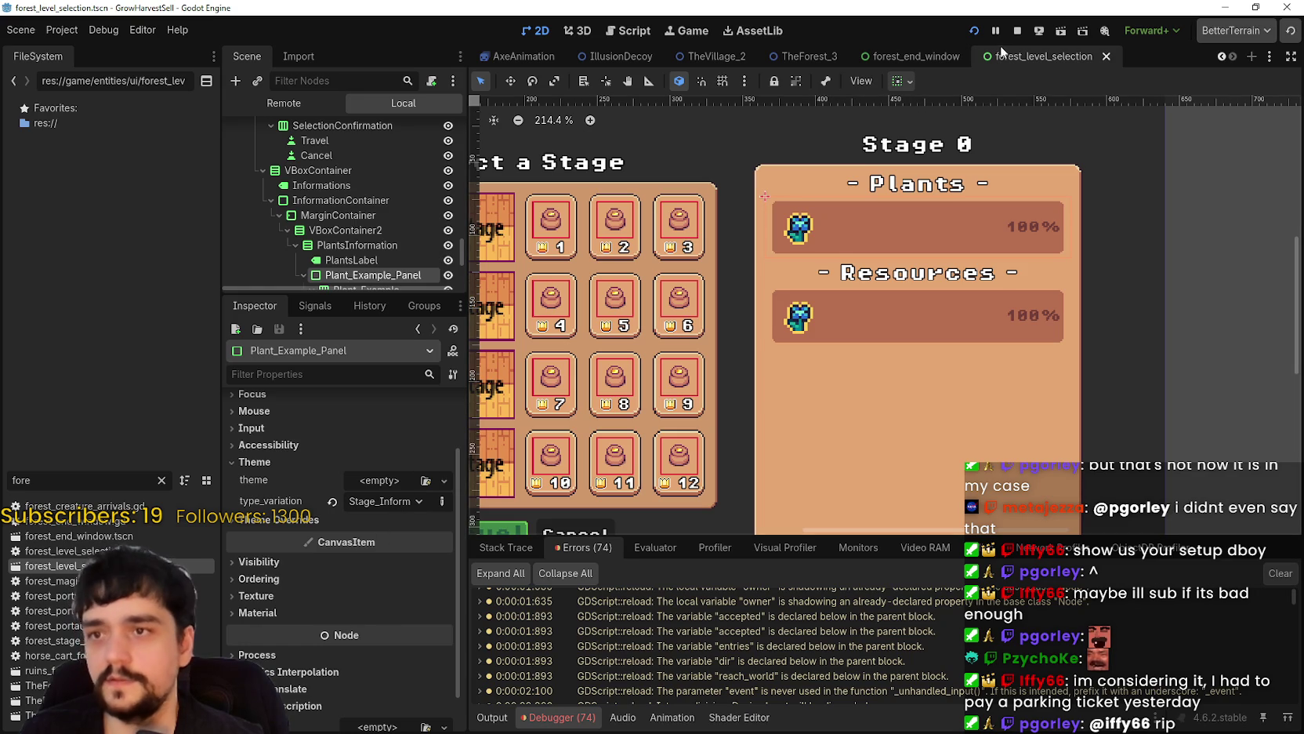
{"action": "left_click", "coordinate": [910, 48]}
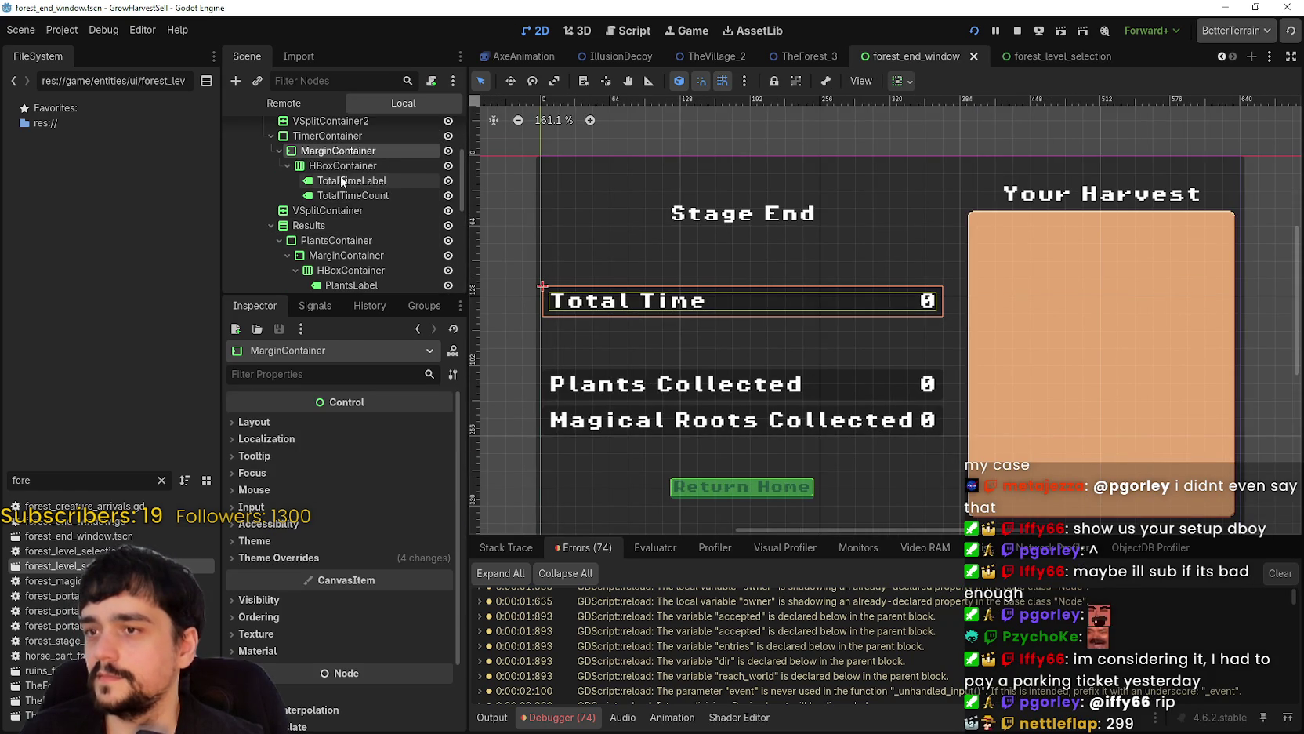
- Set TimerContainer's type_variation to Stage_Information_Panel for the Total Time row
{"action": "left_click", "coordinate": [328, 136]}
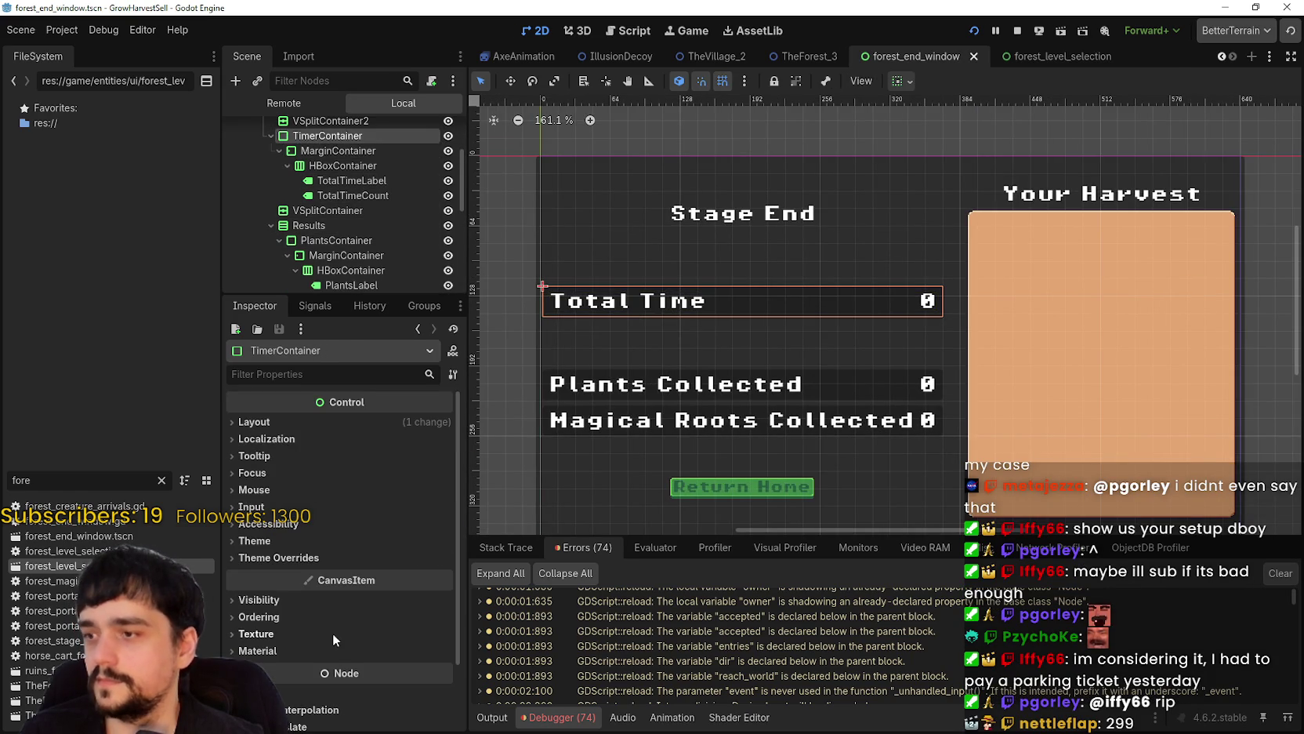
{"action": "left_click", "coordinate": [305, 558]}
{"action": "left_click", "coordinate": [313, 540]}
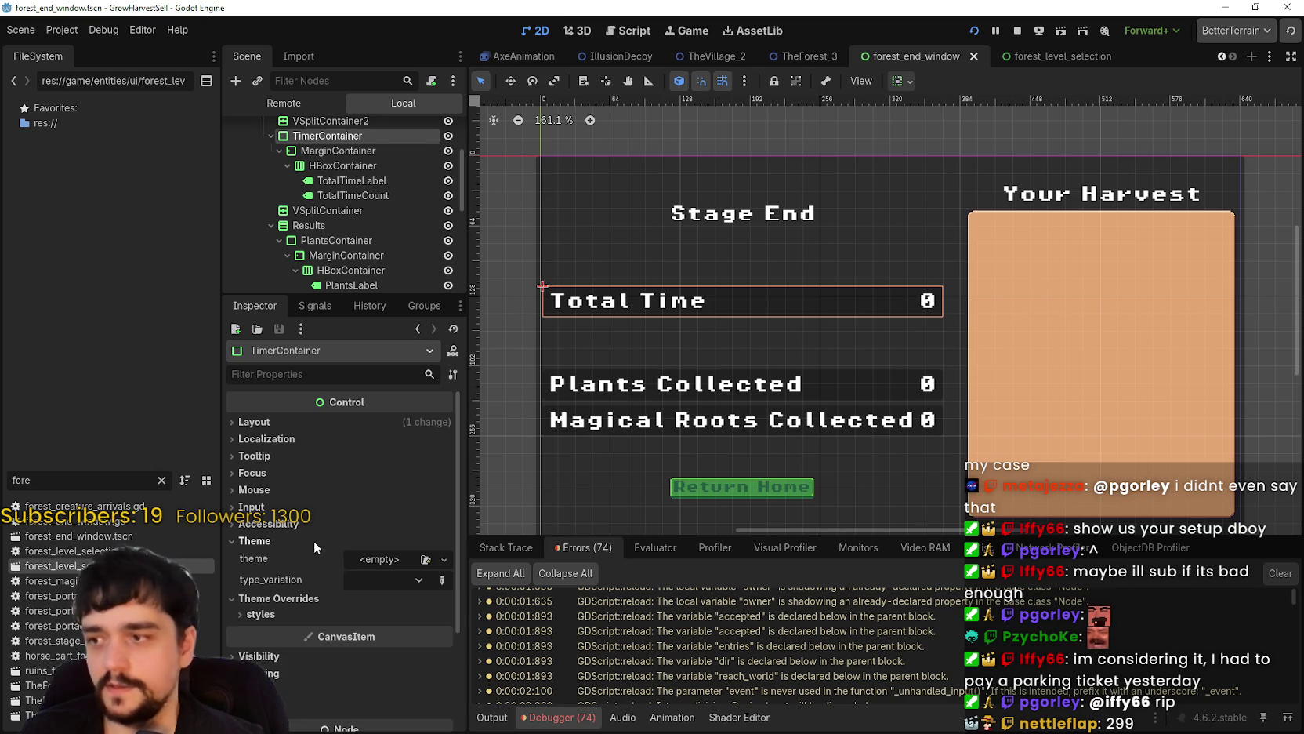
{"action": "left_click", "coordinate": [409, 583]}
{"action": "left_click", "coordinate": [400, 632]}
{"action": "scroll", "coordinate": [744, 445], "scroll_direction": "up", "scroll_amount": 1}
- Set PlantsContainer's type_variation to Stage_Information_Panel for the Plants Collected row
{"action": "left_click", "coordinate": [663, 330]}
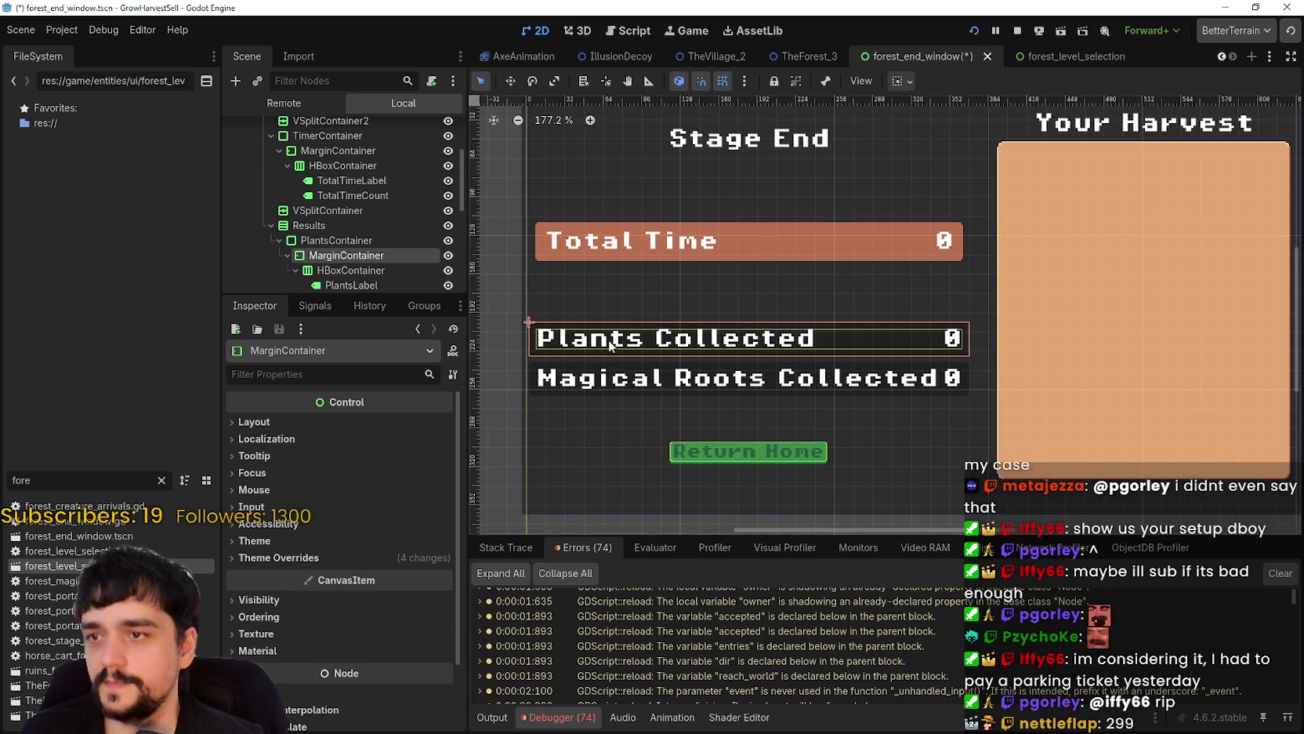
{"action": "left_click", "coordinate": [353, 240]}
{"action": "left_click", "coordinate": [359, 543]}
{"action": "left_click", "coordinate": [359, 543]}
{"action": "left_click", "coordinate": [400, 578]}
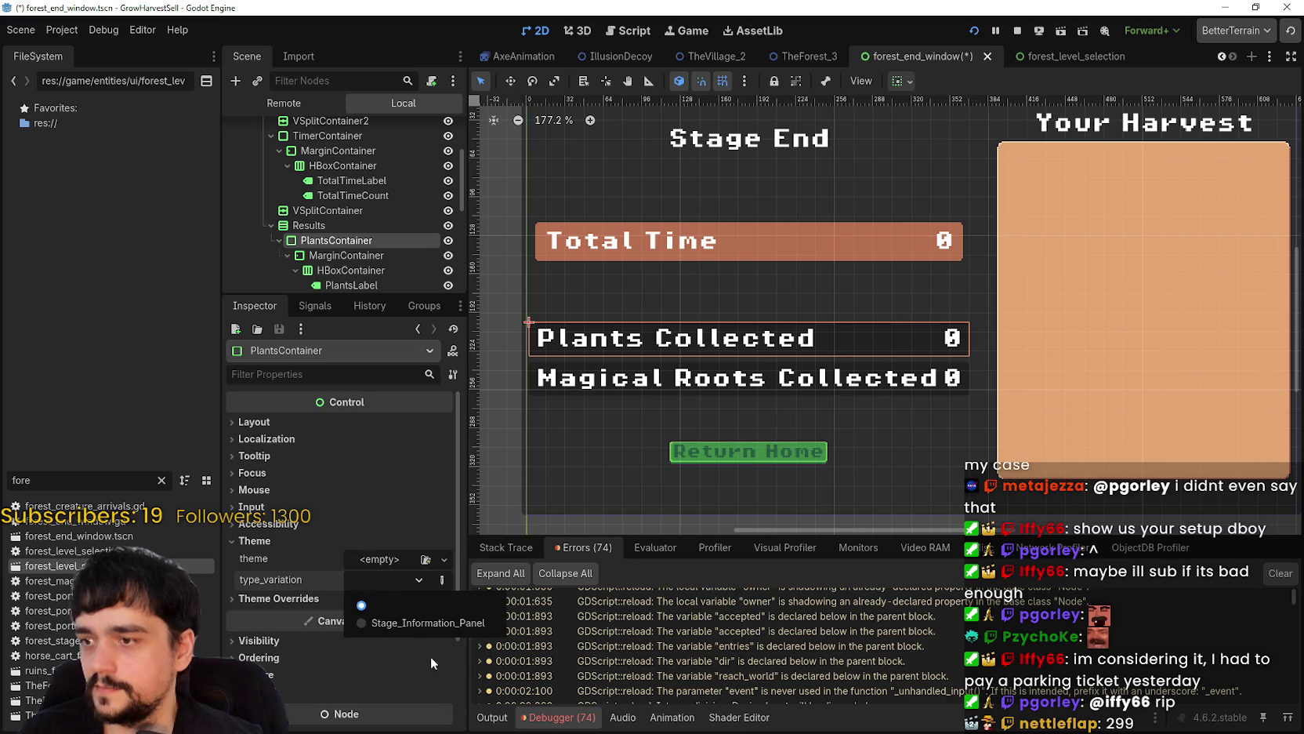
{"action": "left_click", "coordinate": [424, 627]}
{"action": "scroll", "coordinate": [698, 262], "scroll_direction": "down", "scroll_amount": 5}
{"action": "scroll", "coordinate": [331, 245], "scroll_direction": "down", "scroll_amount": 3}
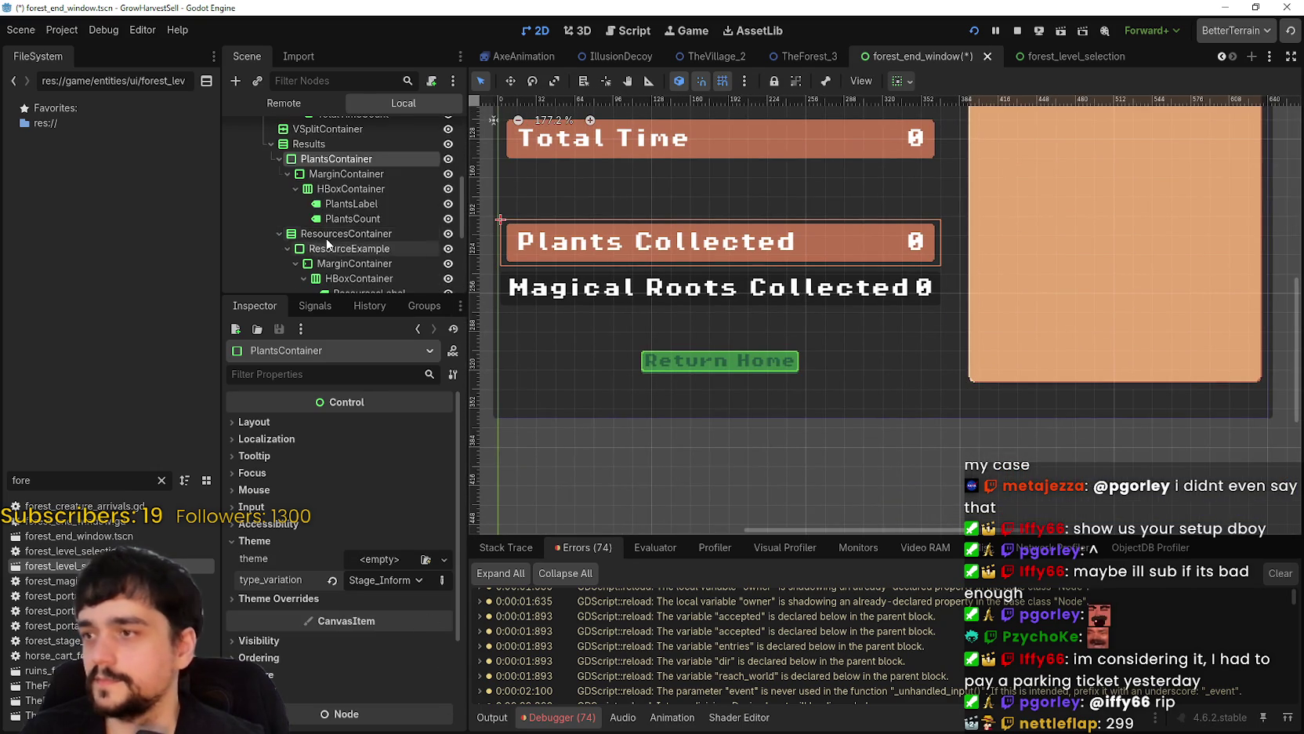
- Set ResourceExample's type_variation to Stage_Information_Panel for the Magical Roots Collected row
{"action": "left_click", "coordinate": [348, 249]}
{"action": "left_click", "coordinate": [328, 560]}
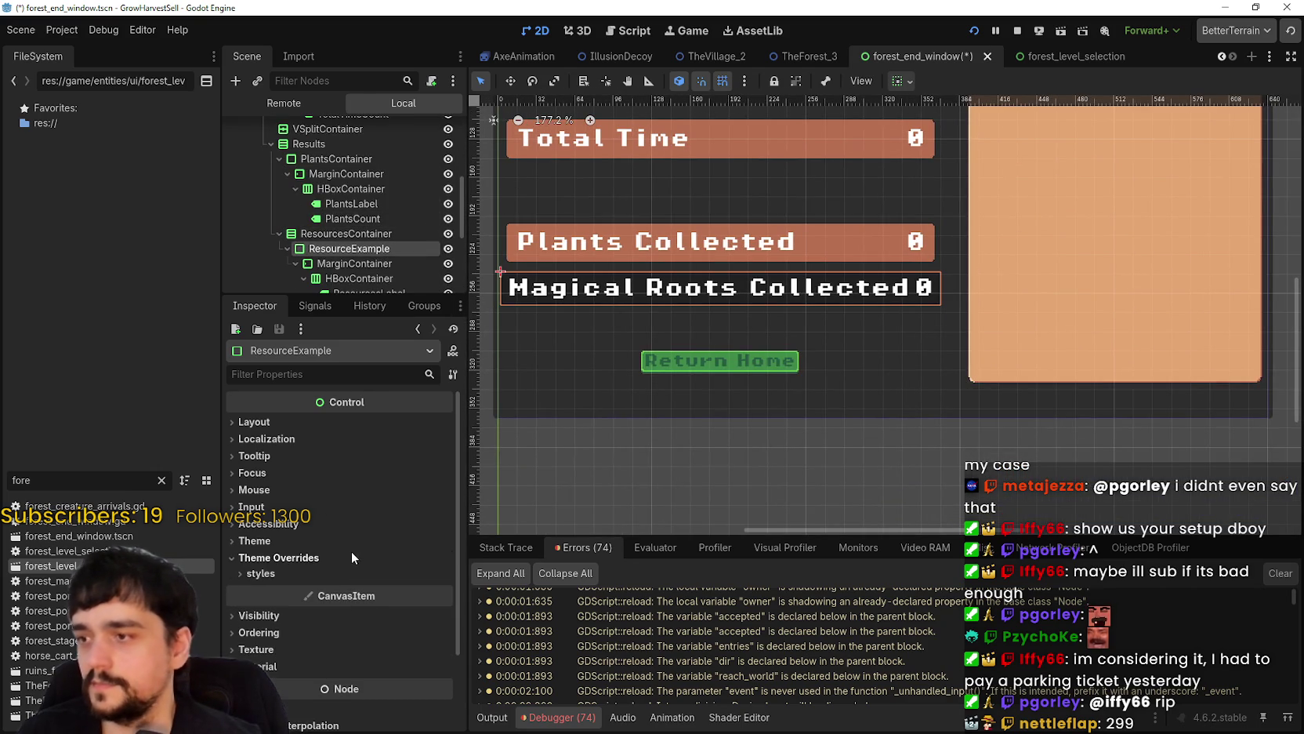
{"action": "left_click", "coordinate": [352, 540]}
{"action": "left_click", "coordinate": [384, 579]}
{"action": "left_click", "coordinate": [412, 624]}
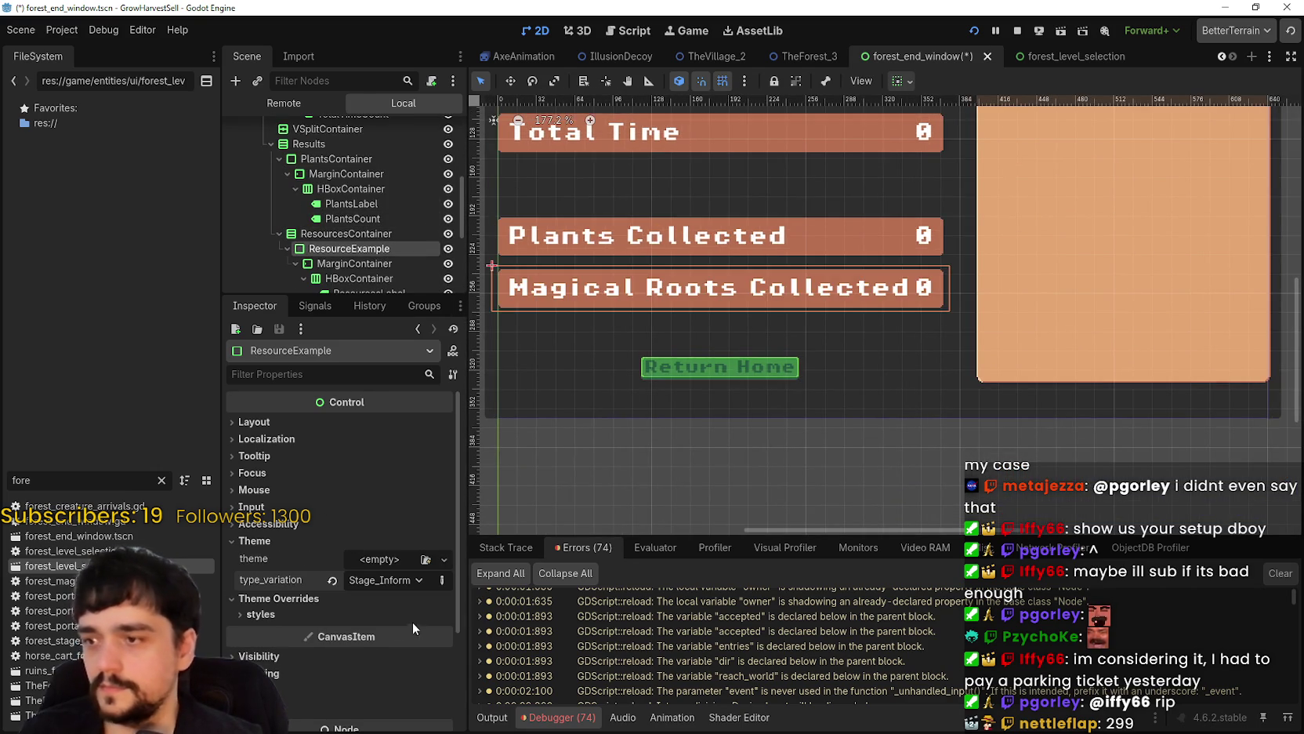
{"action": "scroll", "coordinate": [678, 361], "scroll_direction": "down", "scroll_amount": 5}
{"action": "scroll", "coordinate": [784, 377], "scroll_direction": "up", "scroll_amount": 3}
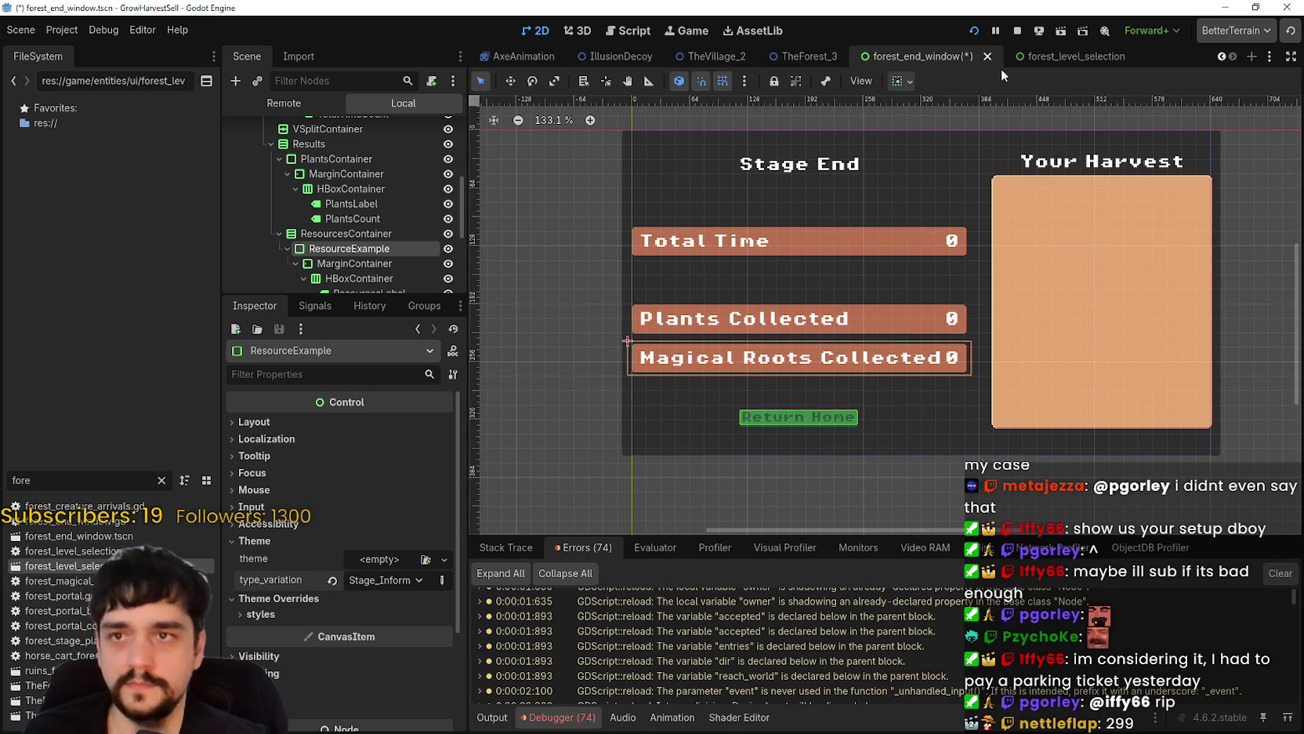
{"action": "left_click", "coordinate": [1020, 55]}
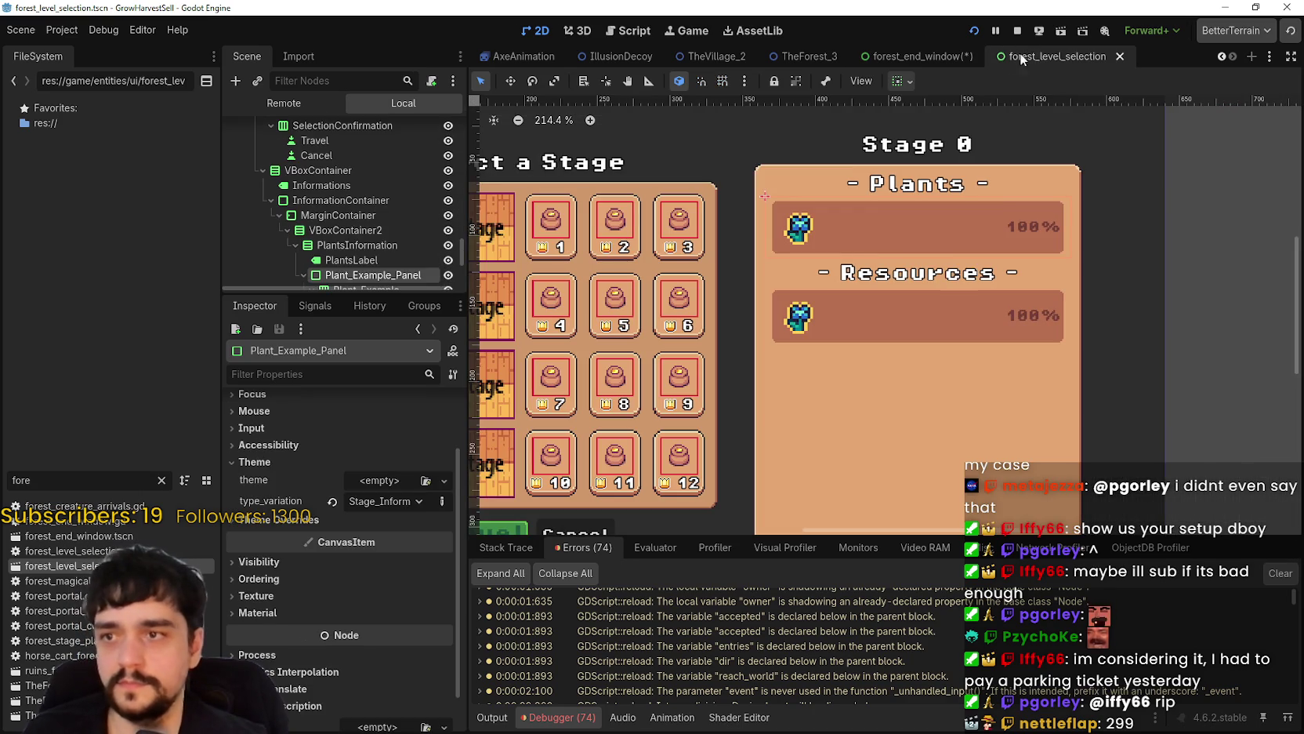
{"action": "left_click", "coordinate": [1009, 226]}
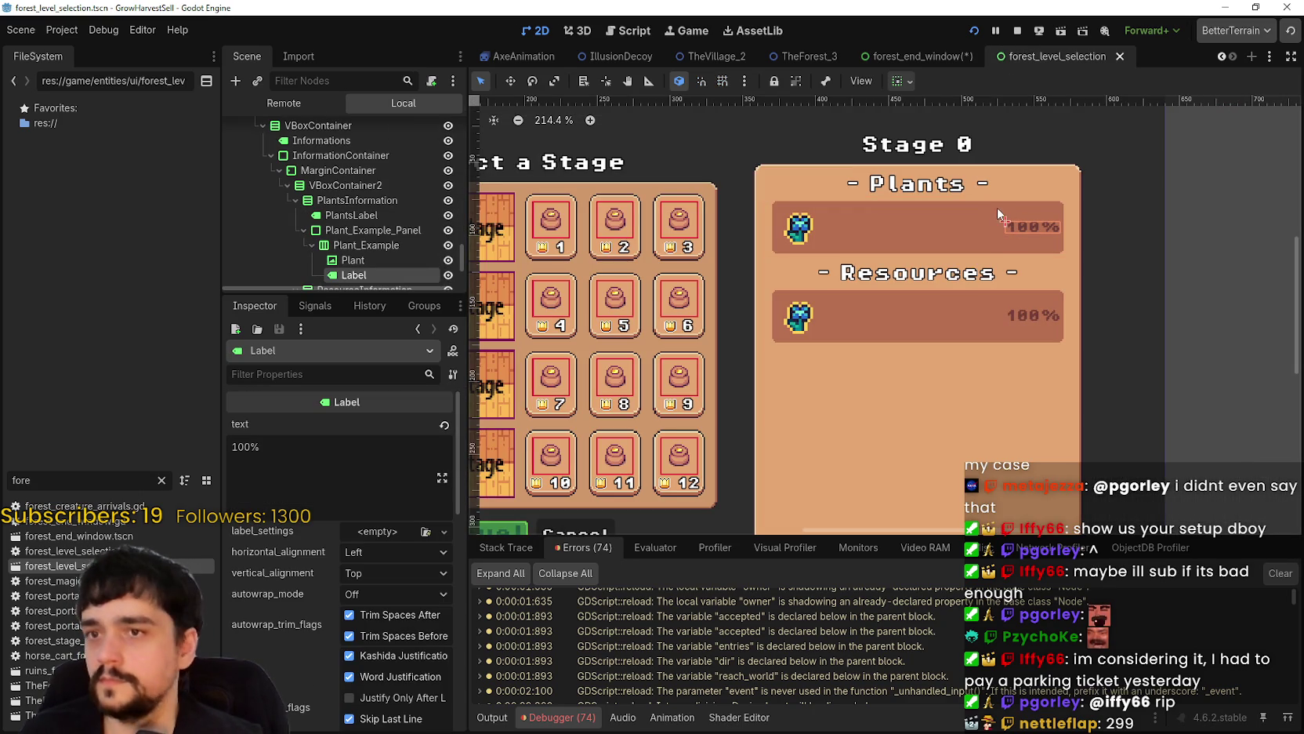
{"action": "scroll", "coordinate": [362, 188], "scroll_direction": "down", "scroll_amount": 2}
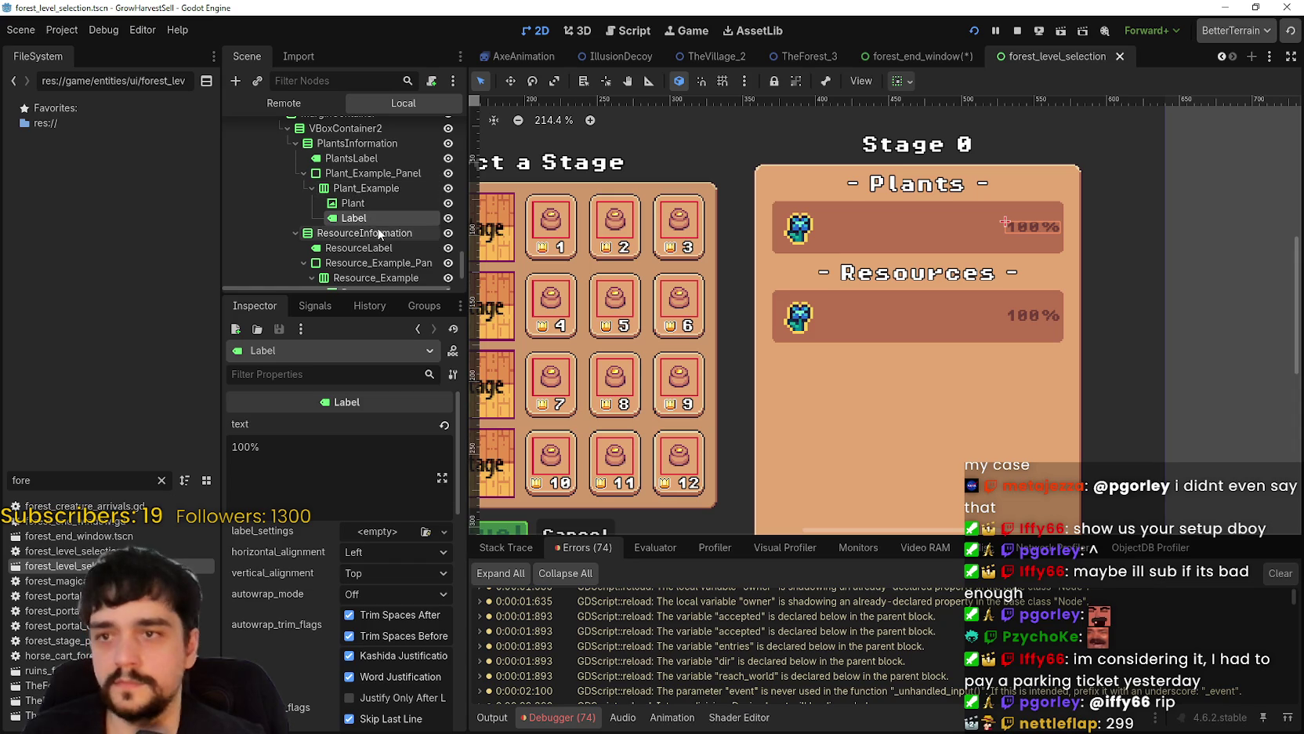
{"action": "scroll", "coordinate": [391, 525], "scroll_direction": "down", "scroll_amount": 4}
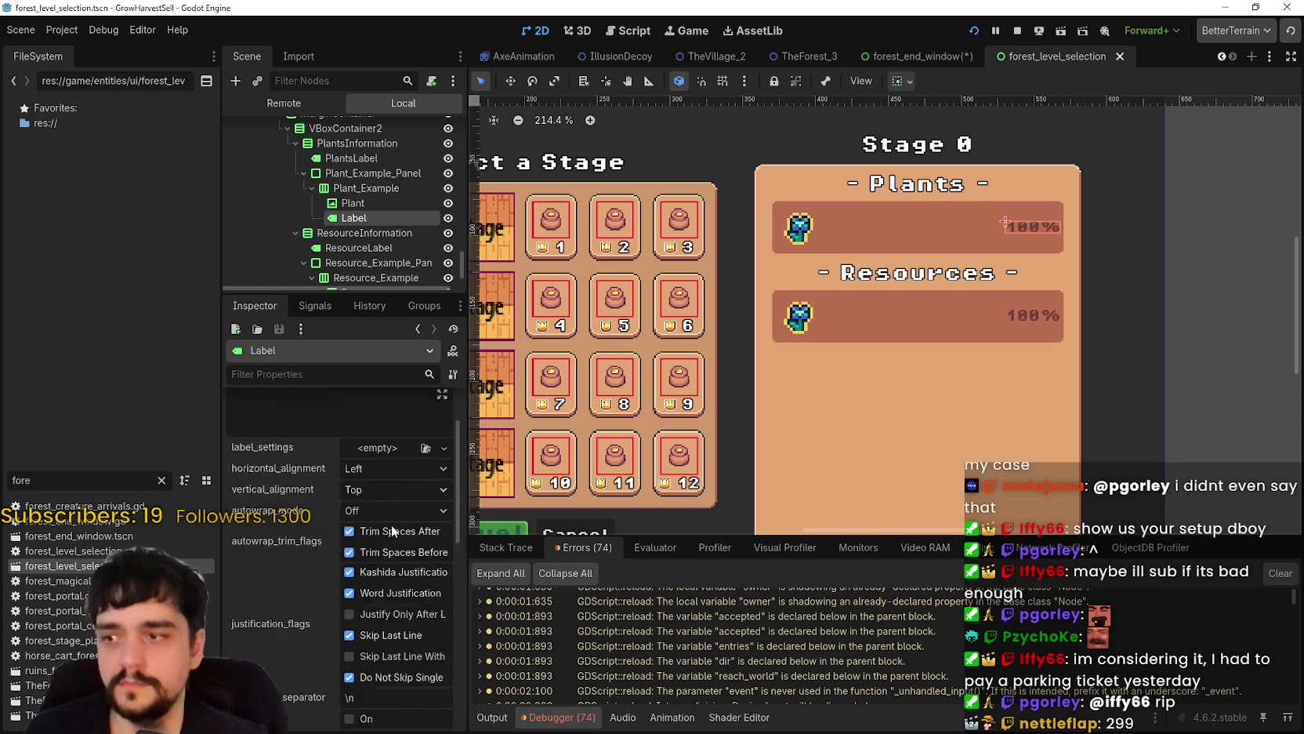
{"action": "scroll", "coordinate": [399, 531], "scroll_direction": "up", "scroll_amount": 4}
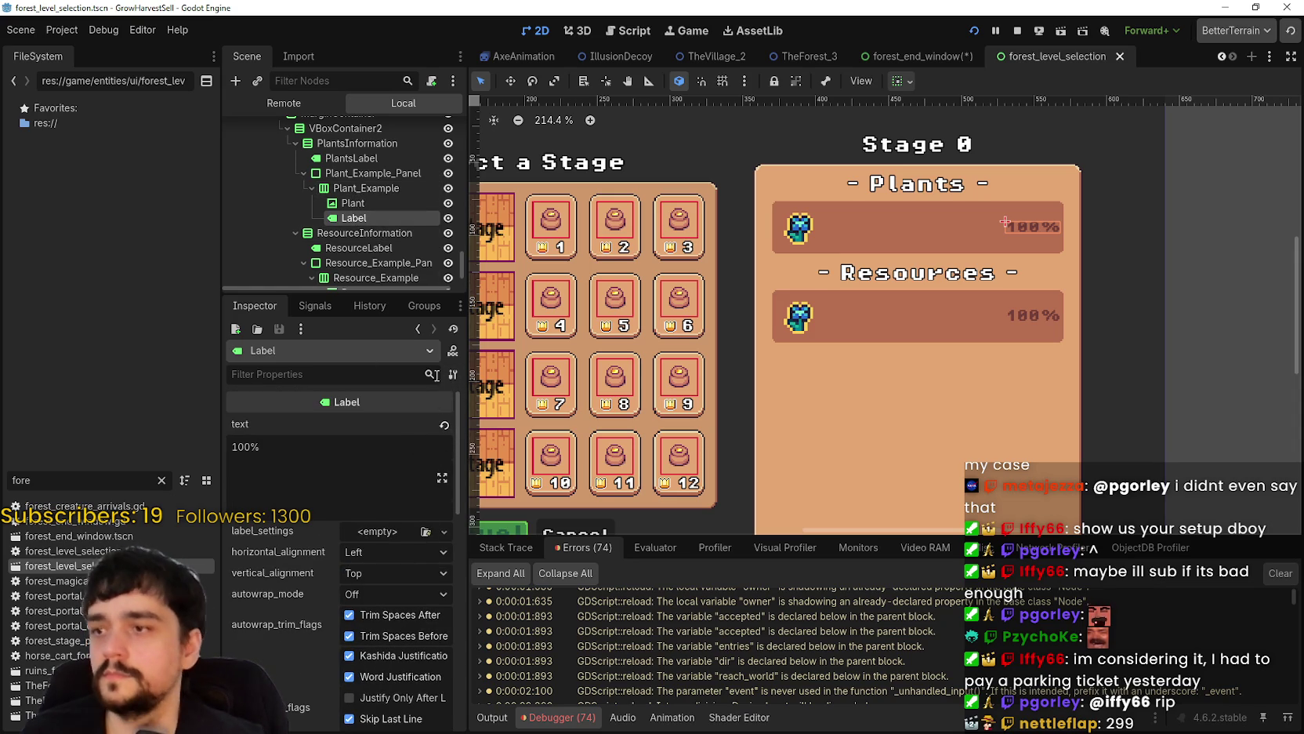
{"action": "scroll", "coordinate": [400, 456], "scroll_direction": "down", "scroll_amount": 4}
{"action": "left_click", "coordinate": [353, 460]}
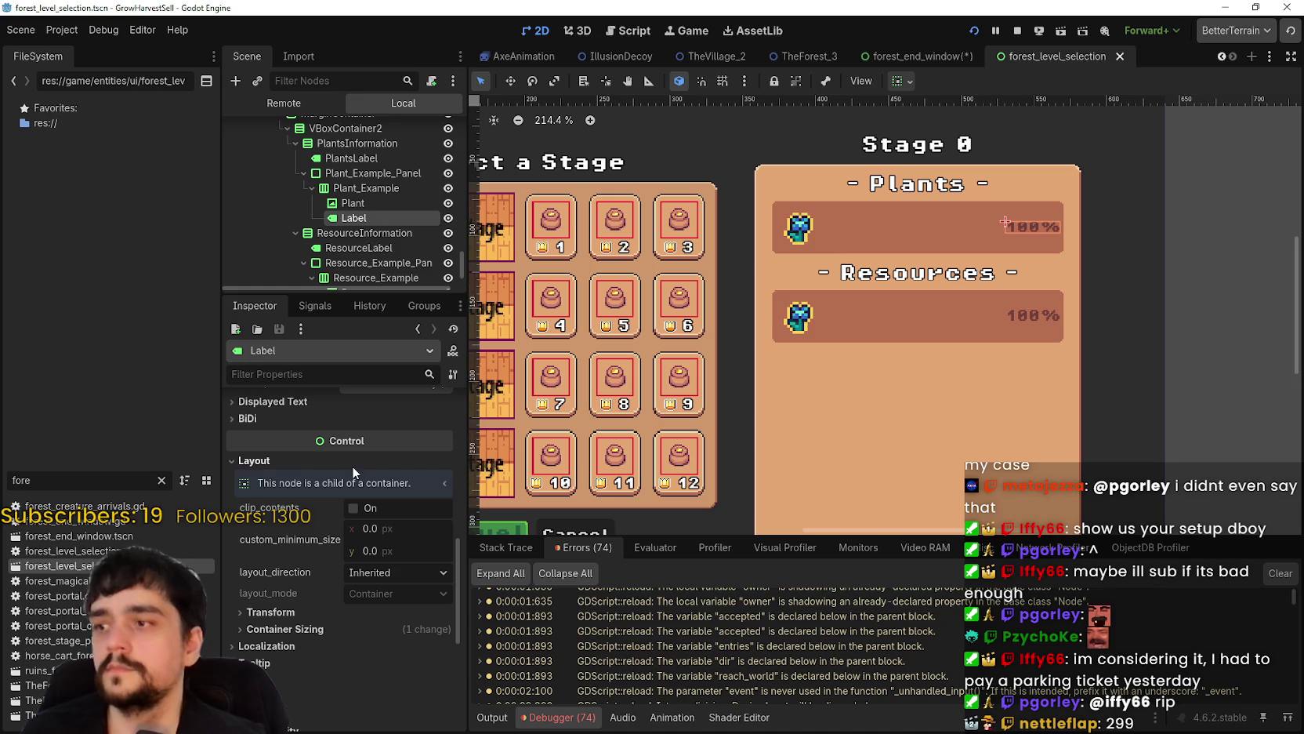
{"action": "scroll", "coordinate": [379, 571], "scroll_direction": "down", "scroll_amount": 2}
{"action": "scroll", "coordinate": [399, 530], "scroll_direction": "down", "scroll_amount": 3}
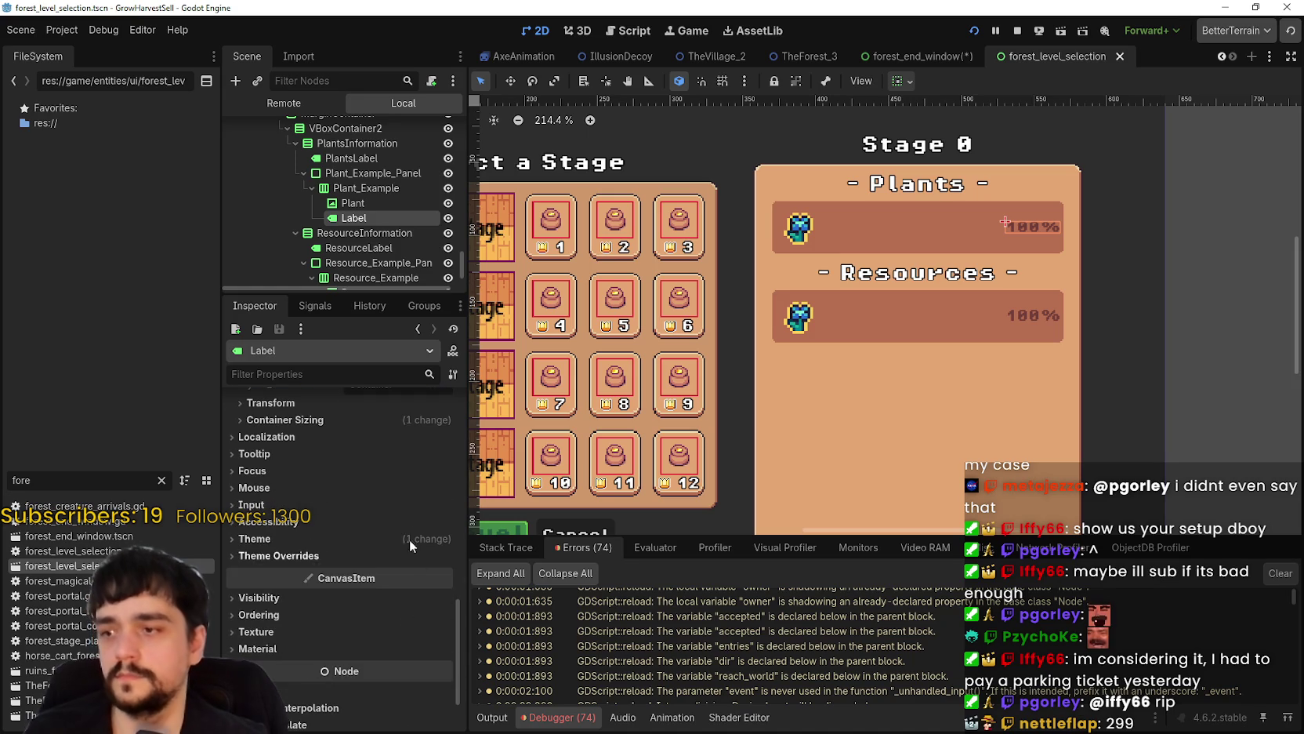
{"action": "left_click", "coordinate": [404, 542]}
{"action": "left_click", "coordinate": [403, 579]}
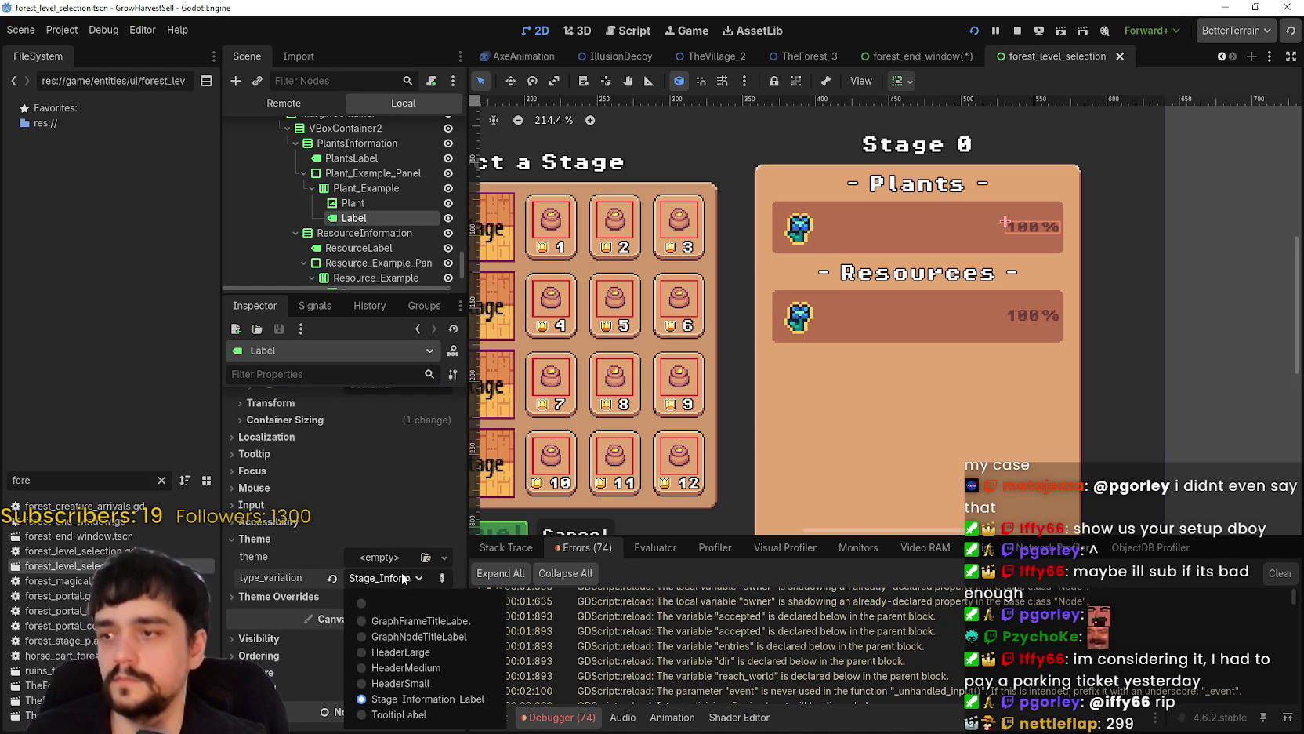
{"action": "left_click", "coordinate": [399, 575]}
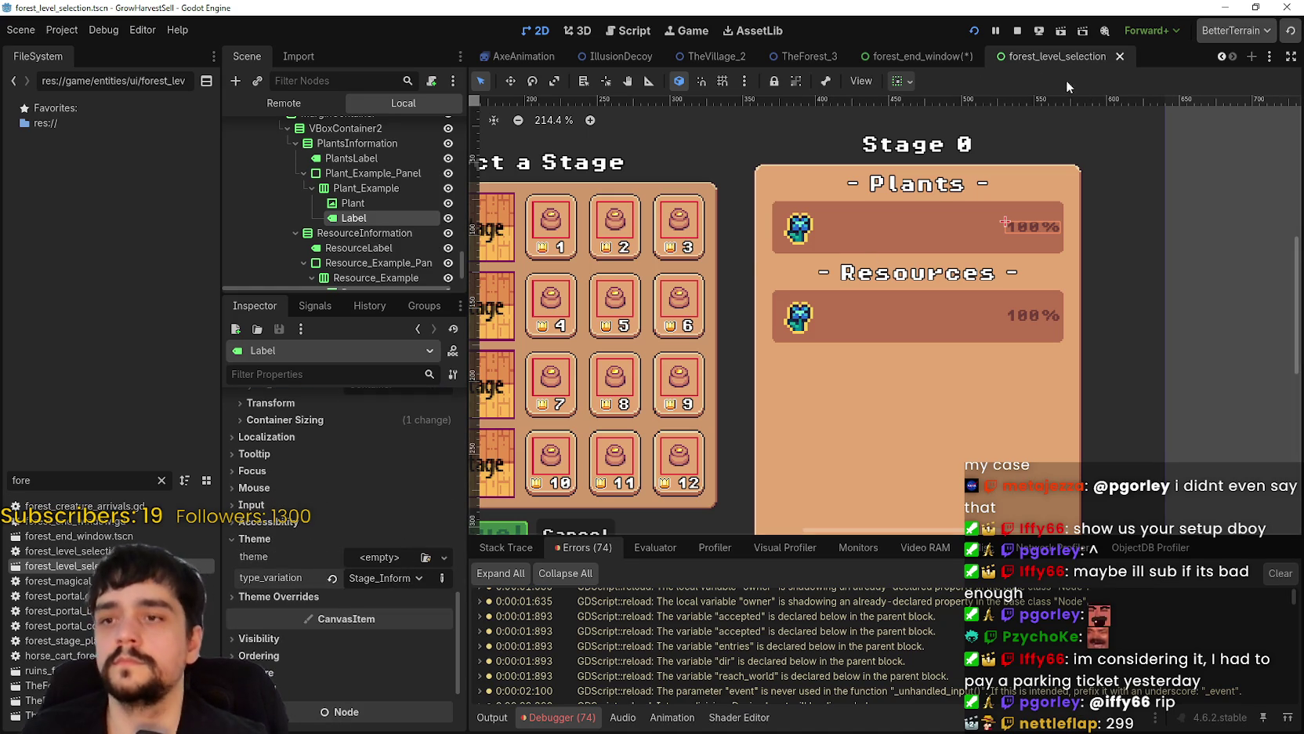
{"action": "left_click", "coordinate": [911, 57]}
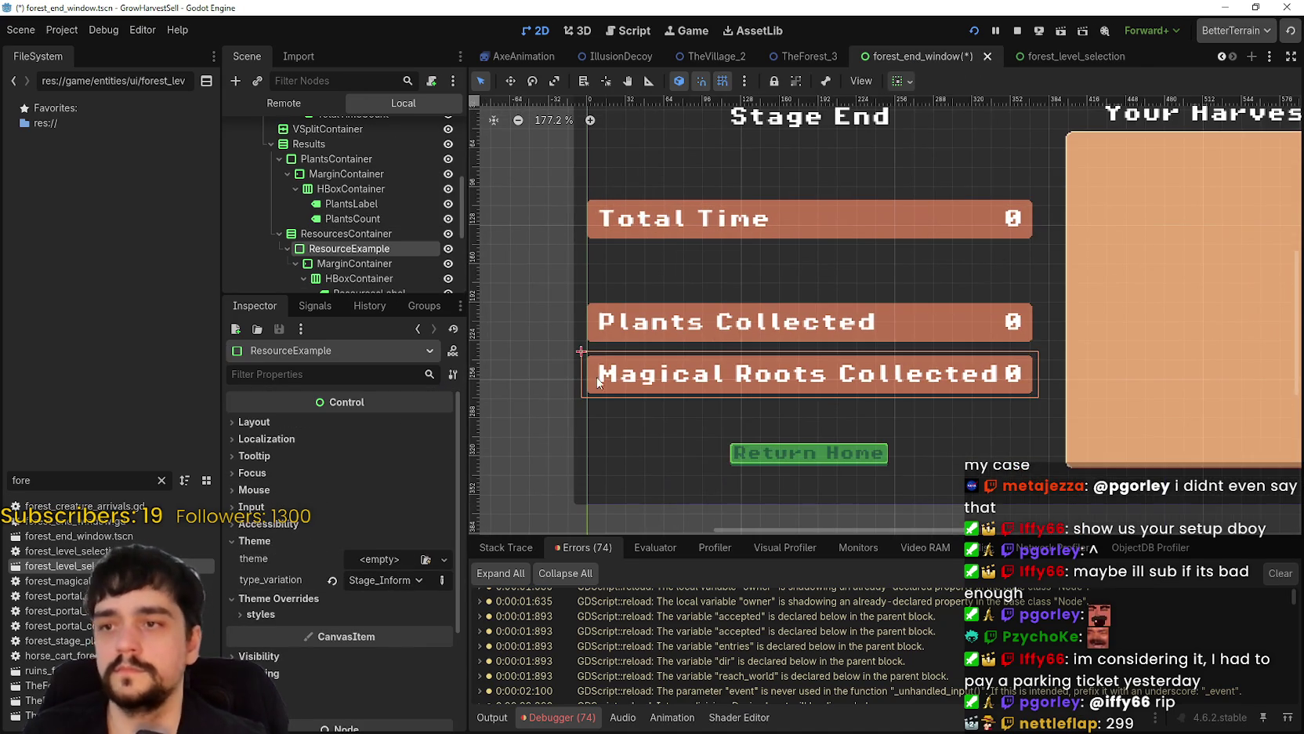
- Give the Magical Roots Collected label (ResourcesLabel) the Stage_Information_Label type variation
{"action": "scroll", "coordinate": [364, 262], "scroll_direction": "down", "scroll_amount": 2}
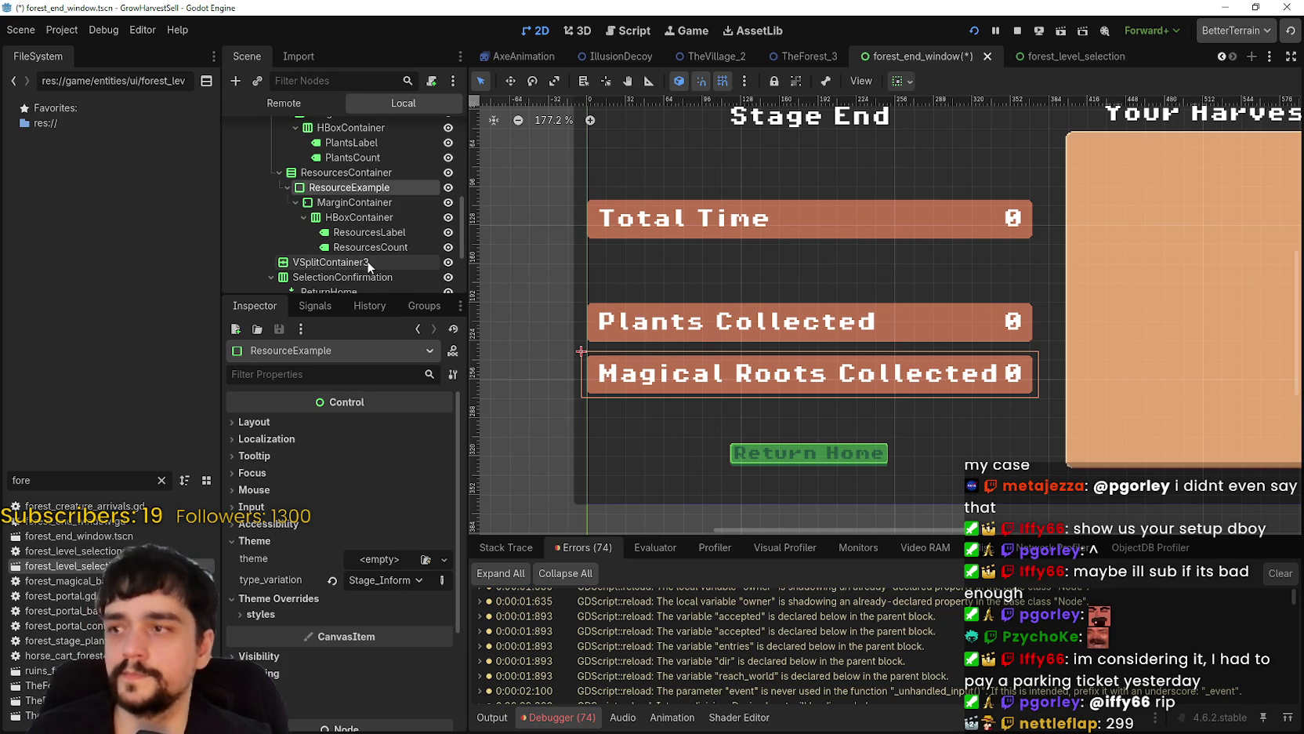
{"action": "left_click", "coordinate": [368, 239]}
{"action": "left_click", "coordinate": [382, 247]}
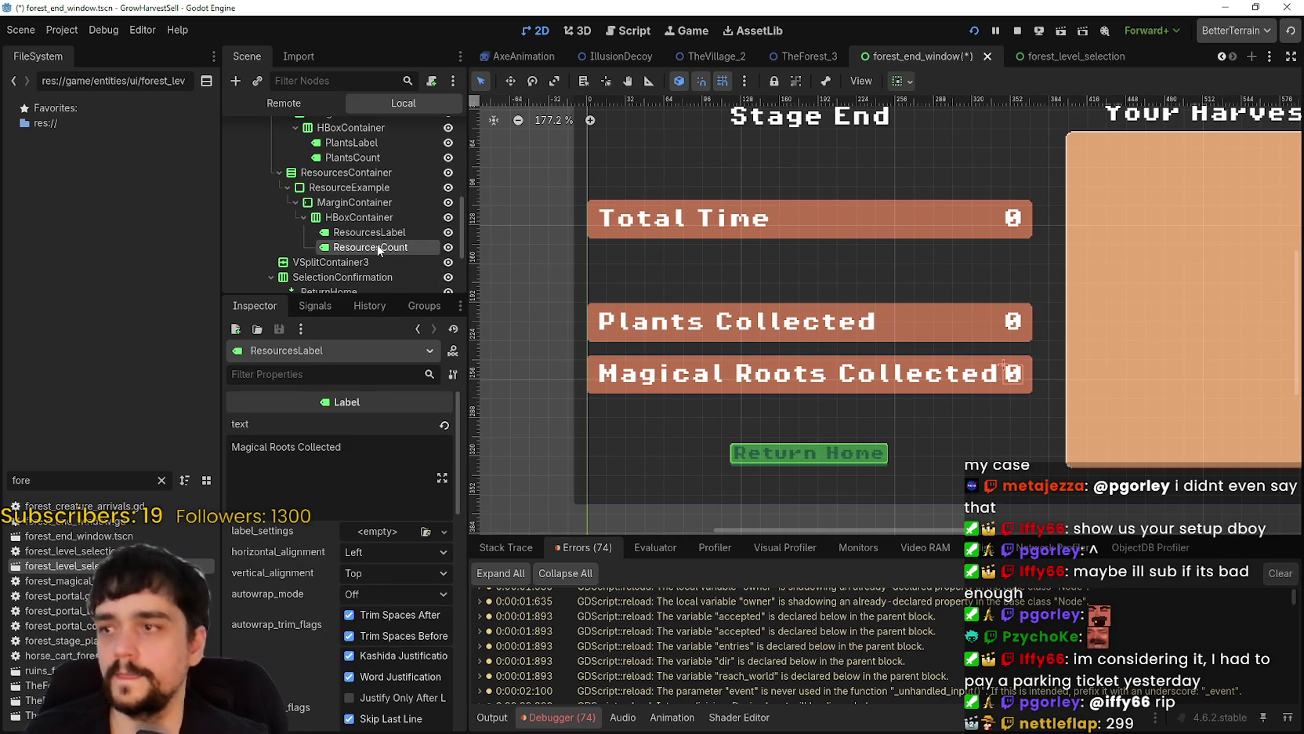
{"action": "left_click", "coordinate": [376, 233]}
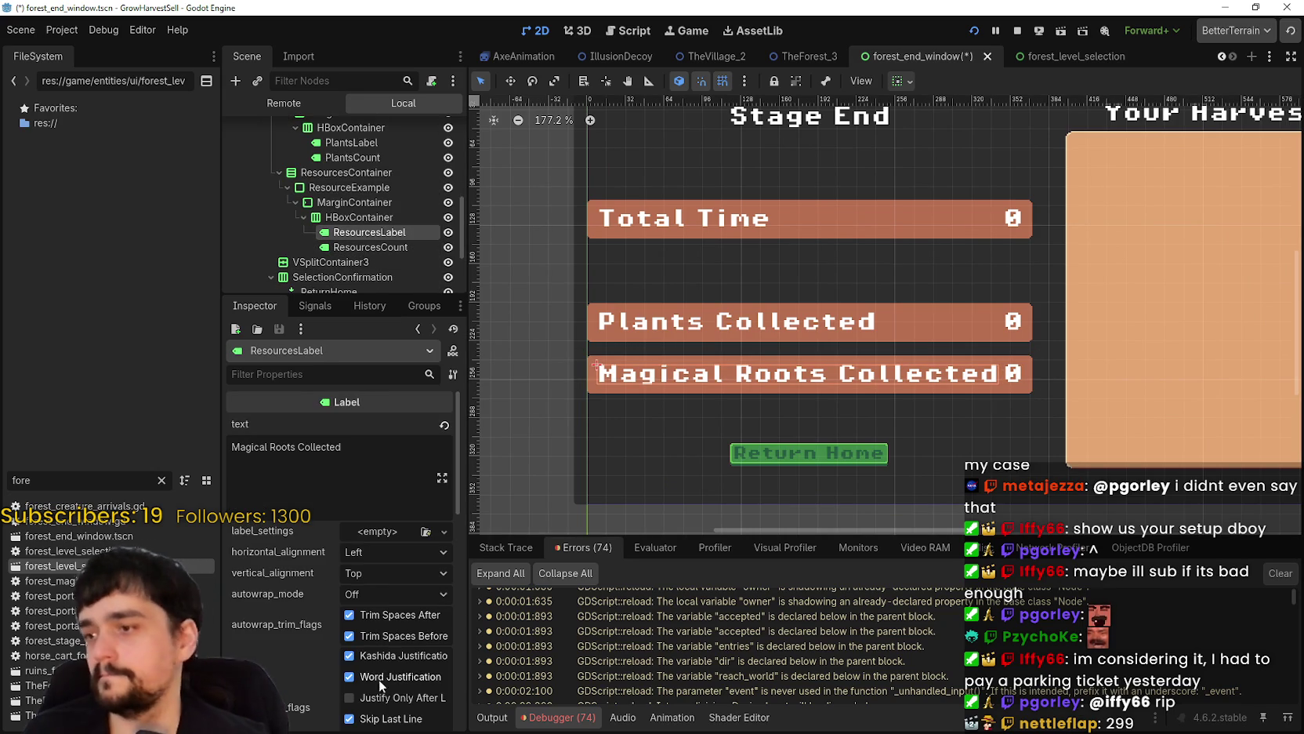
{"action": "scroll", "coordinate": [383, 656], "scroll_direction": "down", "scroll_amount": 5}
{"action": "scroll", "coordinate": [384, 655], "scroll_direction": "down", "scroll_amount": 5}
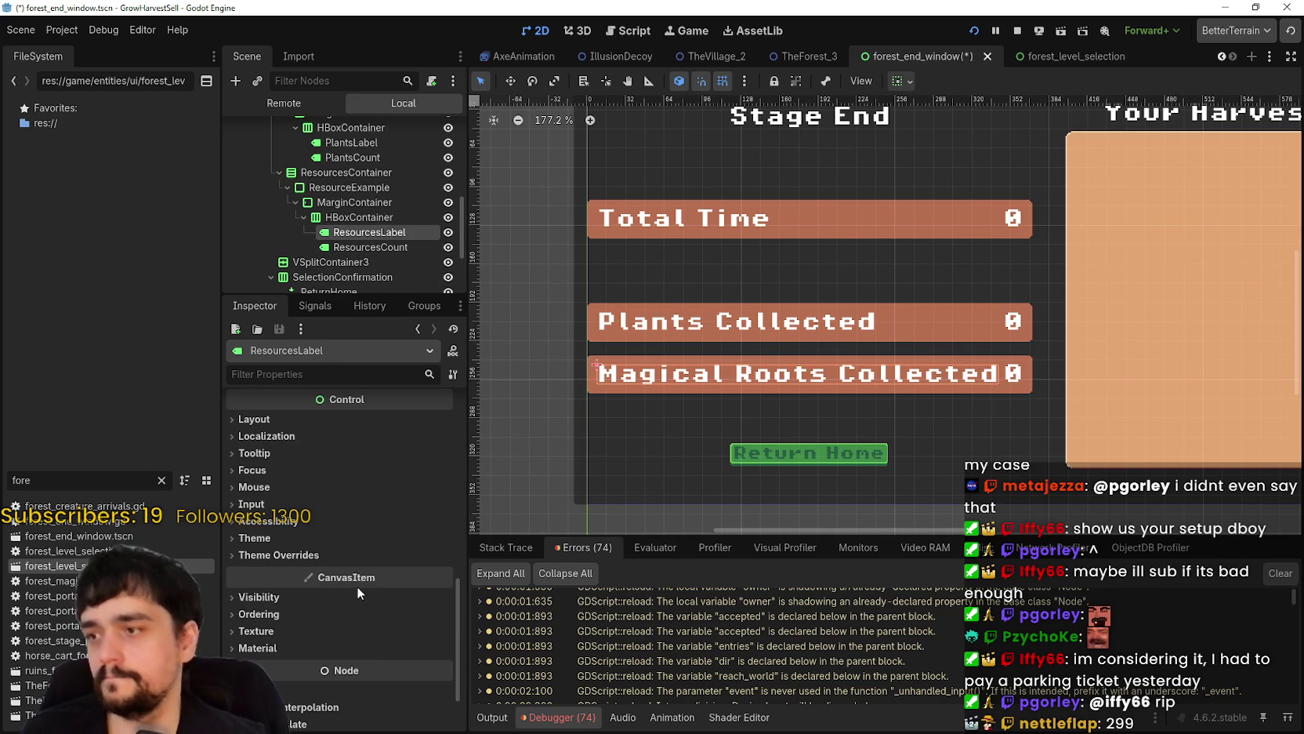
{"action": "left_click", "coordinate": [354, 555]}
{"action": "left_click", "coordinate": [353, 555]}
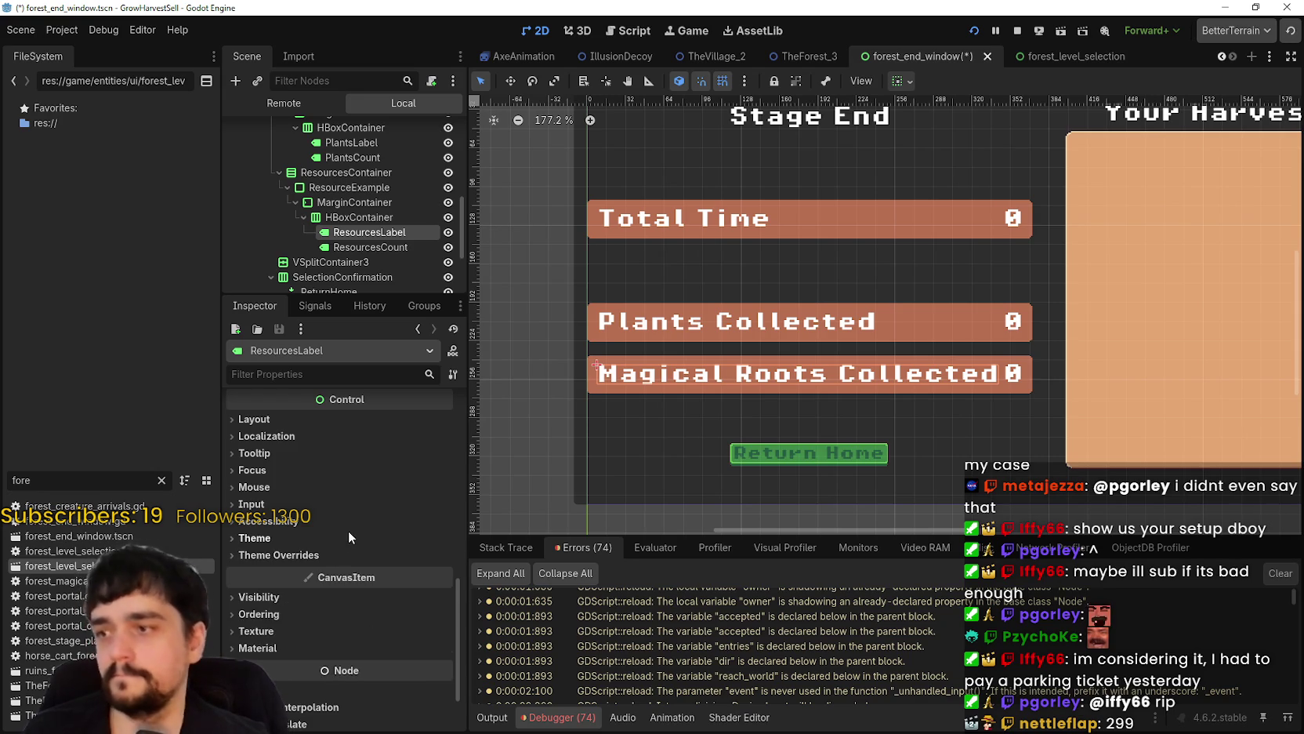
{"action": "left_click", "coordinate": [349, 533]}
{"action": "left_click", "coordinate": [399, 576]}
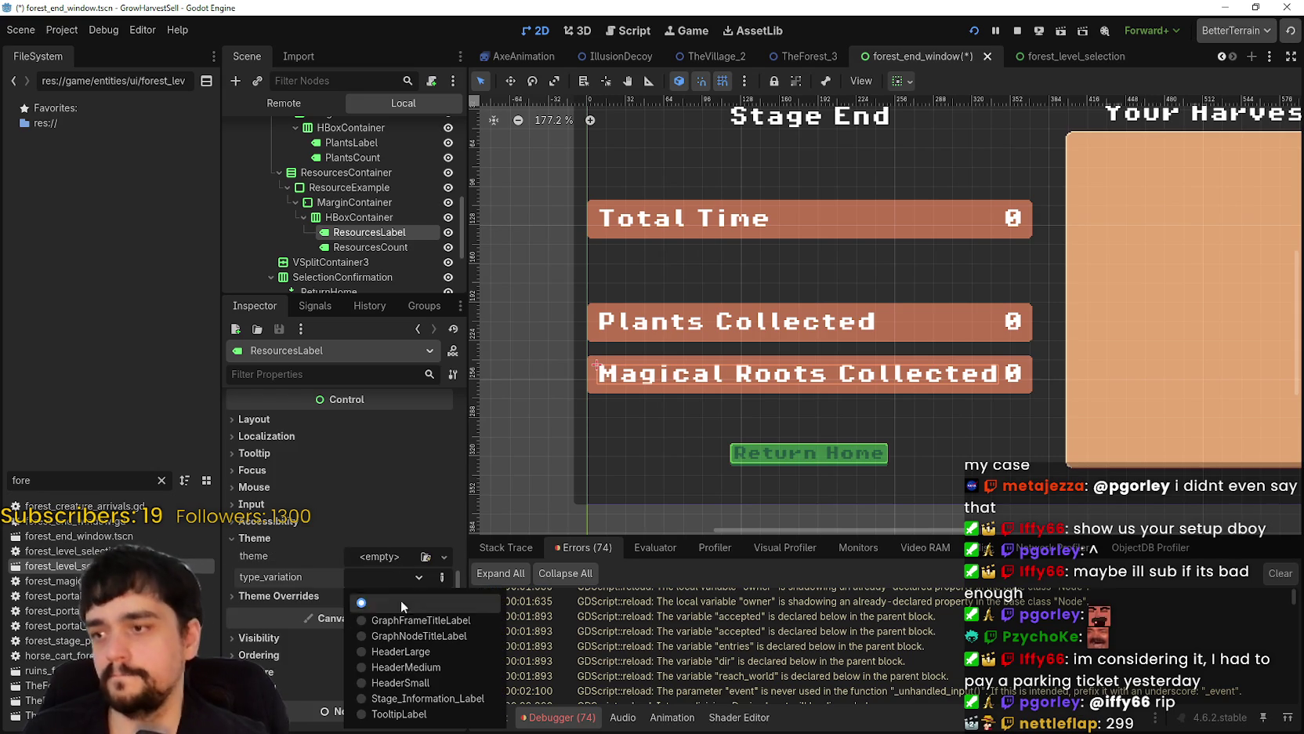
{"action": "left_click", "coordinate": [432, 696]}
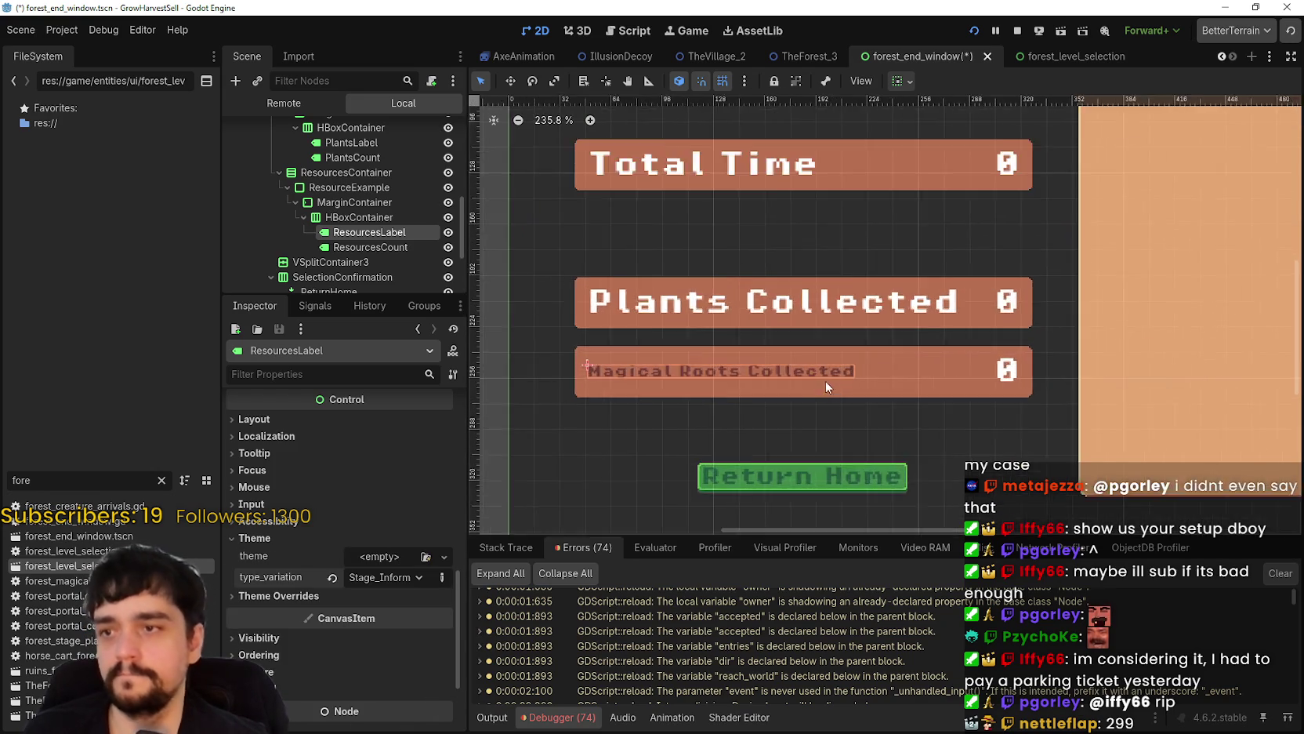
{"action": "scroll", "coordinate": [823, 381], "scroll_direction": "down", "scroll_amount": 1}
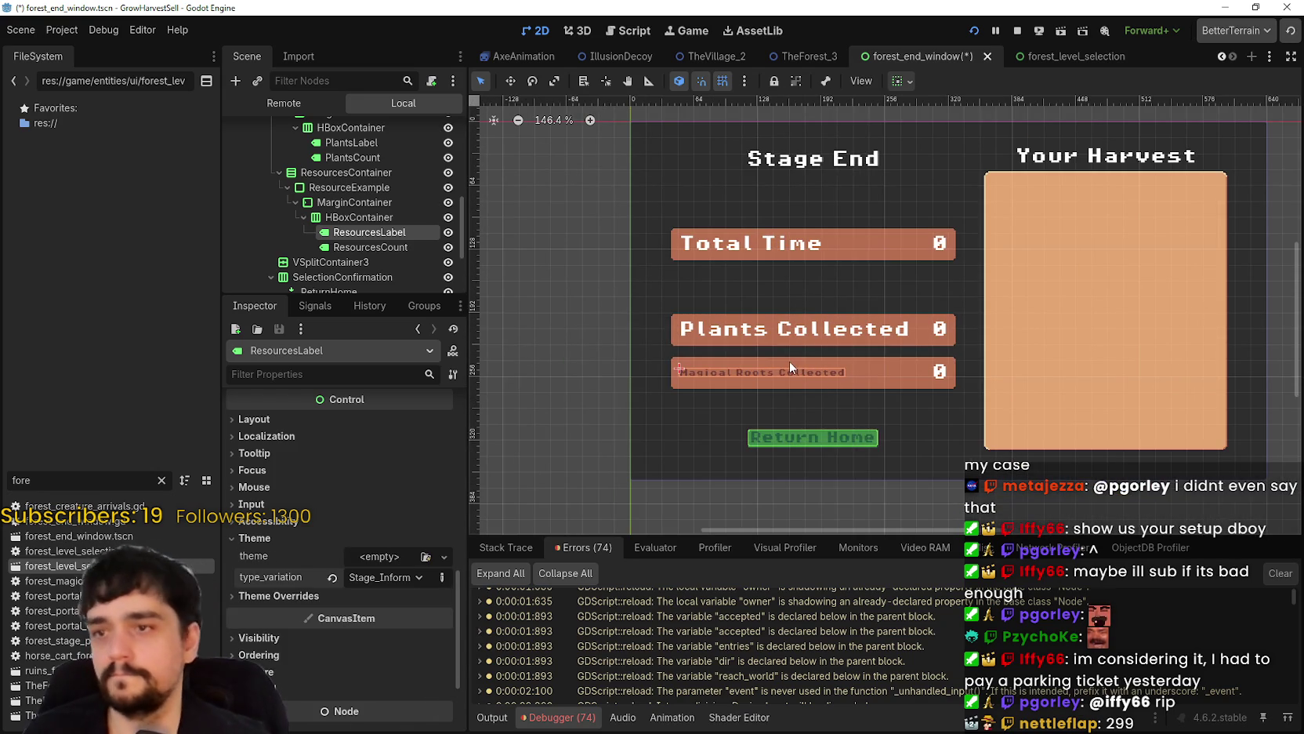
- Give the Magical Roots count (ResourcesCount) the Stage_Information_Label type variation
{"action": "left_click", "coordinate": [370, 247]}
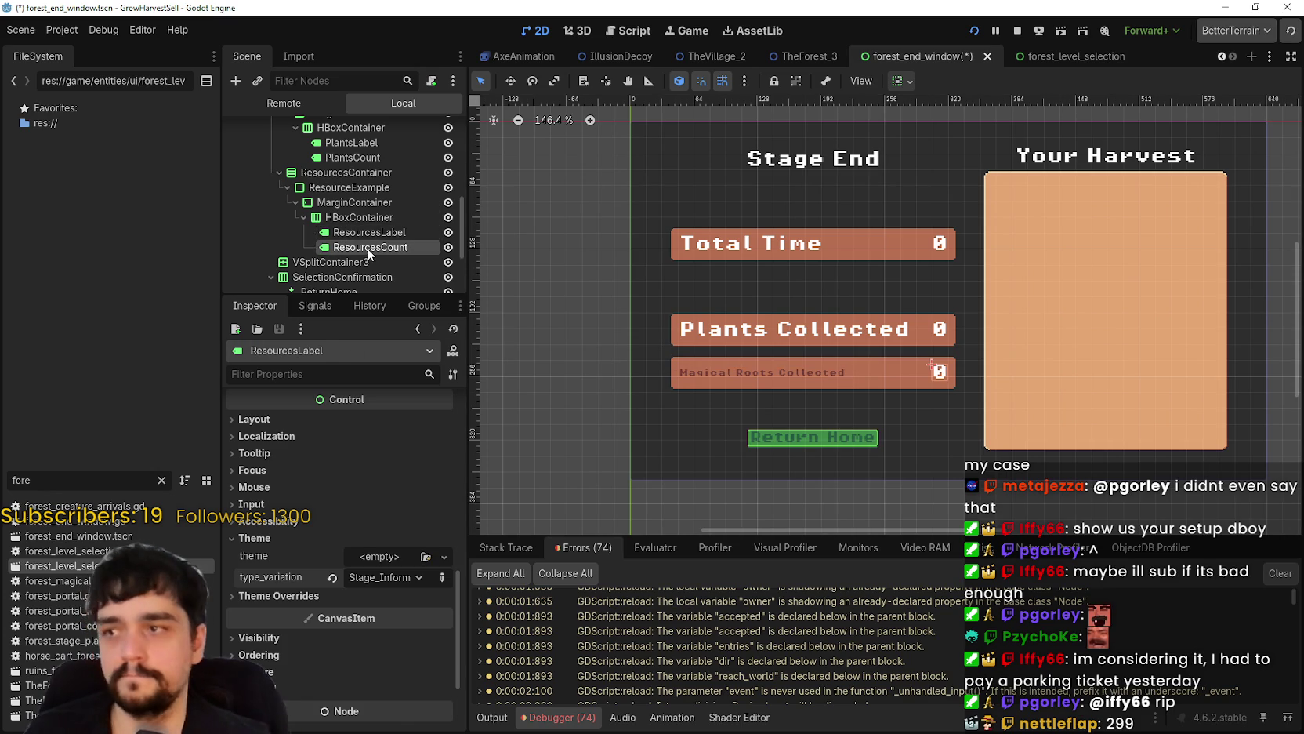
{"action": "scroll", "coordinate": [363, 636], "scroll_direction": "down", "scroll_amount": 6}
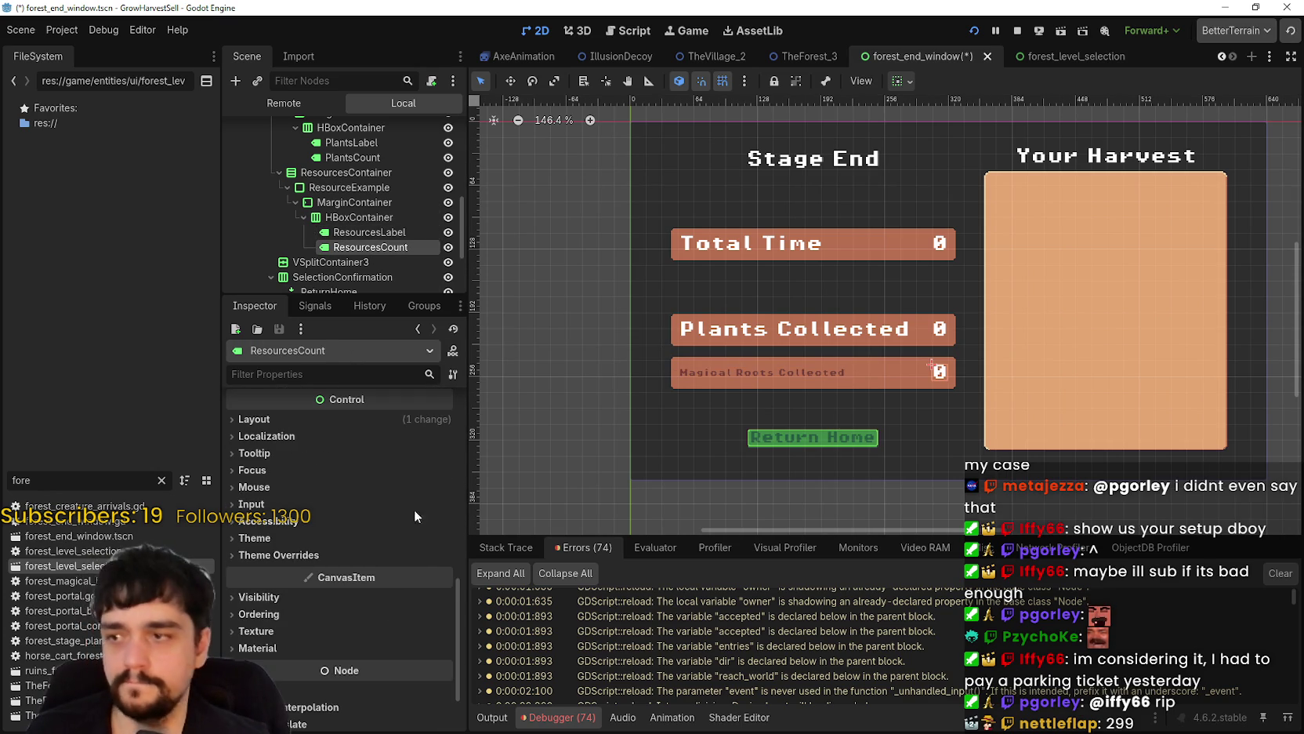
{"action": "left_click", "coordinate": [329, 541]}
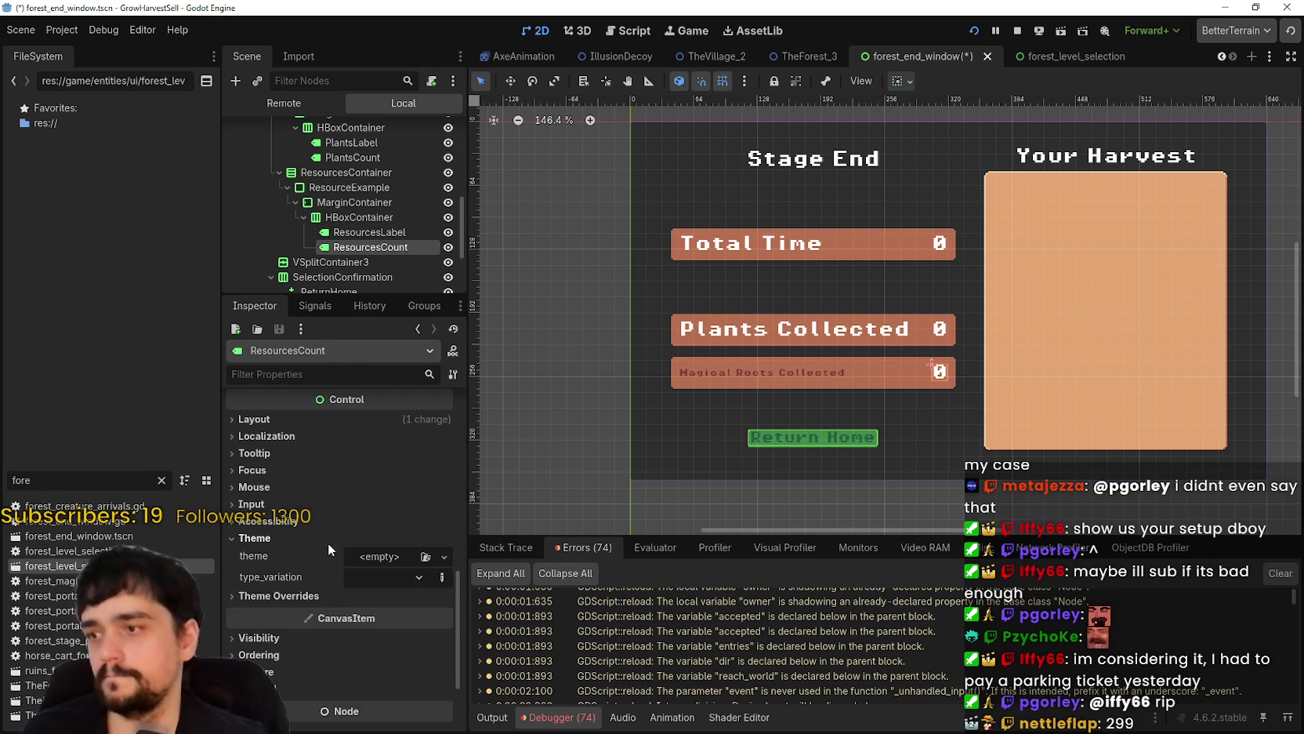
{"action": "left_click", "coordinate": [369, 578]}
{"action": "left_click", "coordinate": [439, 698]}
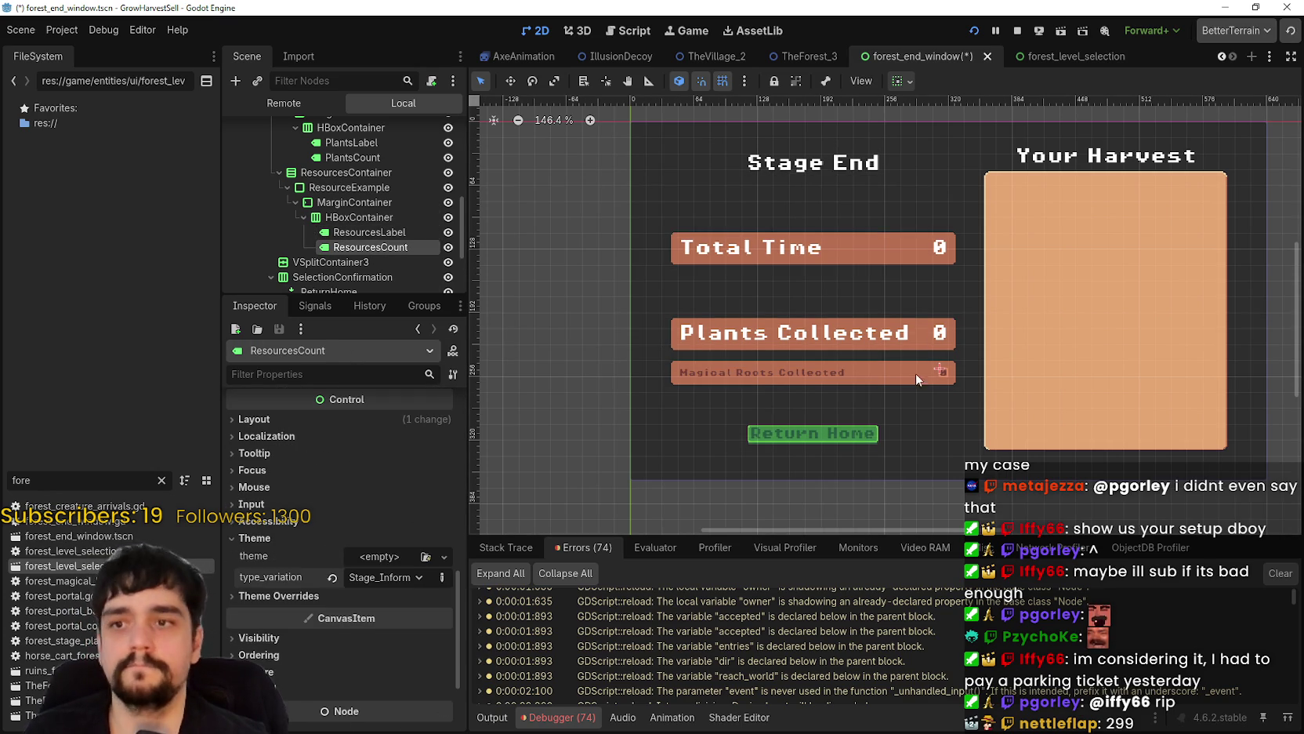
{"action": "scroll", "coordinate": [914, 375], "scroll_direction": "up", "scroll_amount": 2}
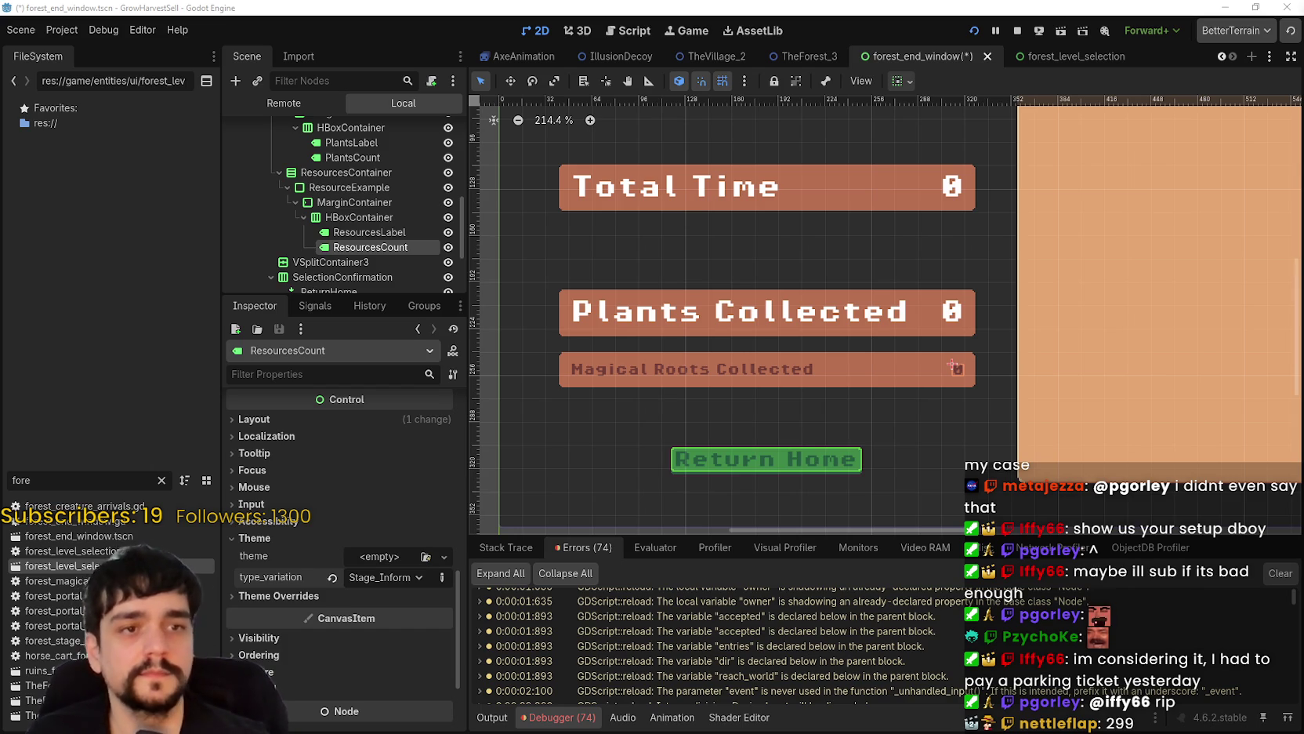
{"action": "scroll", "coordinate": [786, 380], "scroll_direction": "up", "scroll_amount": 2}
{"action": "scroll", "coordinate": [789, 375], "scroll_direction": "down", "scroll_amount": 2}
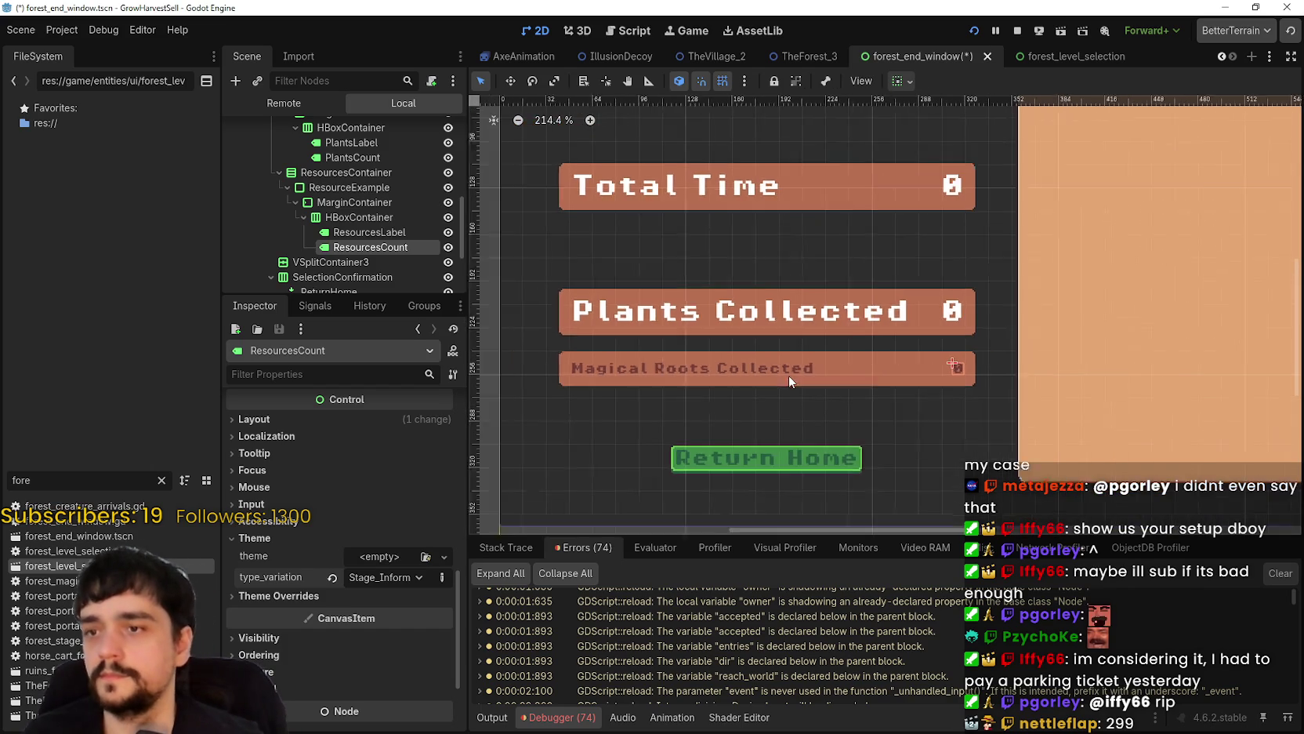
{"action": "scroll", "coordinate": [823, 347], "scroll_direction": "down", "scroll_amount": 2}
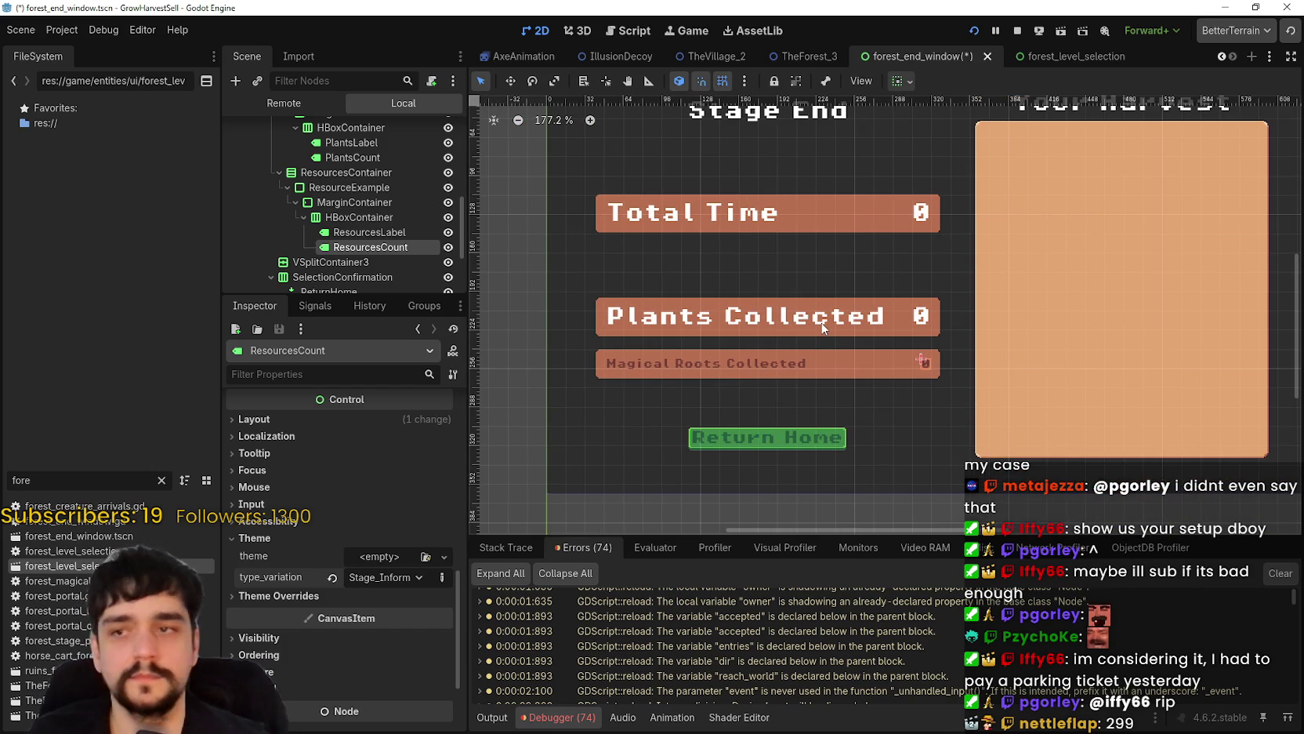
- Give the Plants Collected label the Stage_Information_Label type variation
{"action": "left_click", "coordinate": [823, 328]}
{"action": "scroll", "coordinate": [375, 588], "scroll_direction": "down", "scroll_amount": 5}
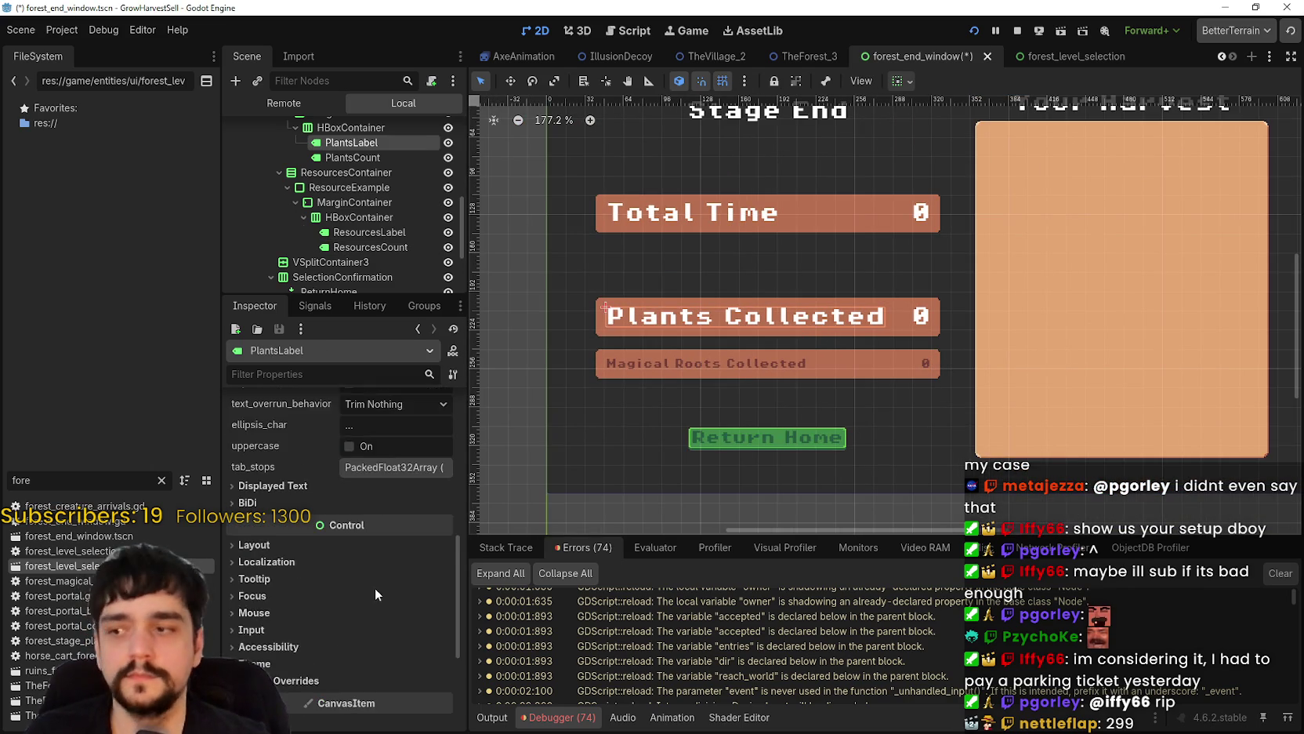
{"action": "scroll", "coordinate": [375, 587], "scroll_direction": "down", "scroll_amount": 3}
{"action": "left_click", "coordinate": [354, 598]}
{"action": "left_click", "coordinate": [345, 581]}
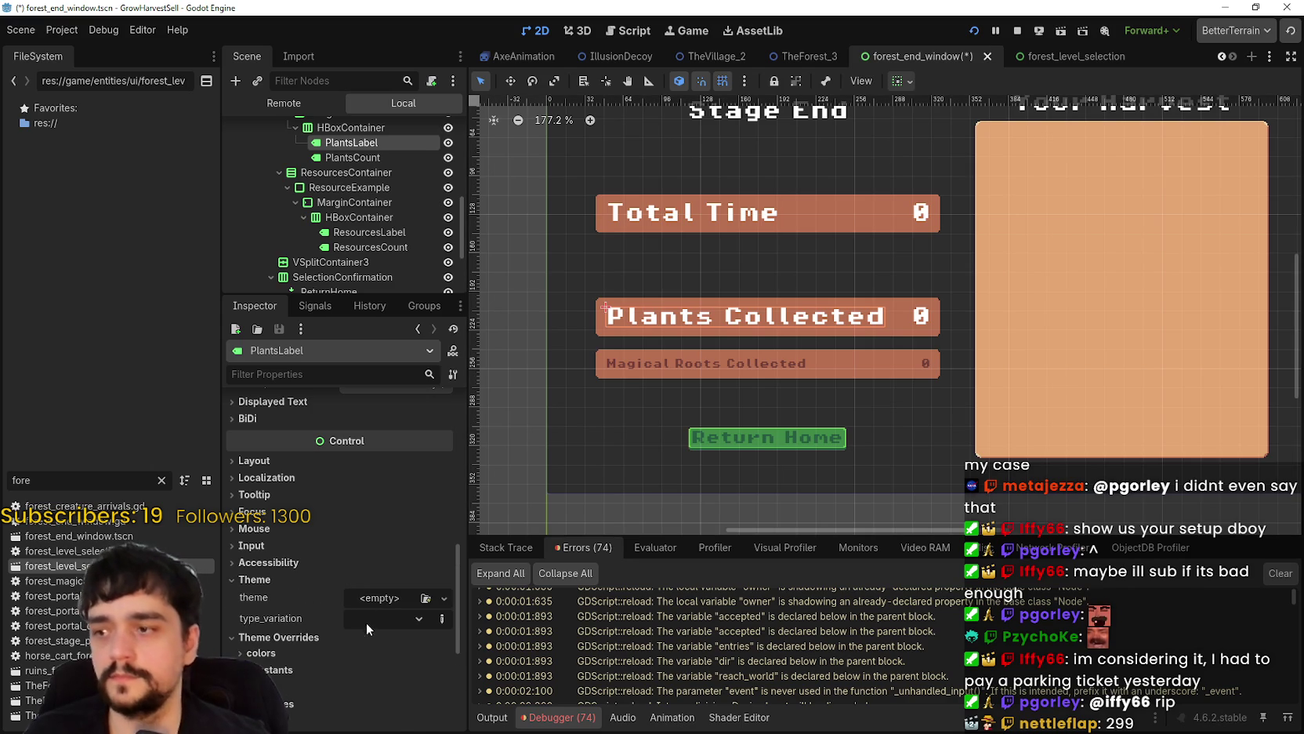
{"action": "left_click", "coordinate": [367, 621]}
{"action": "left_click", "coordinate": [437, 704]}
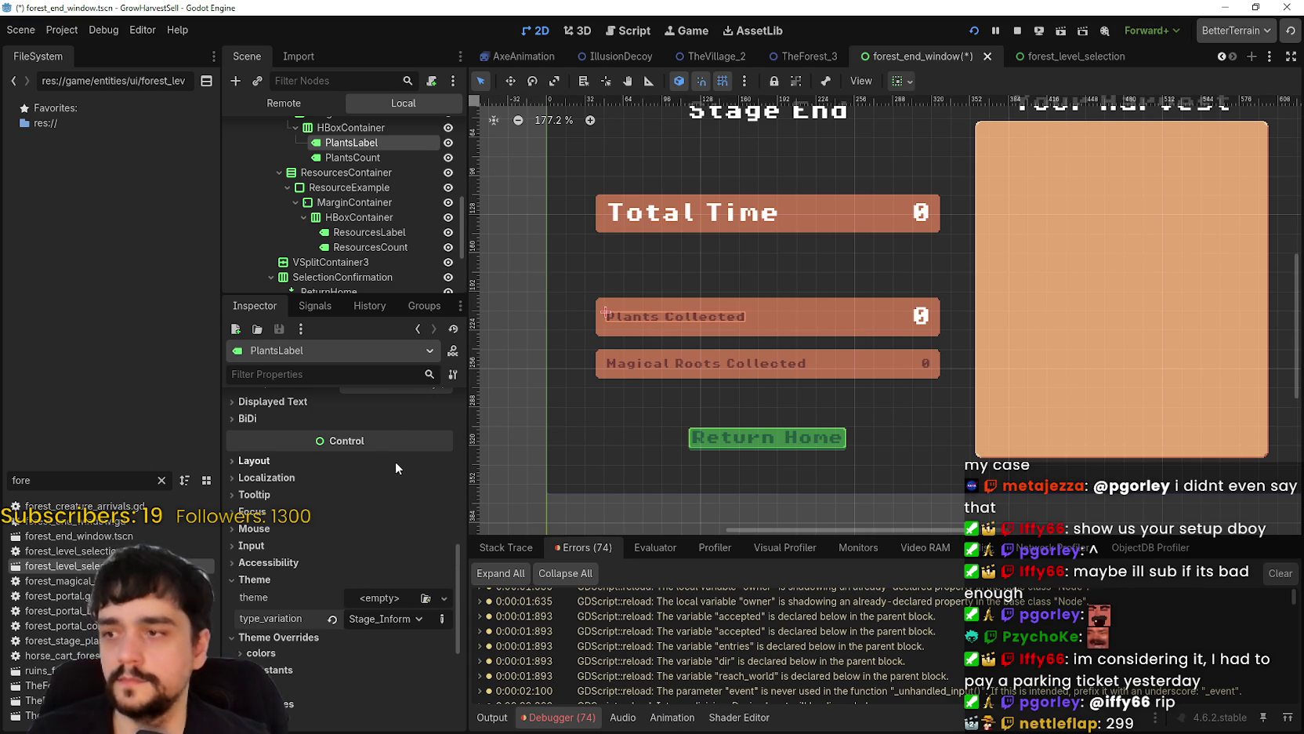
- Give the Plants Collected count the Stage_Information_Label type variation
{"action": "left_click", "coordinate": [353, 157]}
{"action": "scroll", "coordinate": [362, 584], "scroll_direction": "down", "scroll_amount": 3}
{"action": "scroll", "coordinate": [362, 584], "scroll_direction": "up", "scroll_amount": 4}
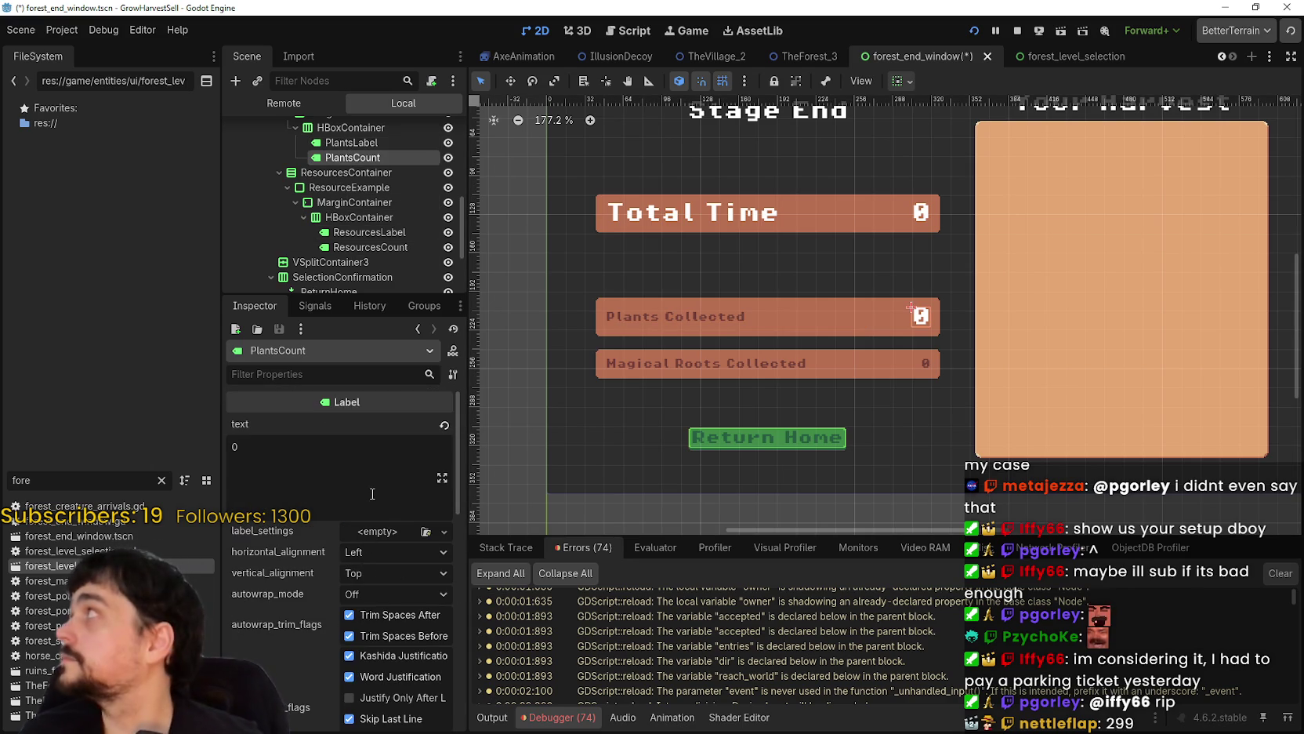
{"action": "scroll", "coordinate": [381, 511], "scroll_direction": "down", "scroll_amount": 10}
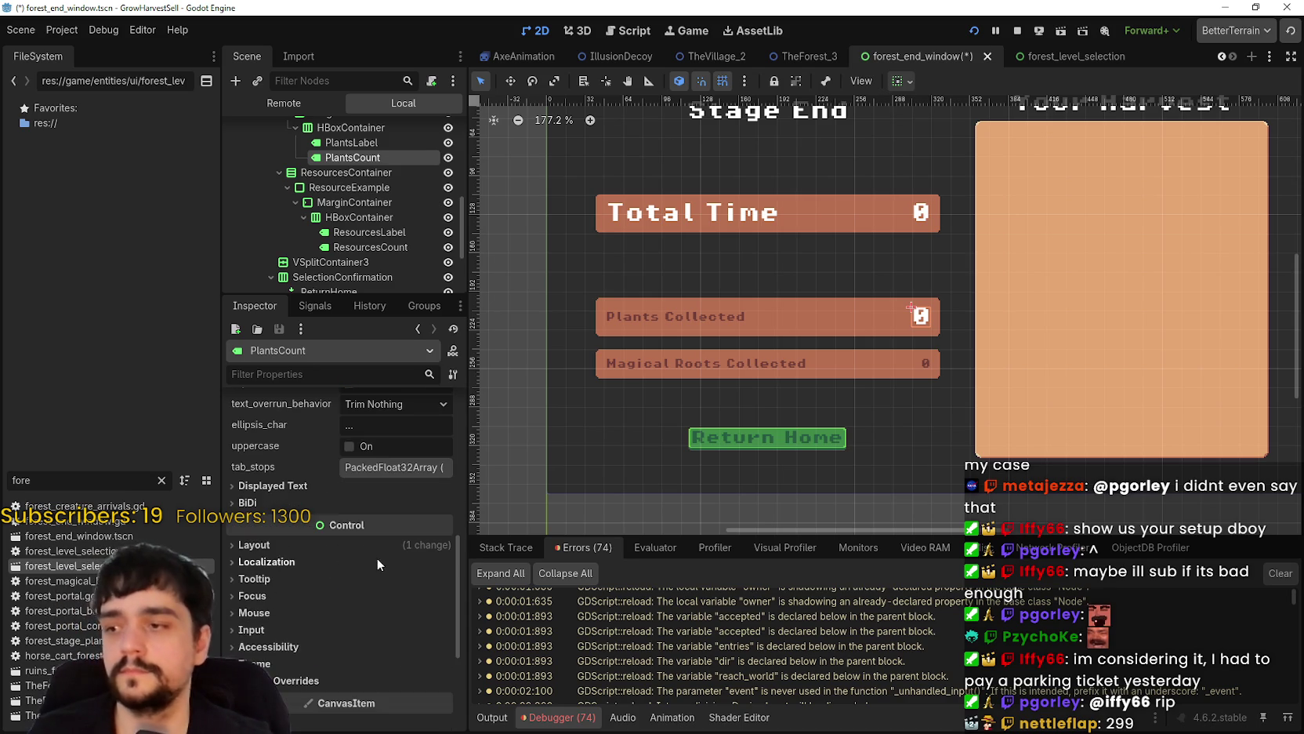
{"action": "left_click", "coordinate": [379, 663]}
{"action": "left_click", "coordinate": [384, 616]}
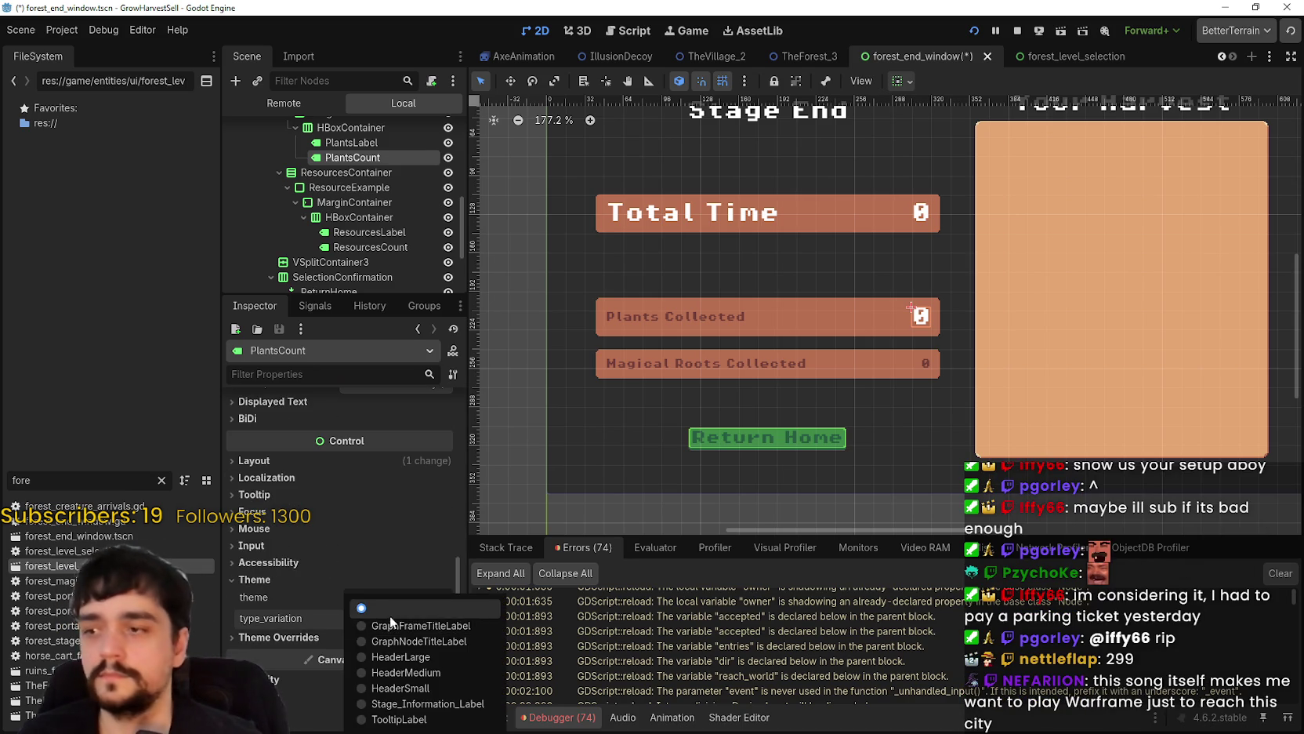
{"action": "left_click", "coordinate": [411, 702]}
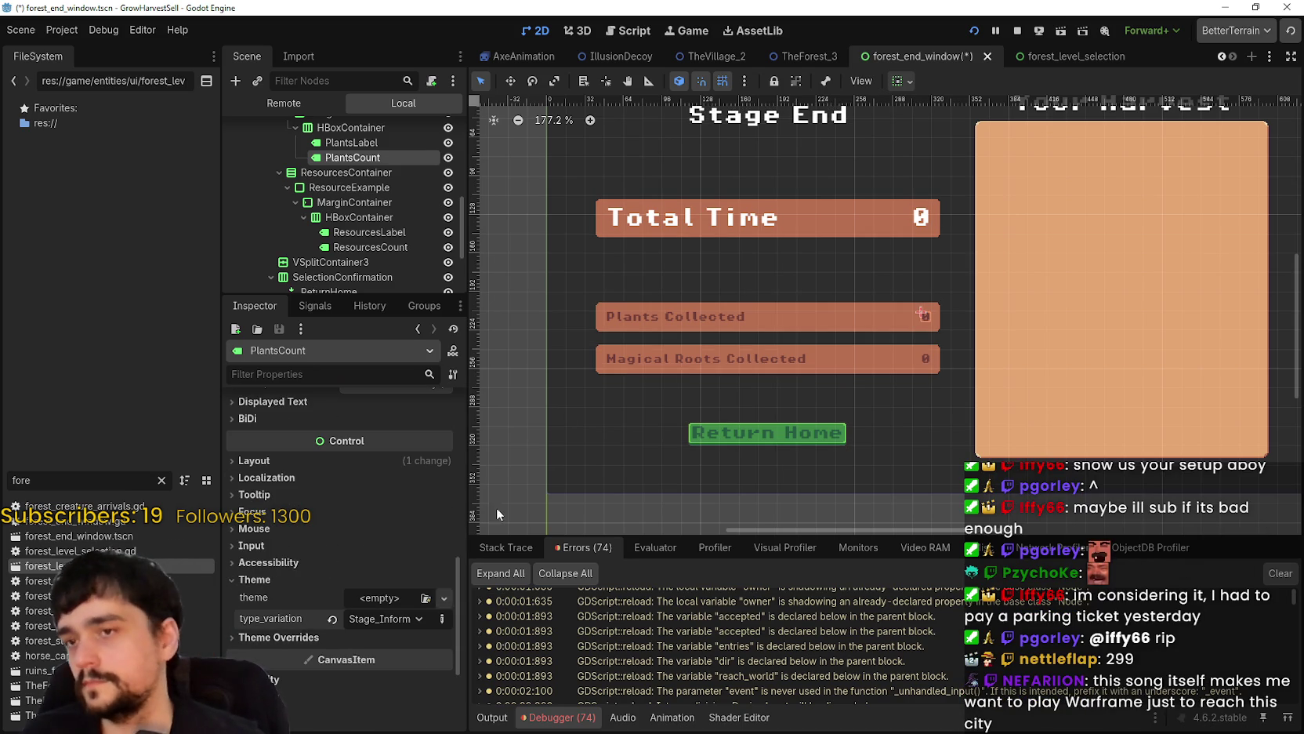
- Give the Total Time label the Stage_Information_Label type variation
{"action": "left_click", "coordinate": [739, 227]}
{"action": "scroll", "coordinate": [809, 303], "scroll_direction": "up", "scroll_amount": 3}
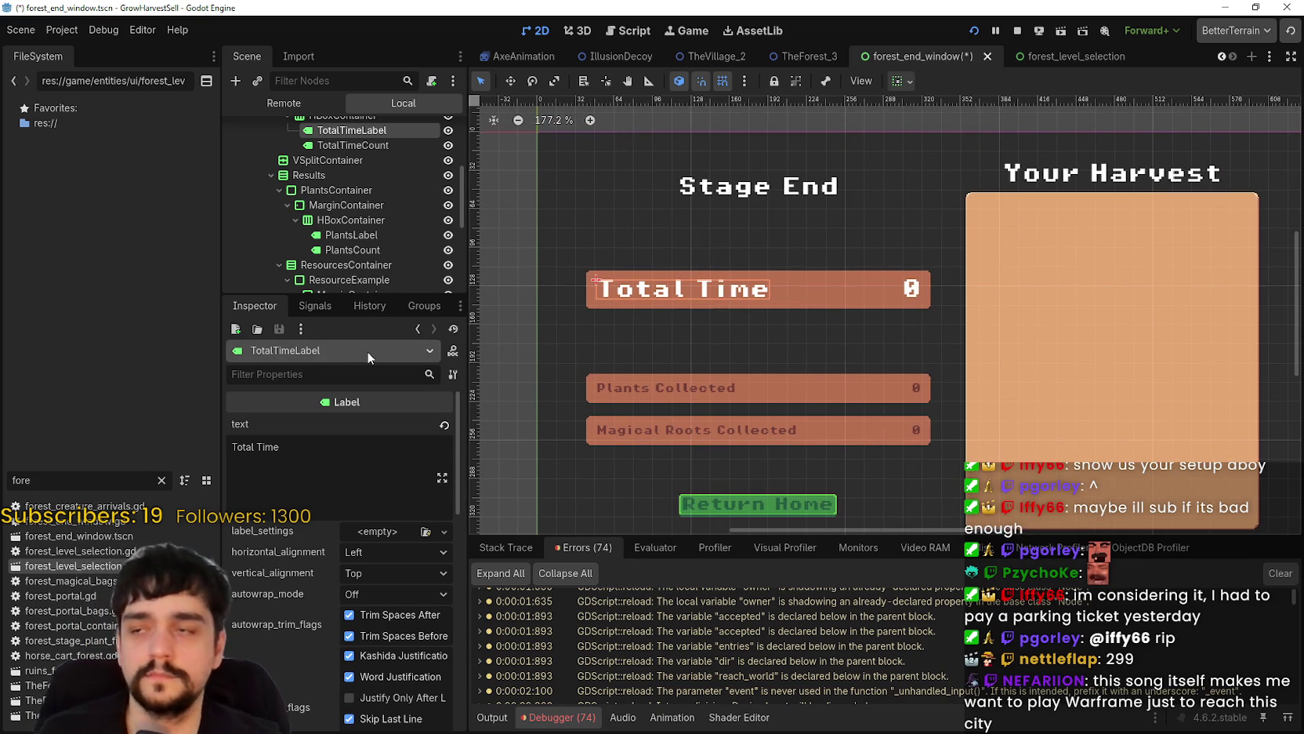
{"action": "scroll", "coordinate": [400, 591], "scroll_direction": "down", "scroll_amount": 10}
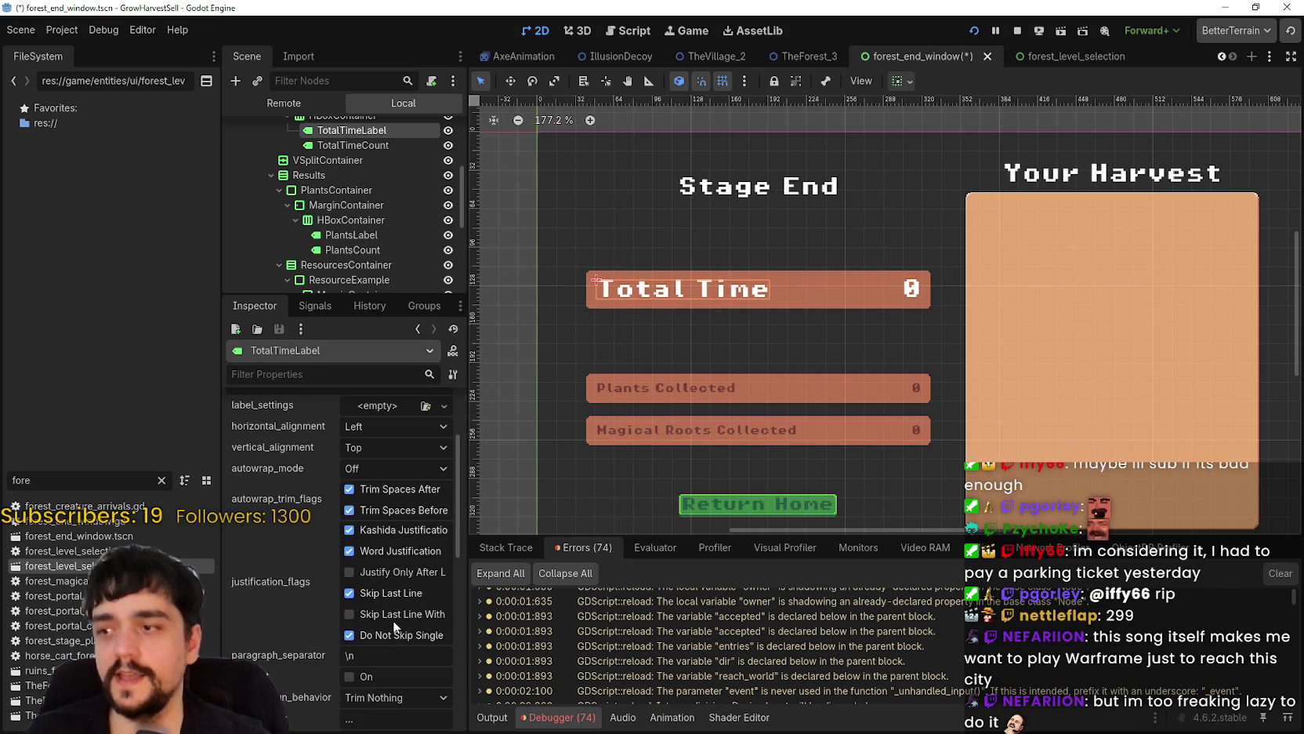
{"action": "scroll", "coordinate": [392, 611], "scroll_direction": "down", "scroll_amount": 5}
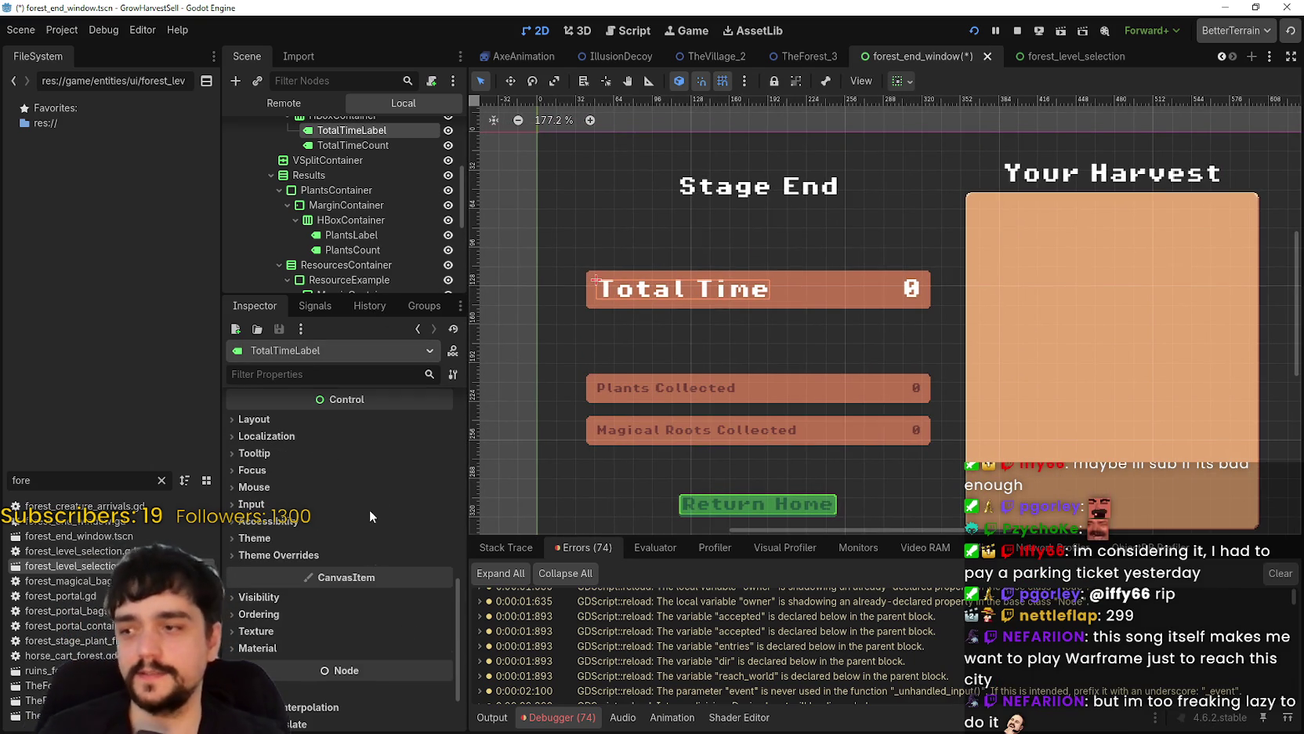
{"action": "left_click", "coordinate": [380, 536]}
{"action": "left_click", "coordinate": [419, 577]}
{"action": "left_click", "coordinate": [428, 698]}
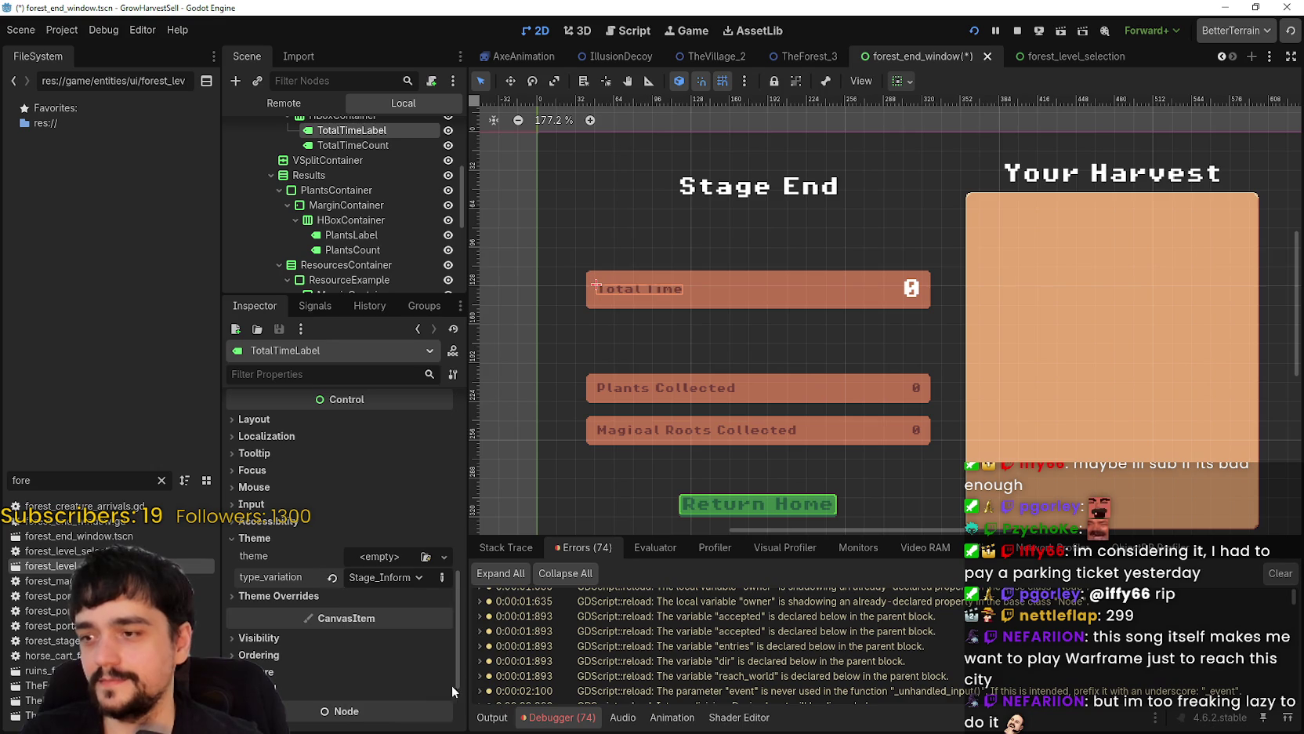
- Give TotalTimeCount the Stage_Information_Label type variation
{"action": "scroll", "coordinate": [362, 226], "scroll_direction": "up", "scroll_amount": 1}
{"action": "scroll", "coordinate": [362, 225], "scroll_direction": "up", "scroll_amount": 1}
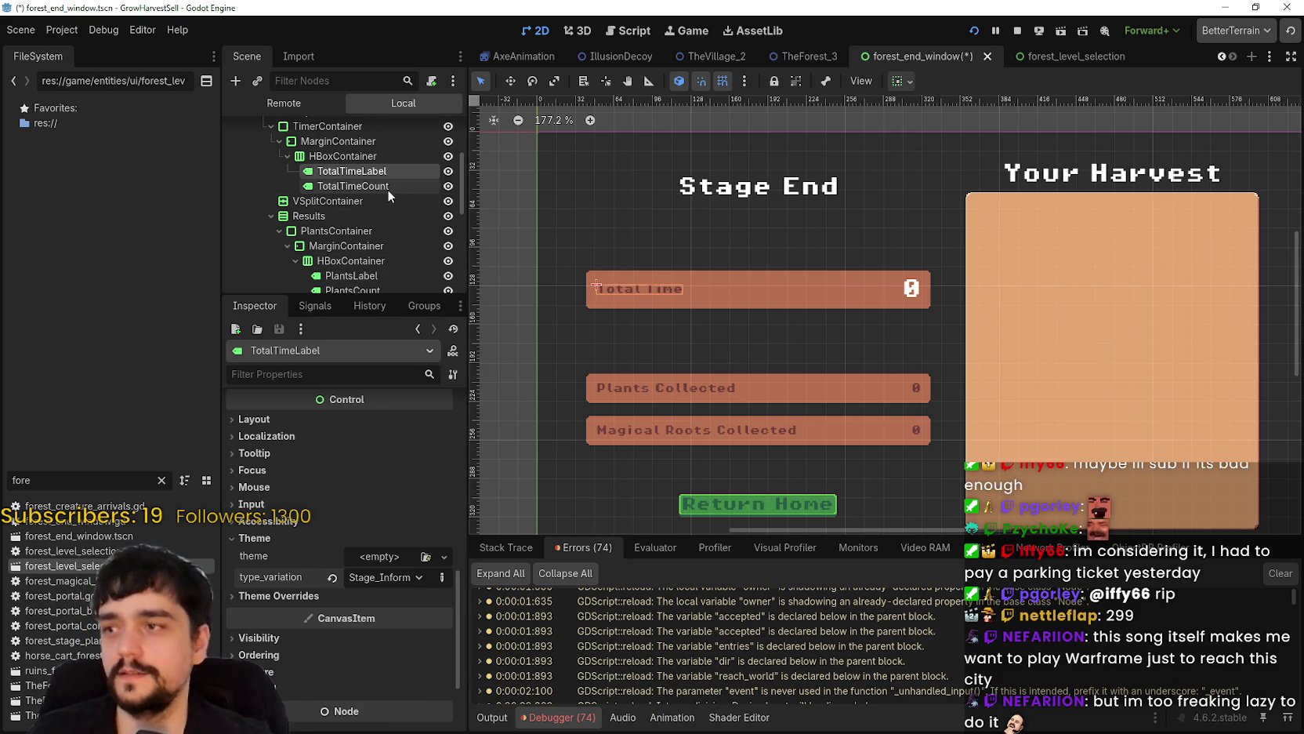
{"action": "left_click", "coordinate": [384, 186]}
{"action": "scroll", "coordinate": [371, 631], "scroll_direction": "down", "scroll_amount": 3}
{"action": "scroll", "coordinate": [369, 619], "scroll_direction": "down", "scroll_amount": 10}
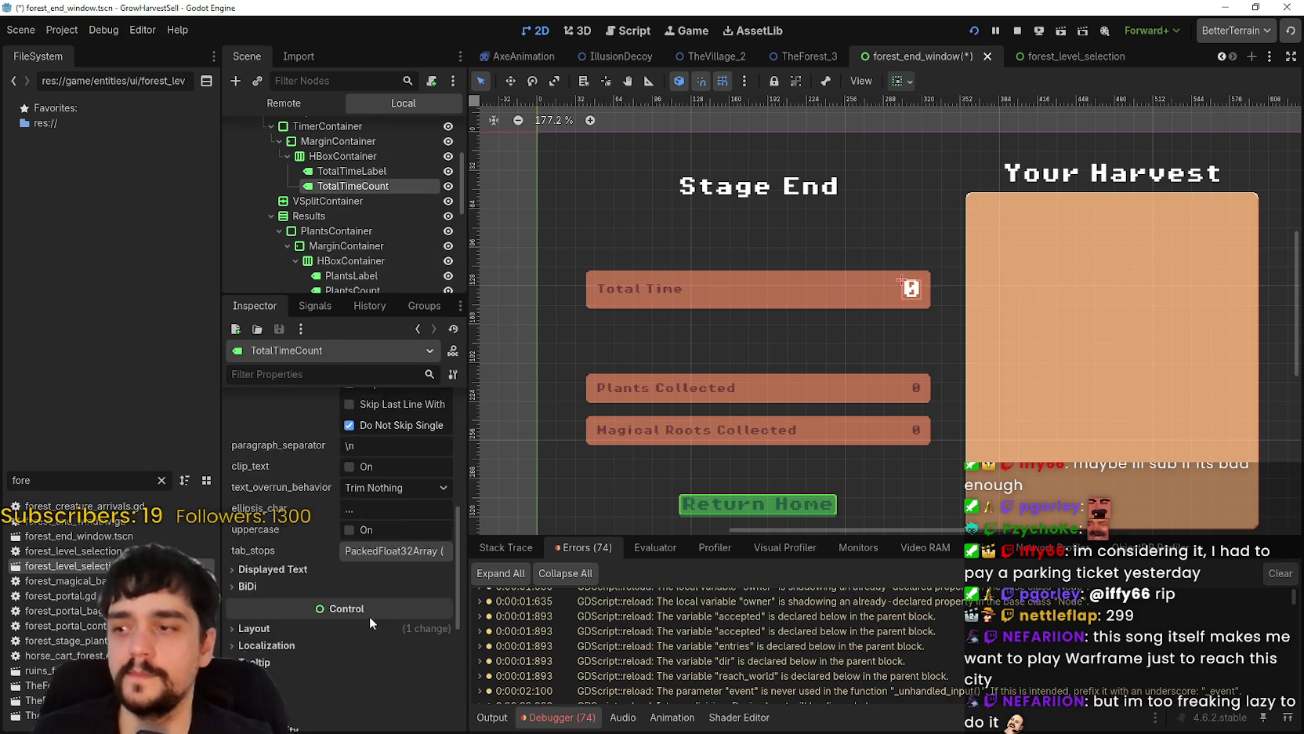
{"action": "left_click", "coordinate": [318, 497]}
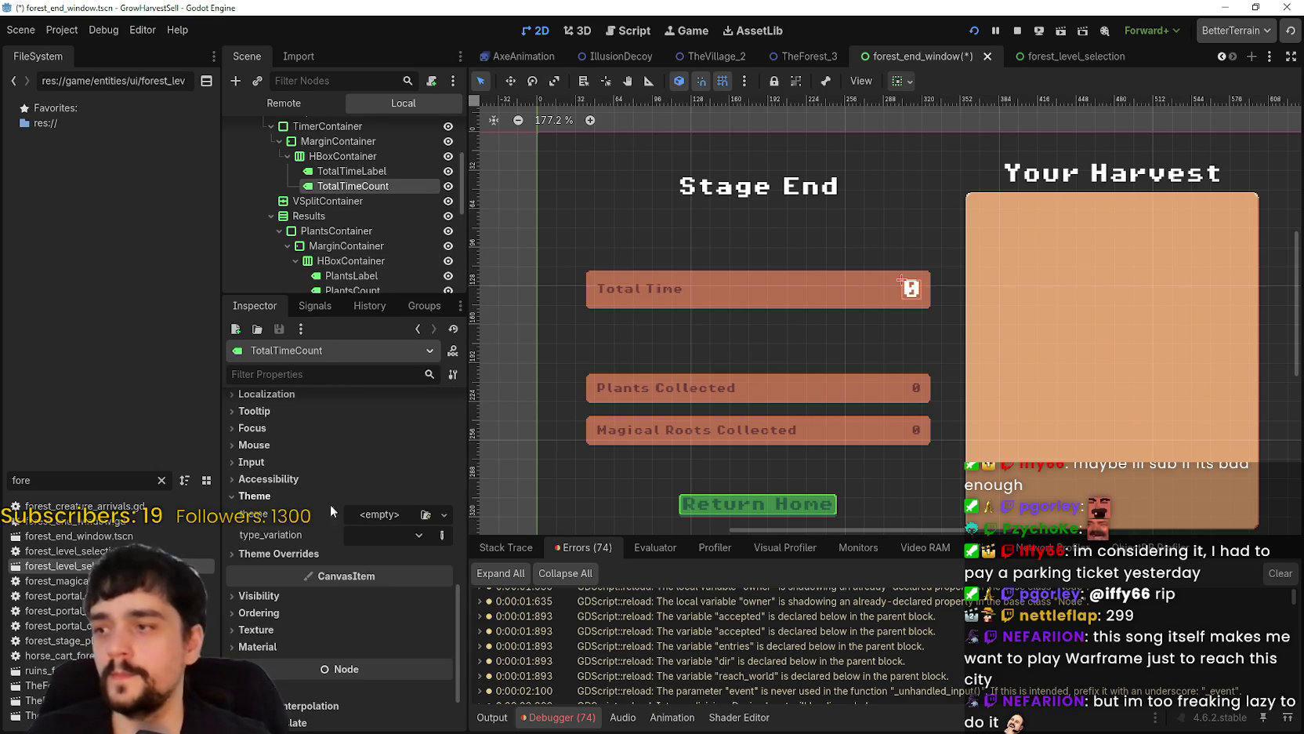
{"action": "left_click", "coordinate": [384, 535]}
{"action": "left_click", "coordinate": [435, 658]}
{"action": "scroll", "coordinate": [925, 351], "scroll_direction": "down", "scroll_amount": 3}
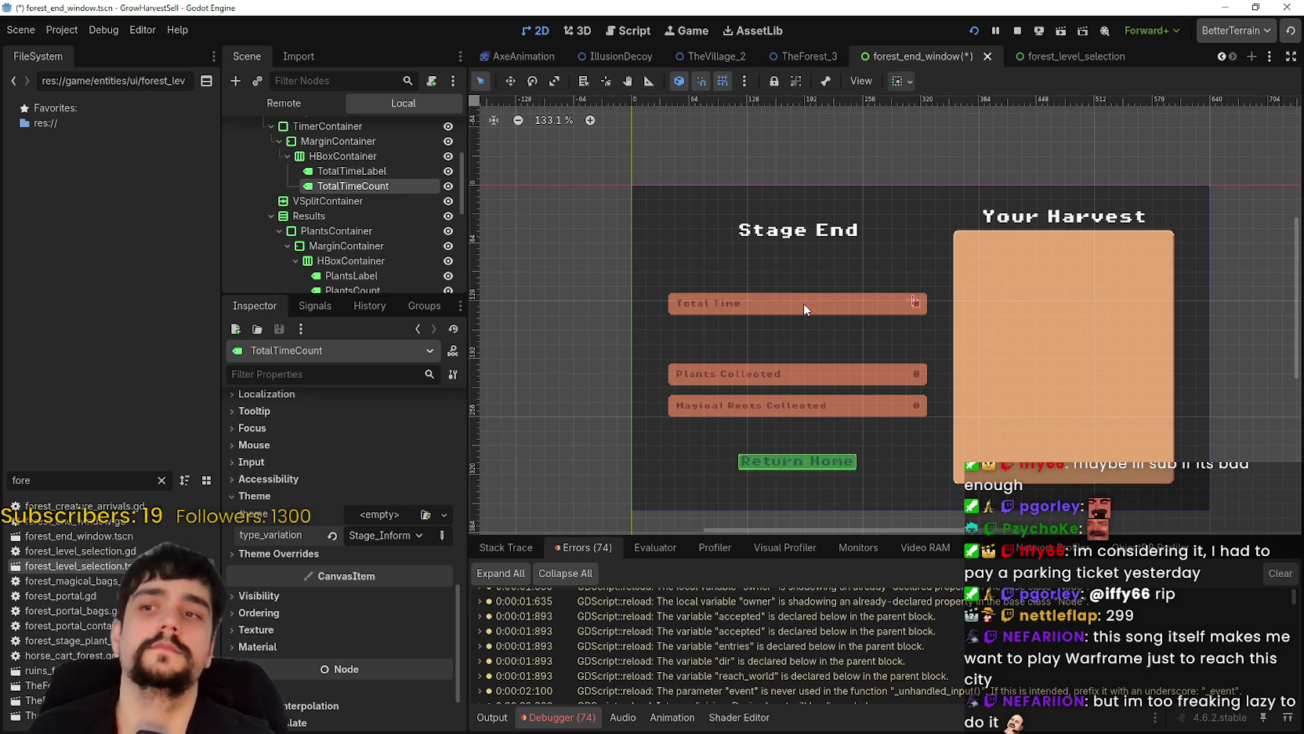
- Inspect the YourHarvestContainer and MarginContainer nodes of the Your Harvest panel
{"action": "scroll", "coordinate": [802, 303], "scroll_direction": "down", "scroll_amount": 3}
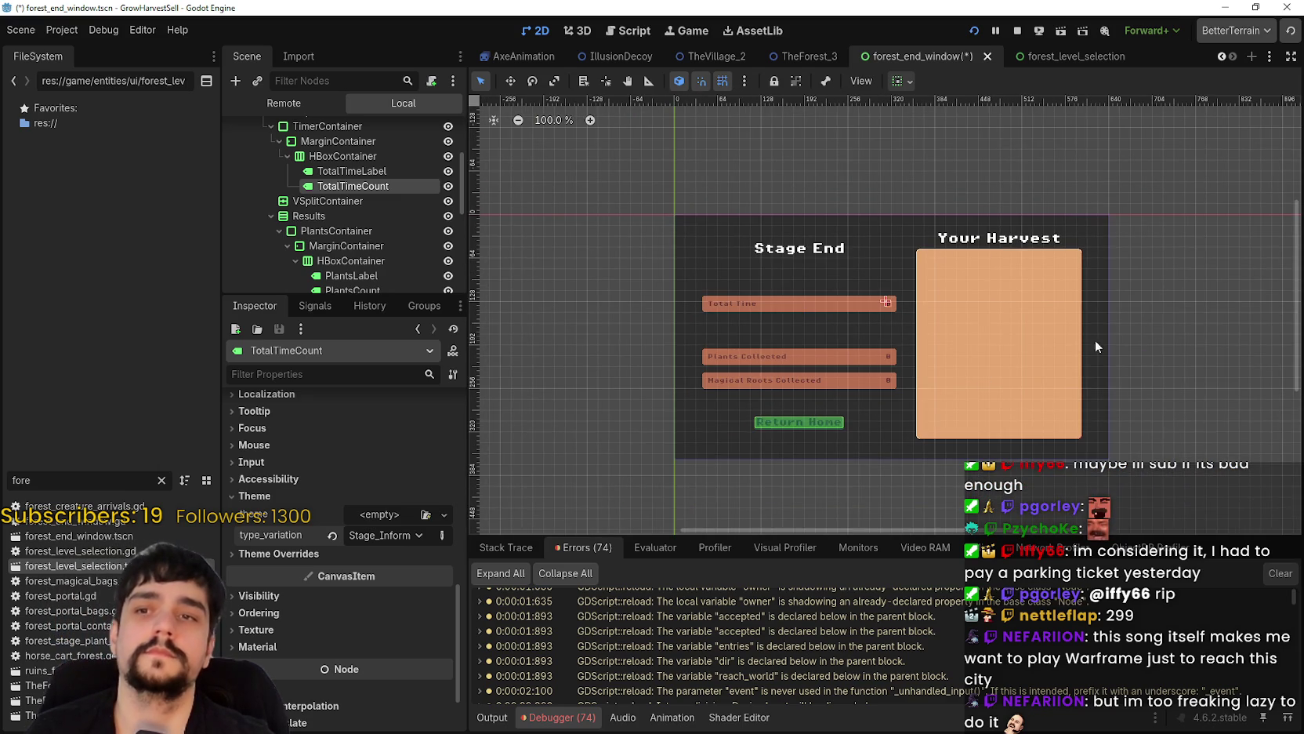
{"action": "scroll", "coordinate": [1069, 334], "scroll_direction": "up", "scroll_amount": 3}
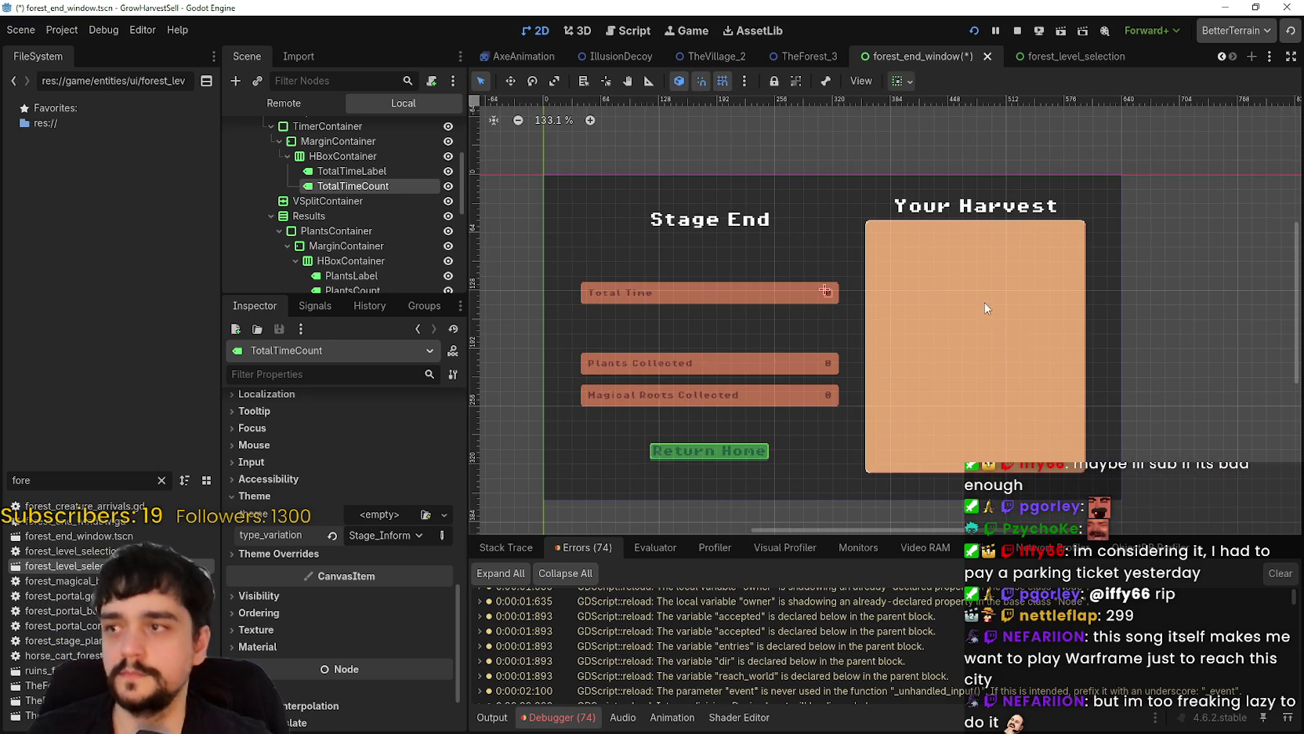
{"action": "left_click", "coordinate": [1014, 309]}
{"action": "scroll", "coordinate": [419, 247], "scroll_direction": "down", "scroll_amount": 1}
{"action": "left_click", "coordinate": [384, 279]}
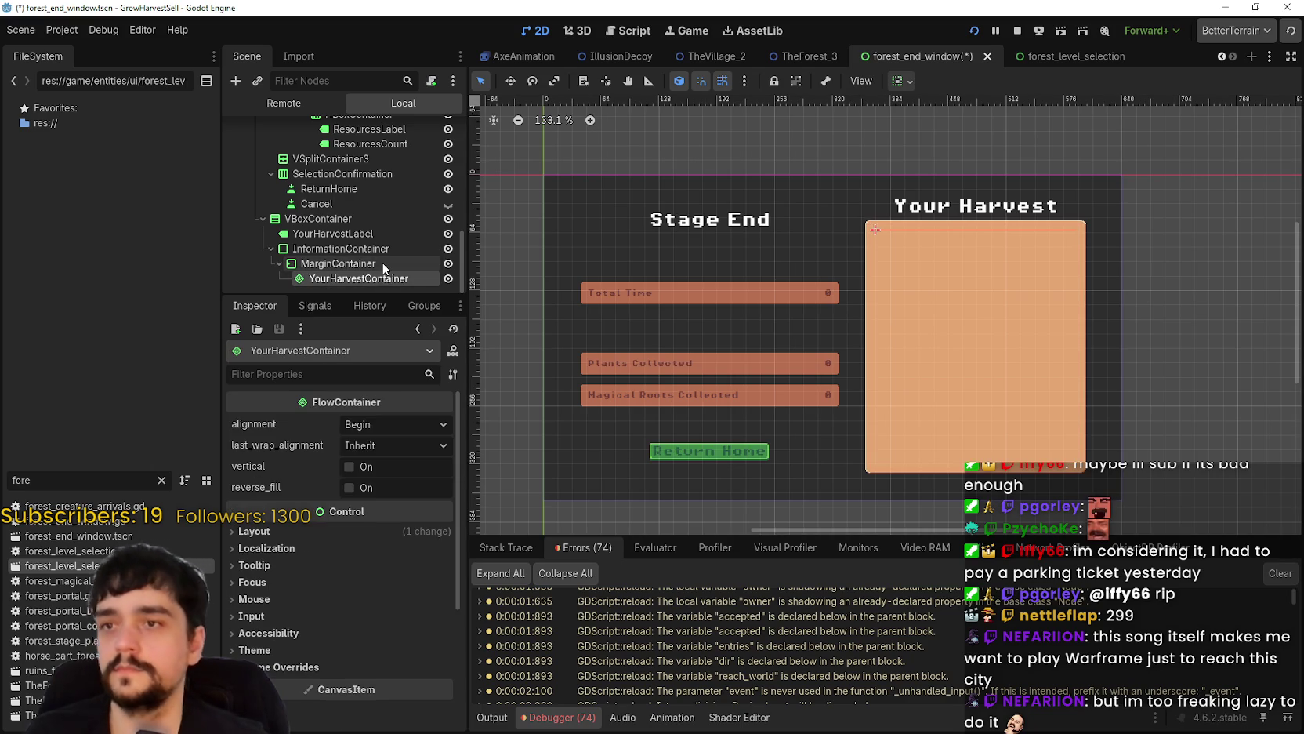
{"action": "left_click", "coordinate": [383, 265]}
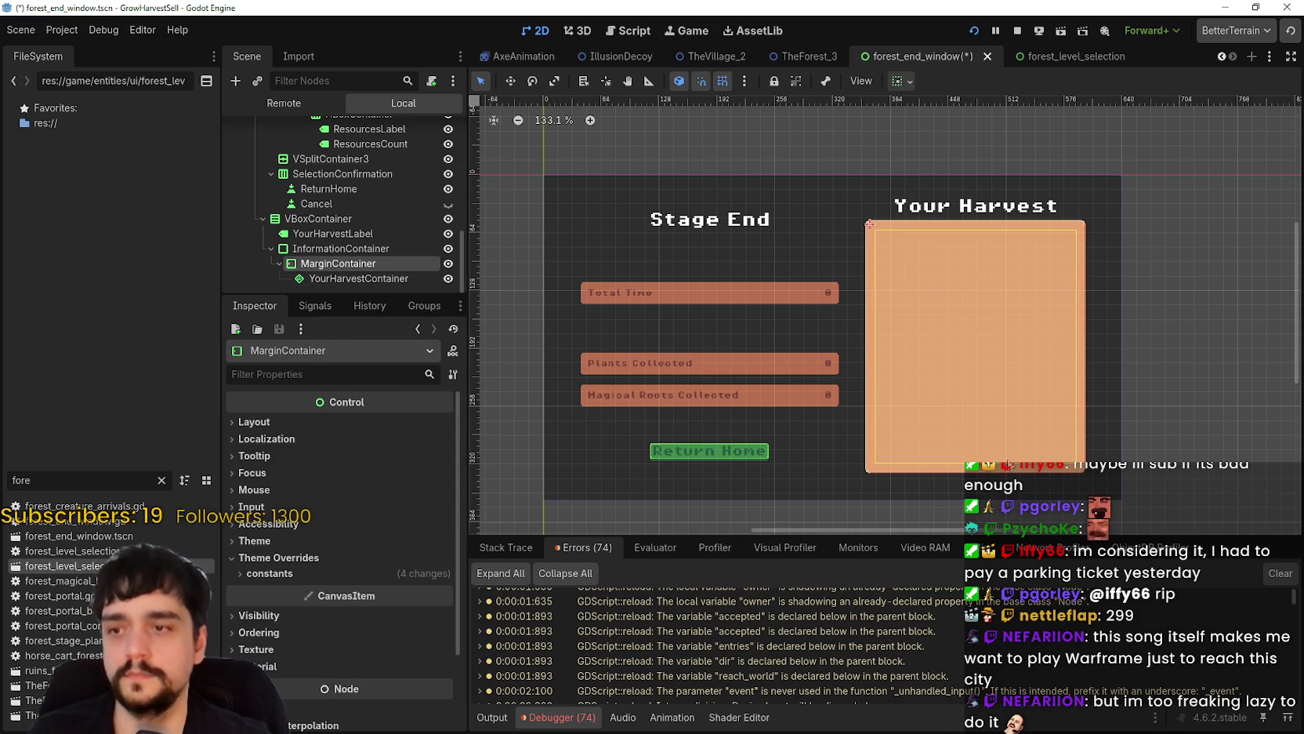
{"action": "scroll", "coordinate": [1129, 469], "scroll_direction": "up", "scroll_amount": 1}
{"action": "scroll", "coordinate": [1117, 473], "scroll_direction": "down", "scroll_amount": 2}
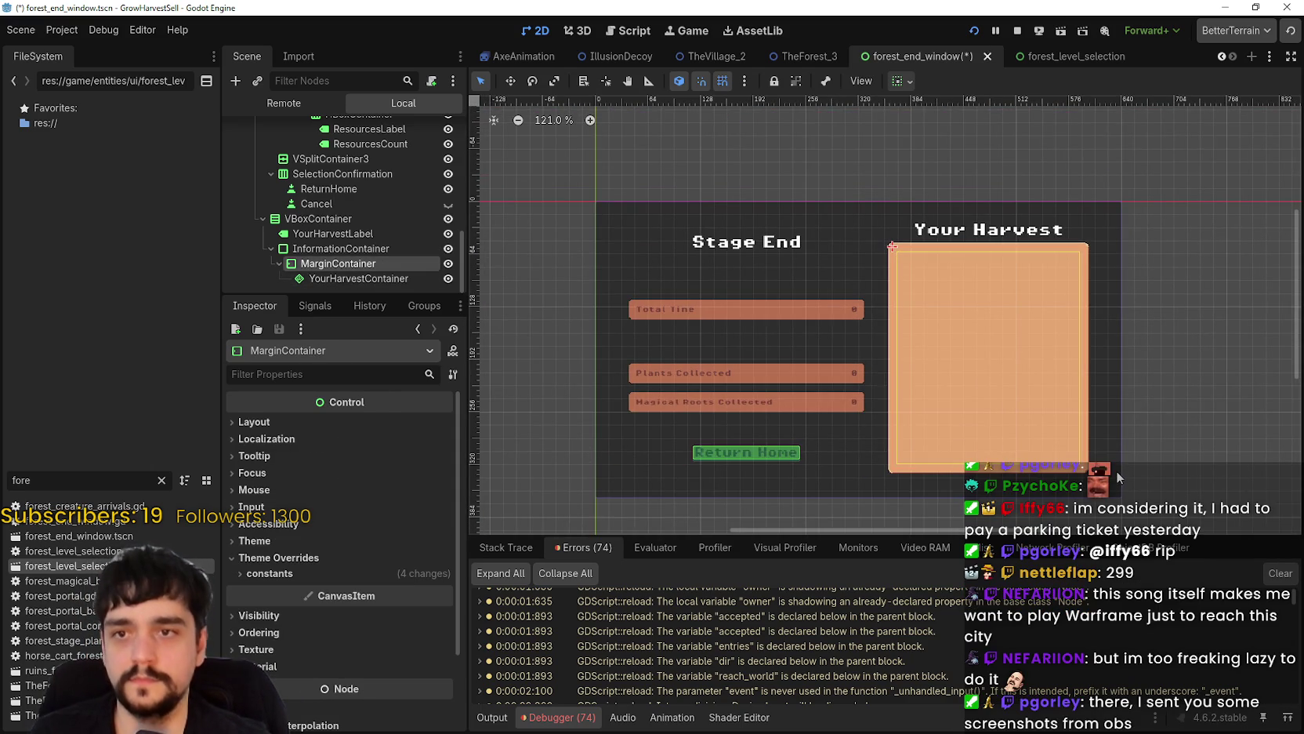
{"action": "scroll", "coordinate": [627, 396], "scroll_direction": "up", "scroll_amount": 5}
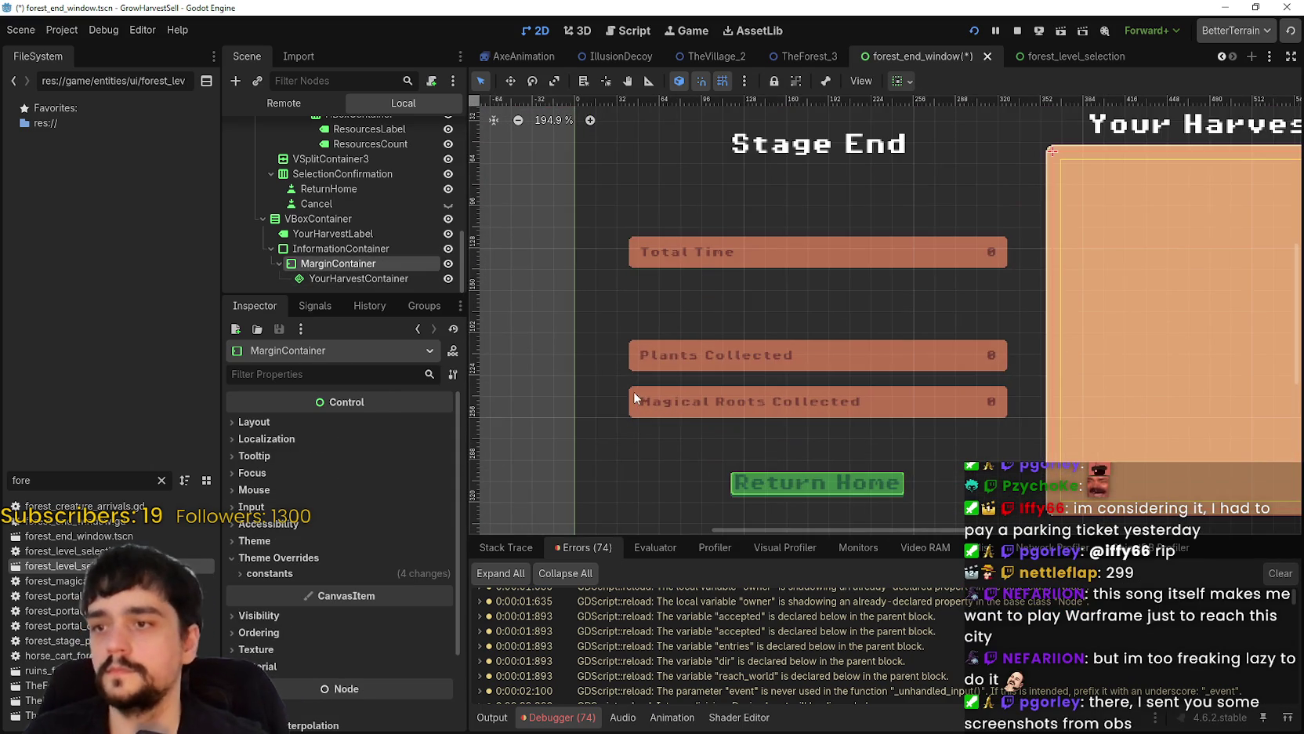
{"action": "scroll", "coordinate": [656, 283], "scroll_direction": "up", "scroll_amount": 2}
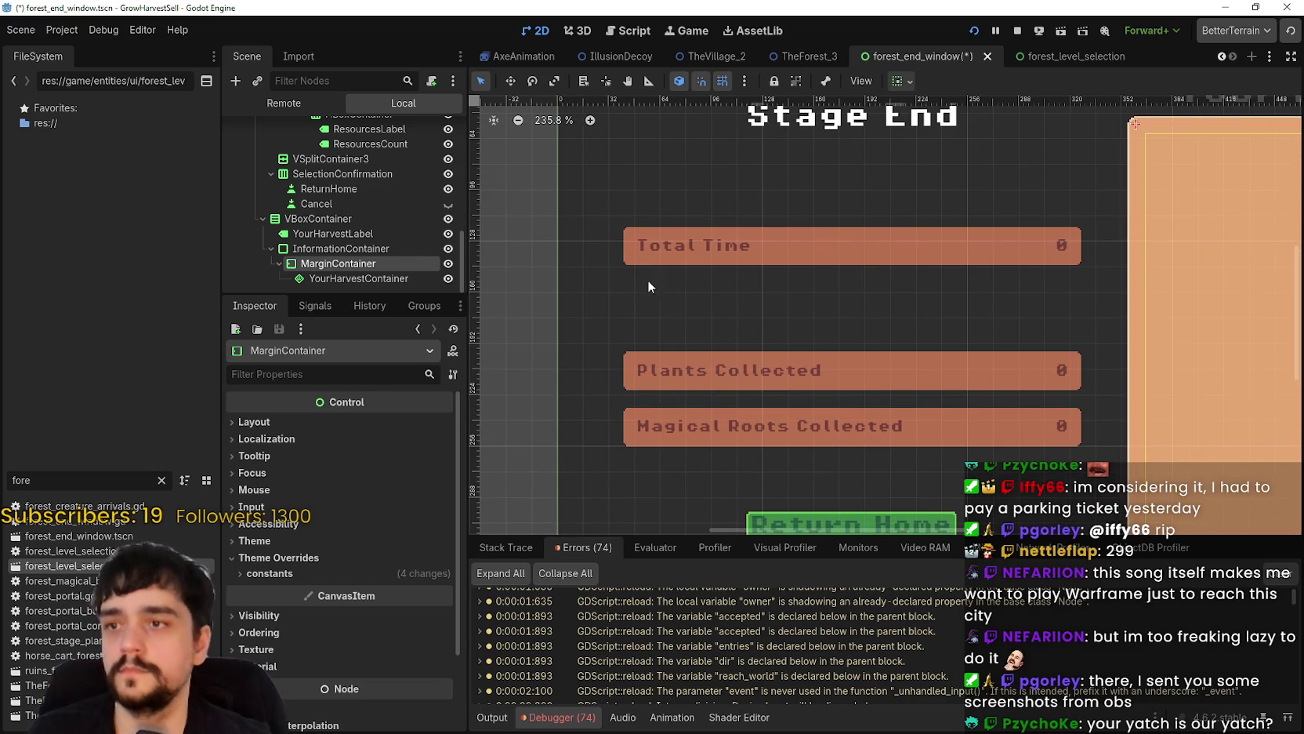
- Select the Total Time label, then bring up the forest_level_selection scene's Stage 0 panel
{"action": "left_click", "coordinate": [701, 242]}
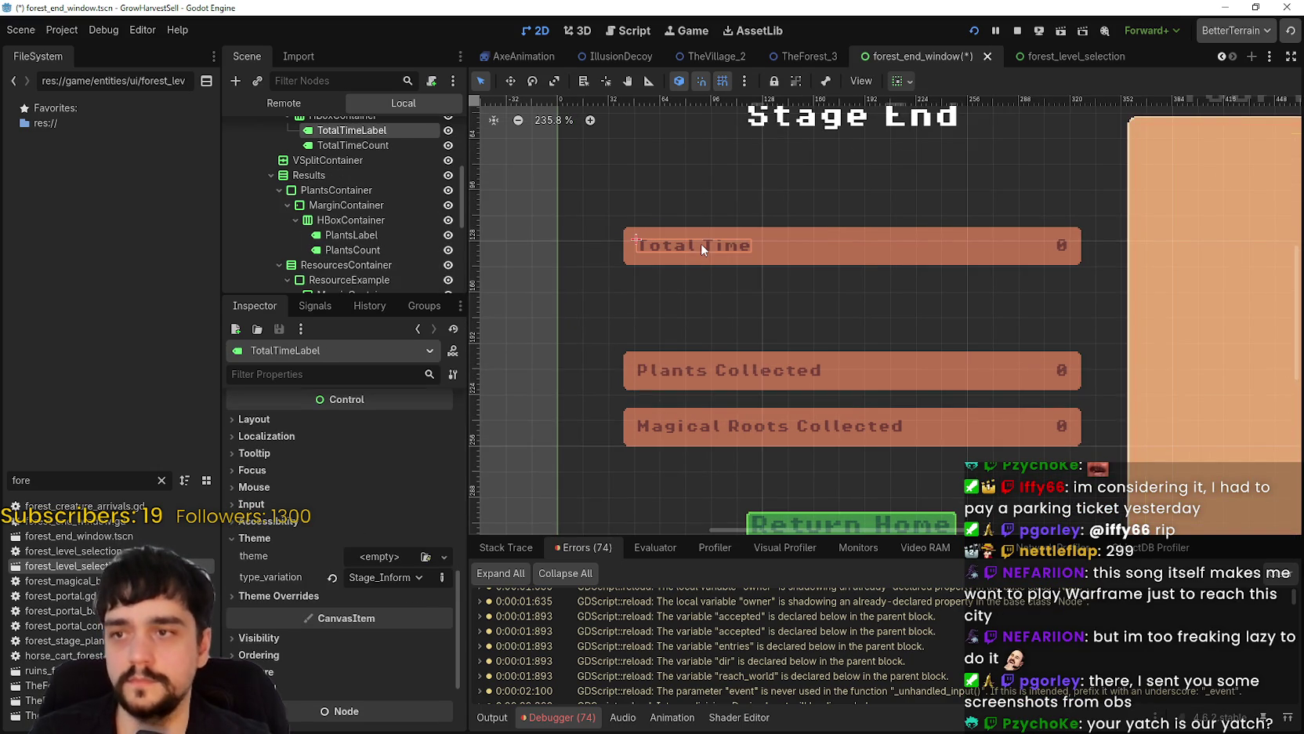
{"action": "scroll", "coordinate": [821, 345], "scroll_direction": "down", "scroll_amount": 3}
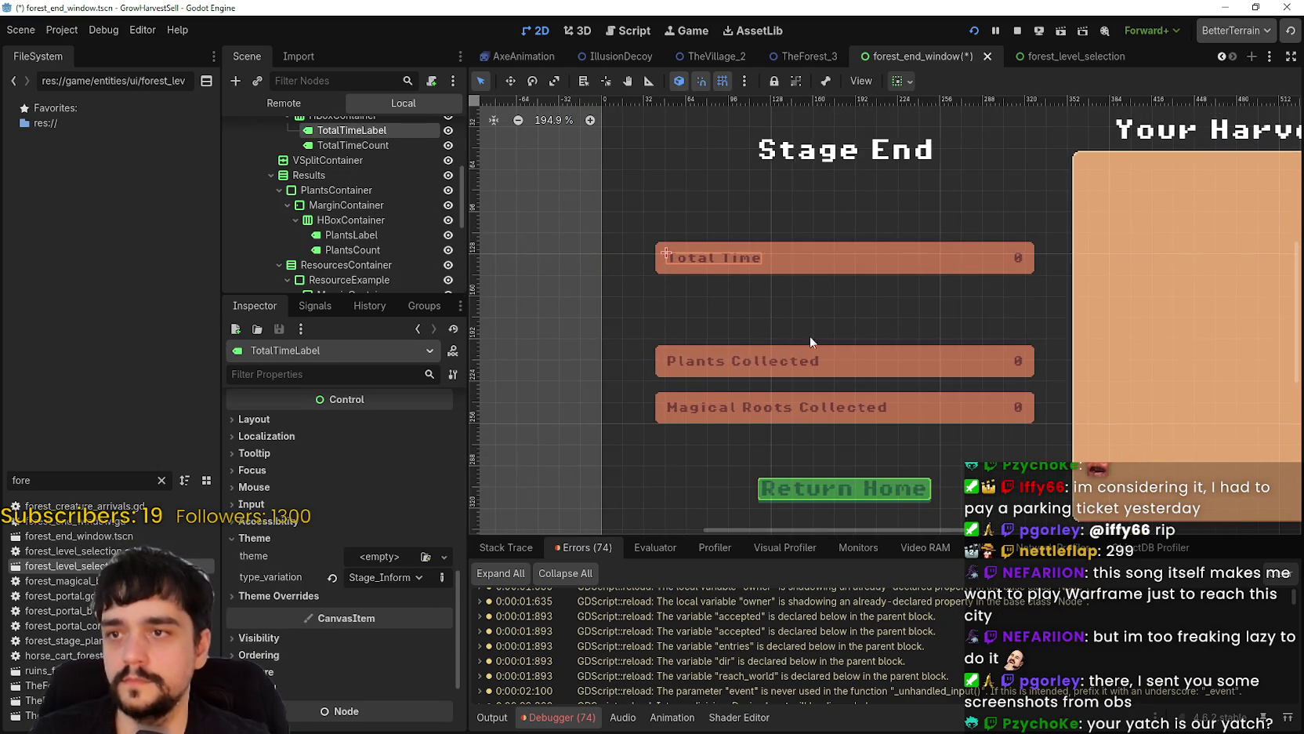
{"action": "scroll", "coordinate": [831, 344], "scroll_direction": "right", "scroll_amount": 3}
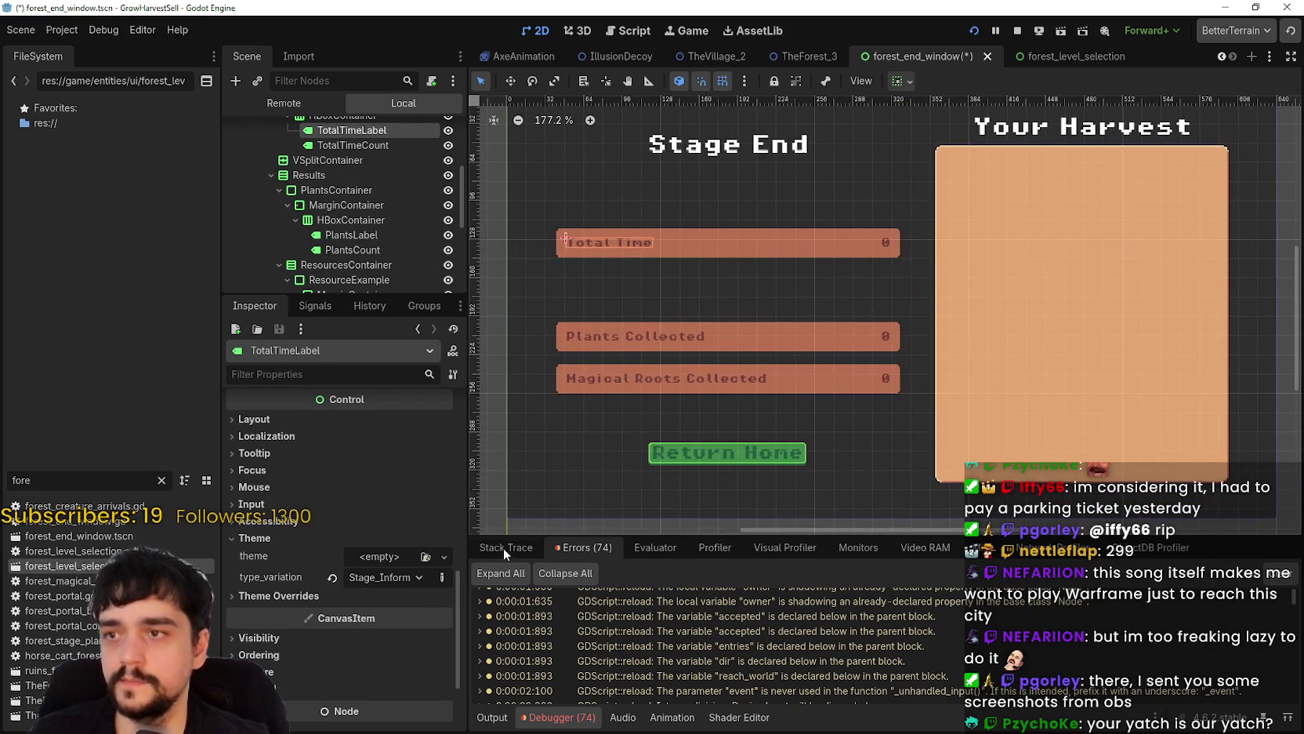
{"action": "left_click", "coordinate": [1096, 59]}
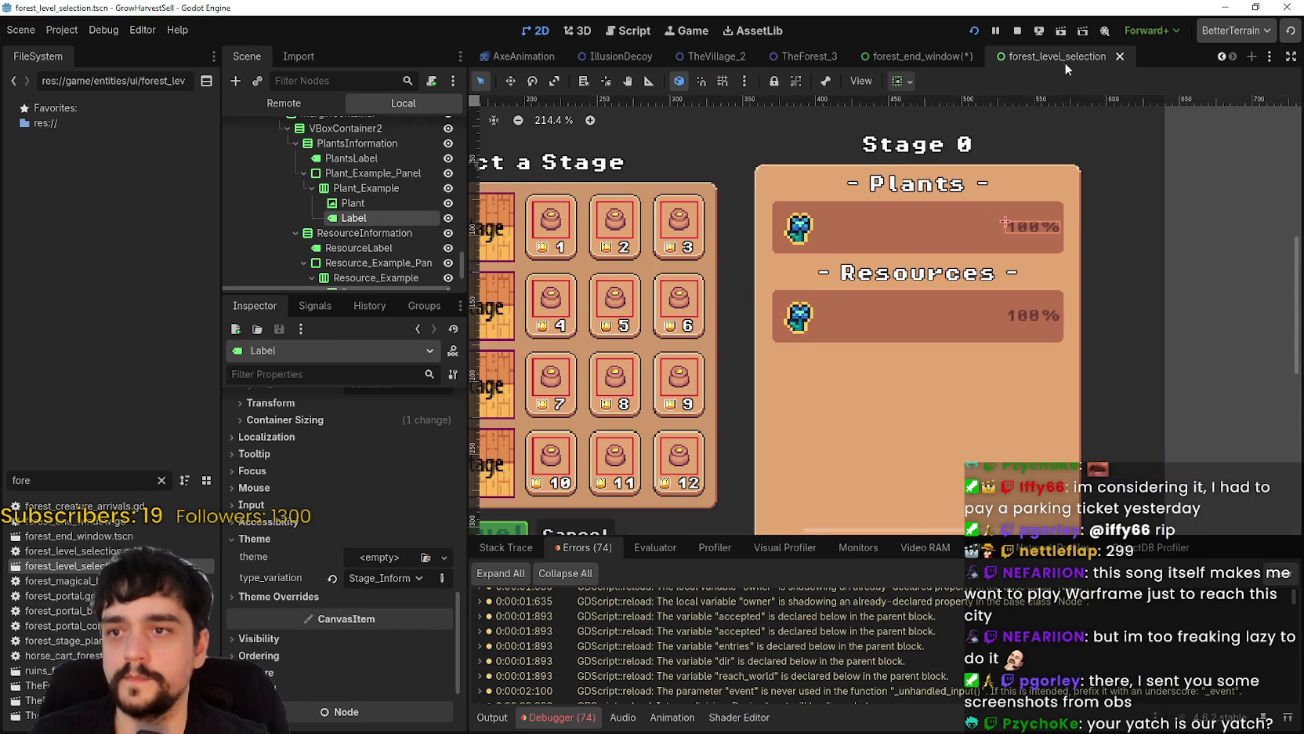
- Inspect the level-select Label's constant, font and 8 px font-size overrides, then return to forest_end_window
{"action": "scroll", "coordinate": [384, 594], "scroll_direction": "down", "scroll_amount": 2}
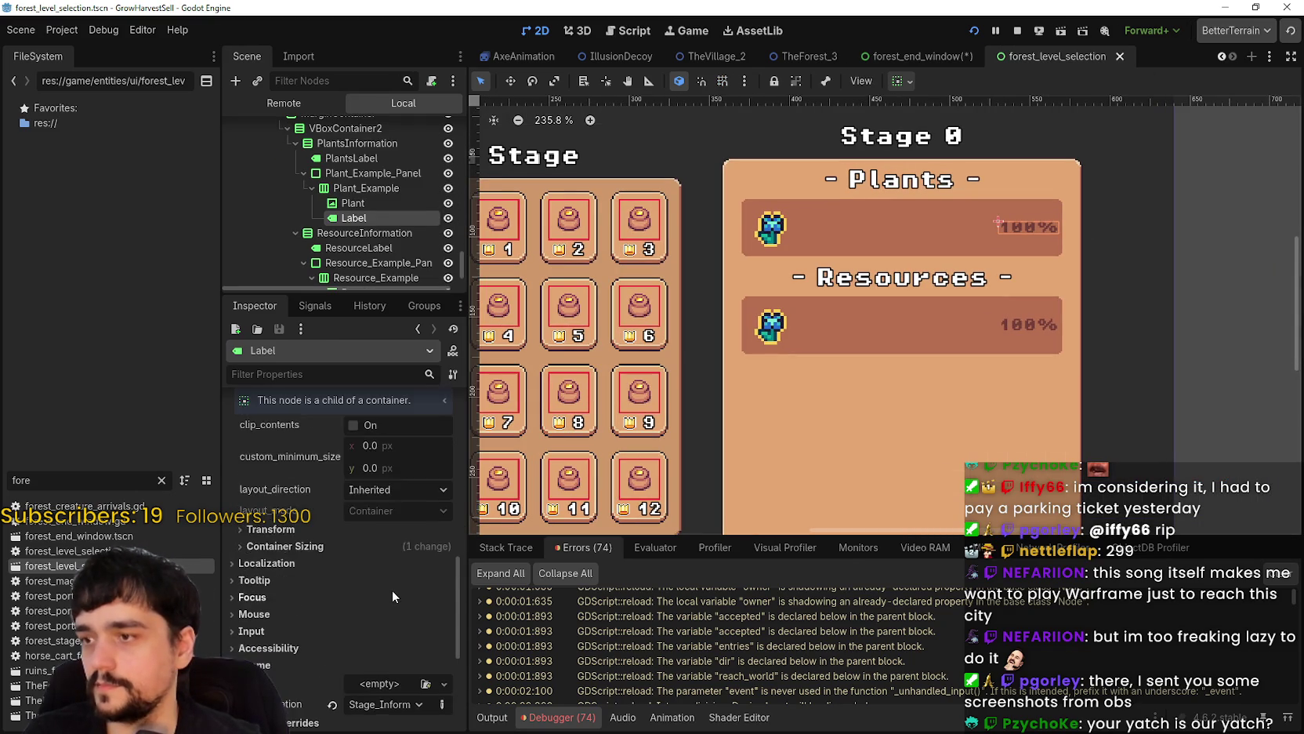
{"action": "left_click", "coordinate": [275, 557]}
{"action": "left_click", "coordinate": [266, 587]}
{"action": "scroll", "coordinate": [337, 662], "scroll_direction": "down", "scroll_amount": 4}
{"action": "left_click", "coordinate": [310, 609]}
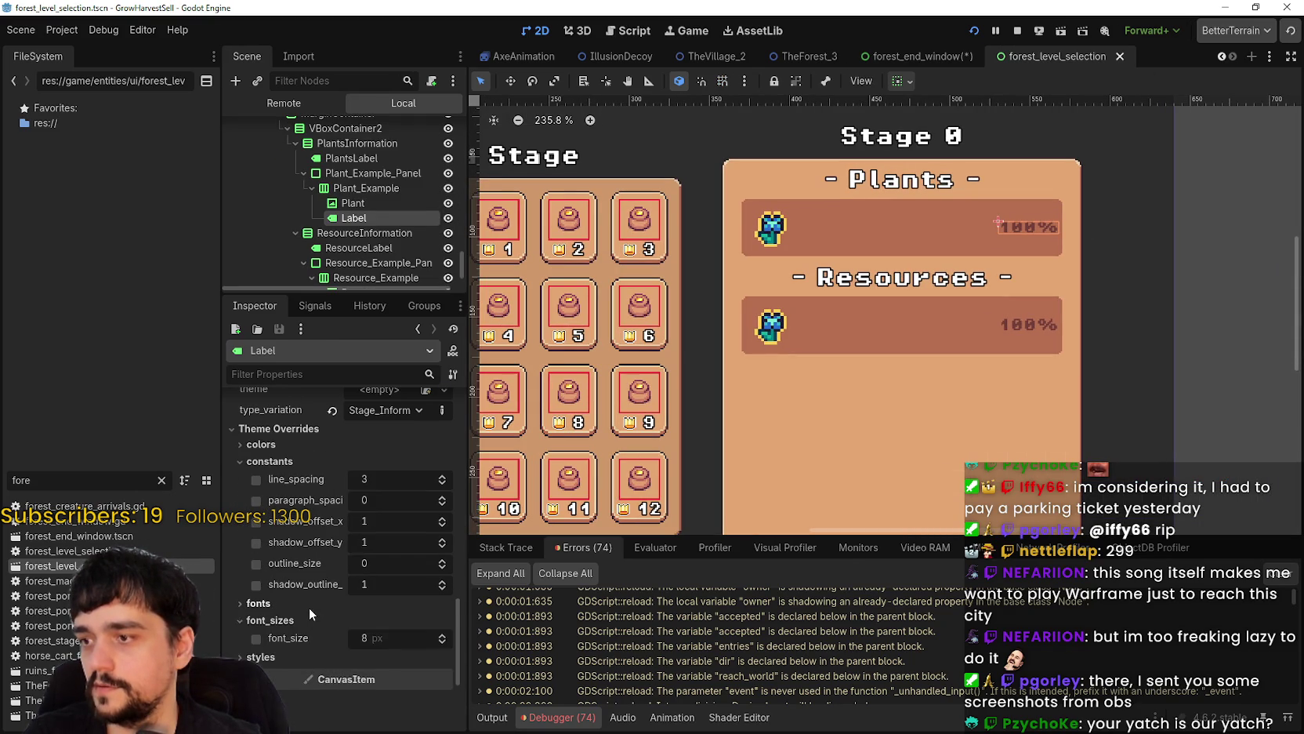
{"action": "left_click", "coordinate": [326, 666]}
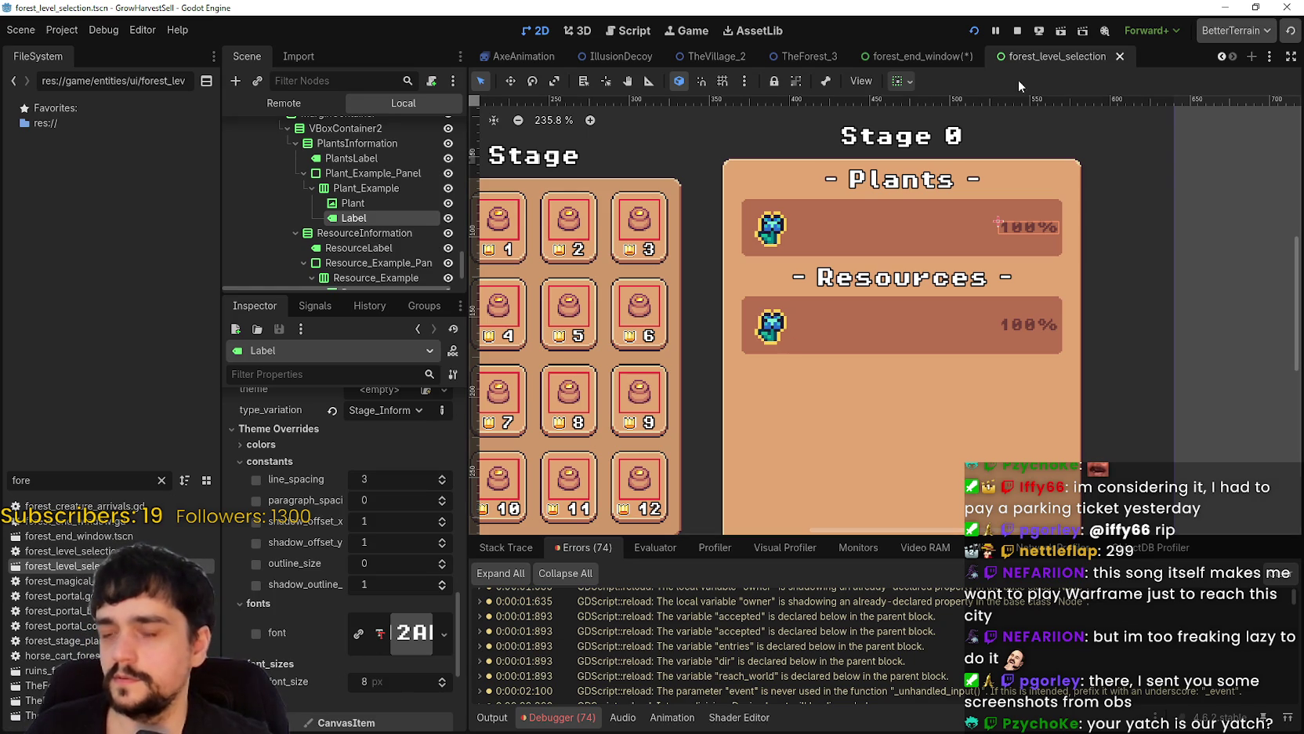
{"action": "left_click", "coordinate": [940, 53]}
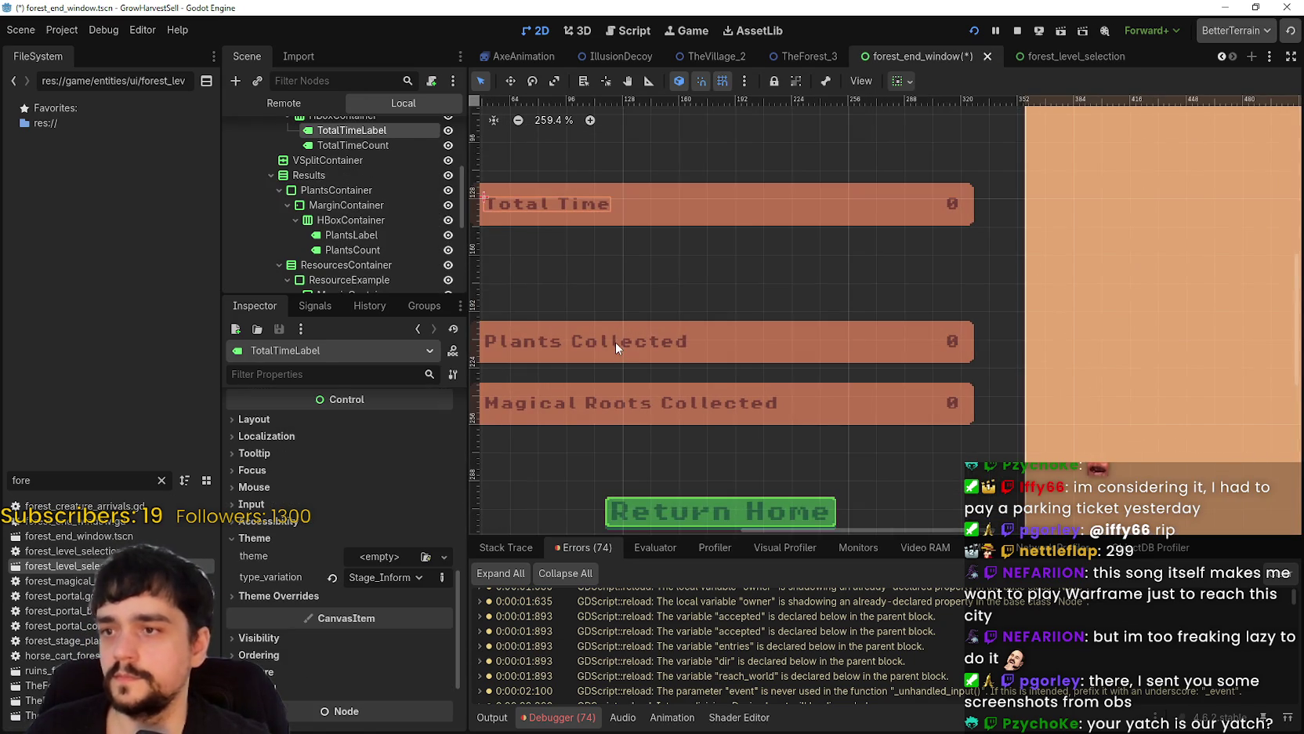
- Review the Plants Collected label's font and font-size theme overrides
{"action": "left_click", "coordinate": [616, 342]}
{"action": "scroll", "coordinate": [364, 607], "scroll_direction": "down", "scroll_amount": 3}
{"action": "left_click", "coordinate": [332, 620]}
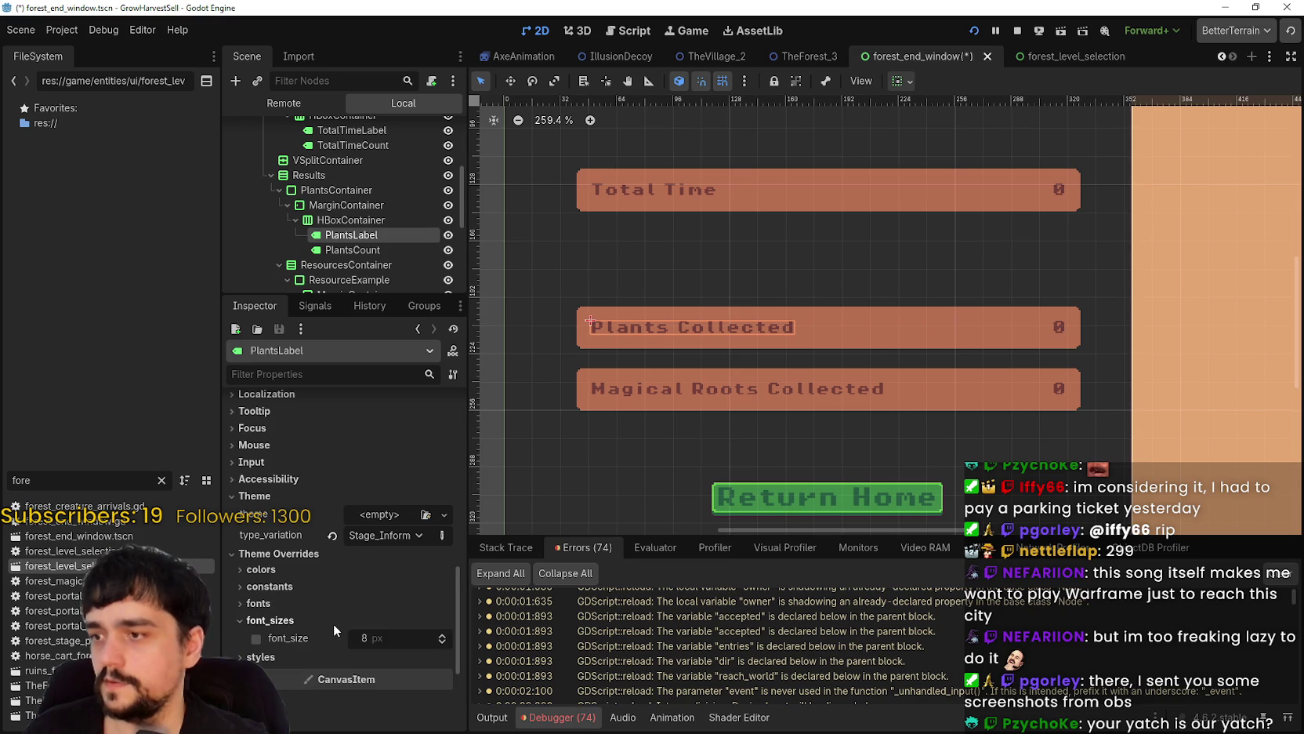
{"action": "left_click", "coordinate": [316, 604]}
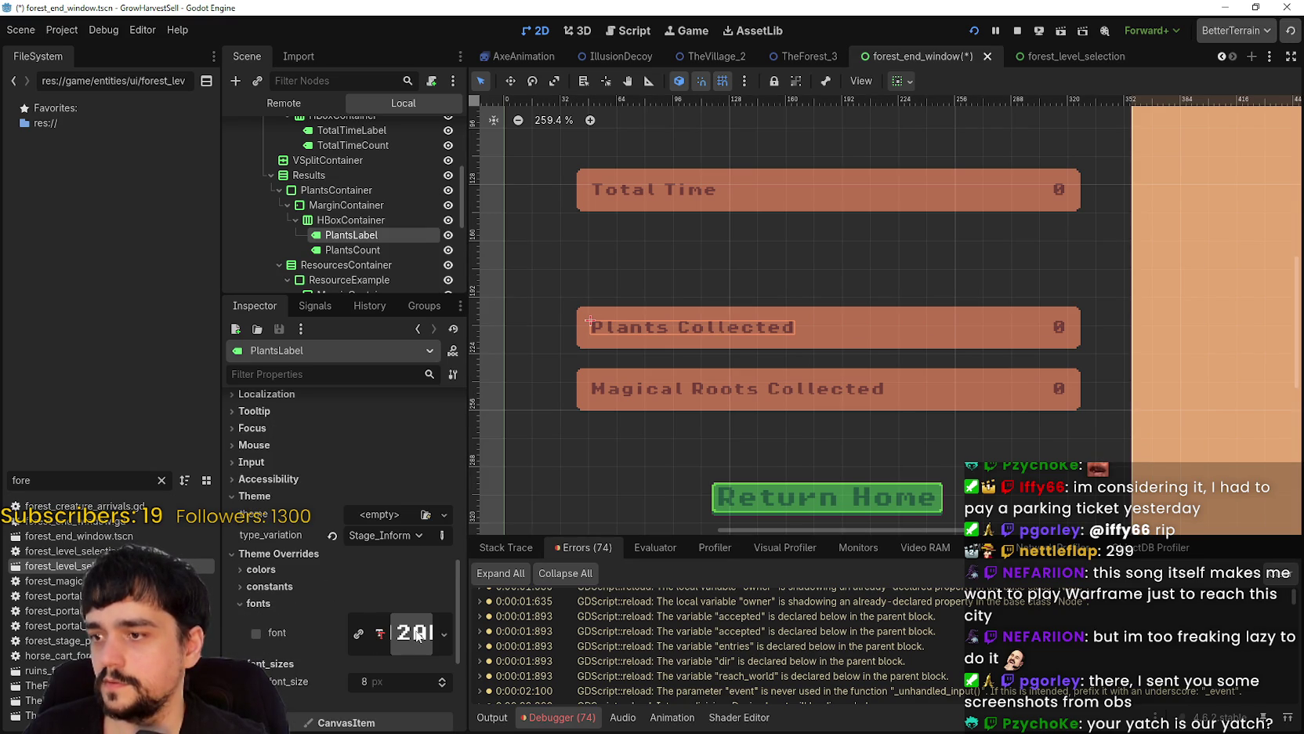
{"action": "scroll", "coordinate": [925, 305], "scroll_direction": "down", "scroll_amount": 5}
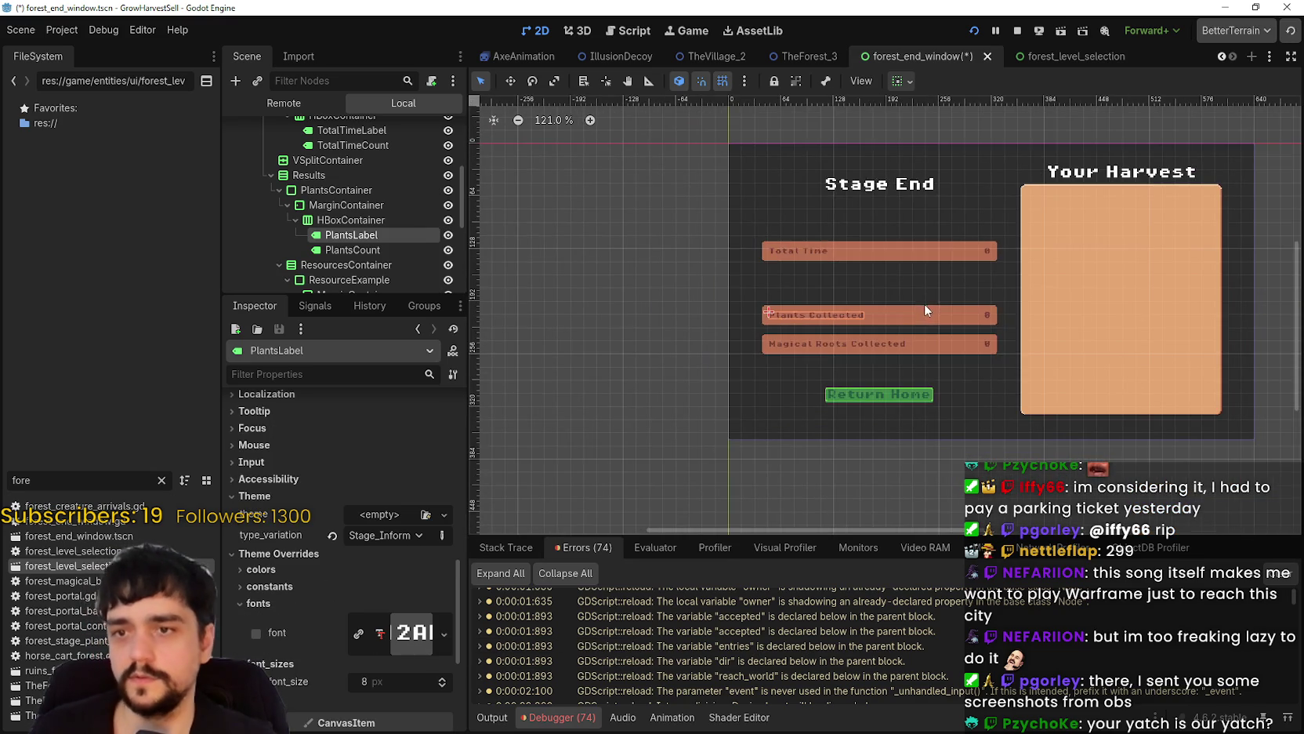
{"action": "scroll", "coordinate": [980, 301], "scroll_direction": "up", "scroll_amount": 1}
- Save the forest_end_window scene and select the ForestEndWindow root node
{"action": "key", "text": "ctrl+s"}
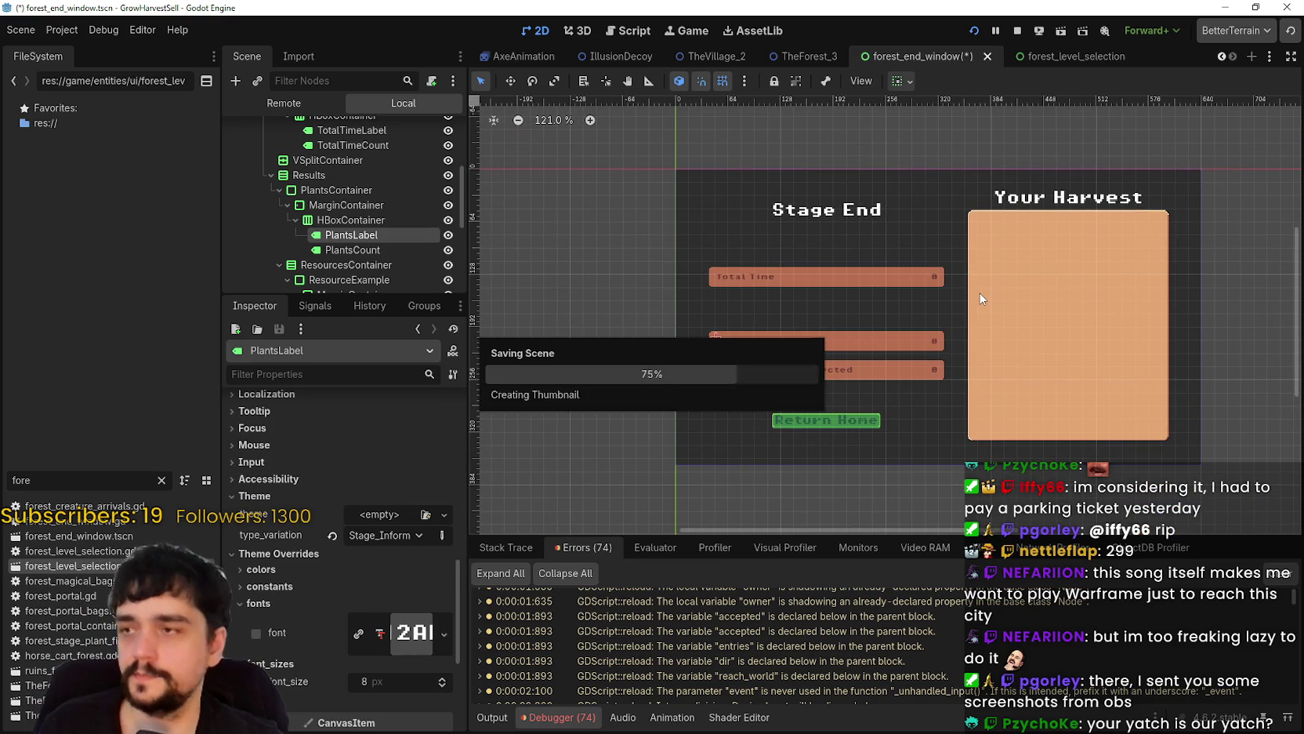
{"action": "scroll", "coordinate": [368, 176], "scroll_direction": "up", "scroll_amount": 5}
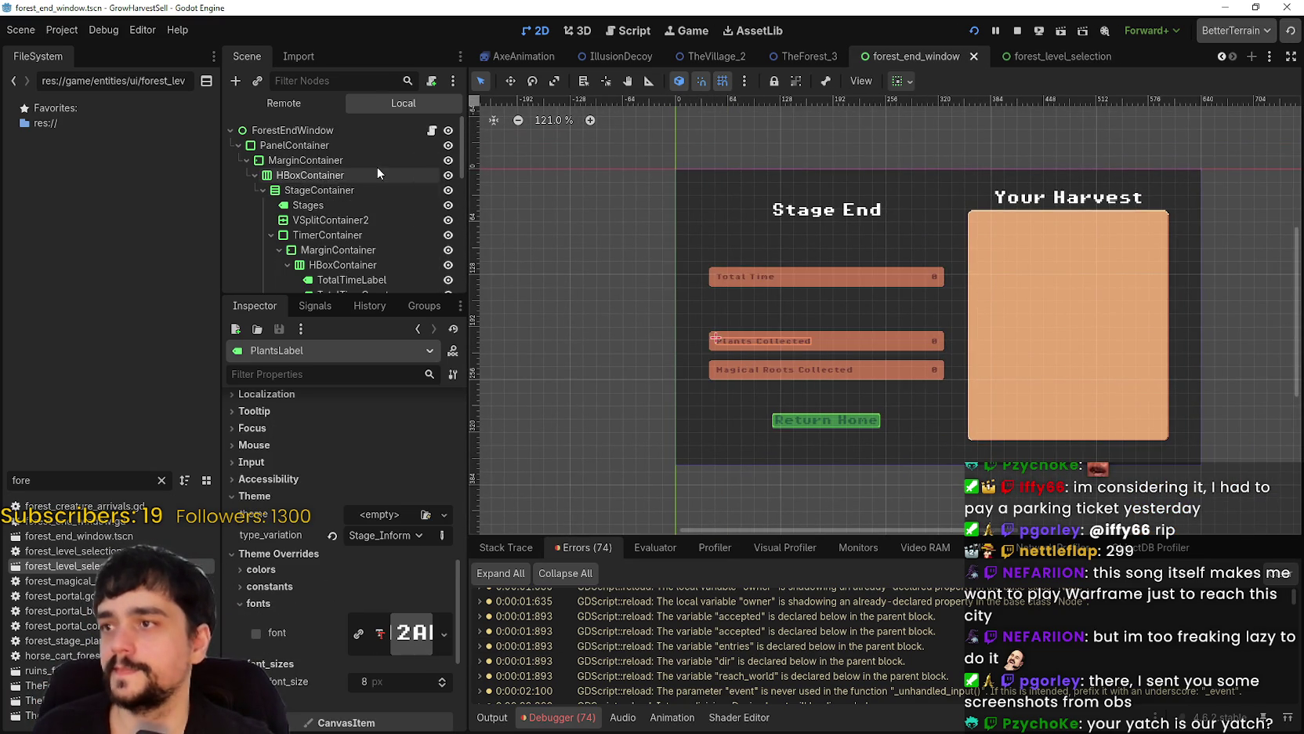
{"action": "left_click", "coordinate": [357, 130]}
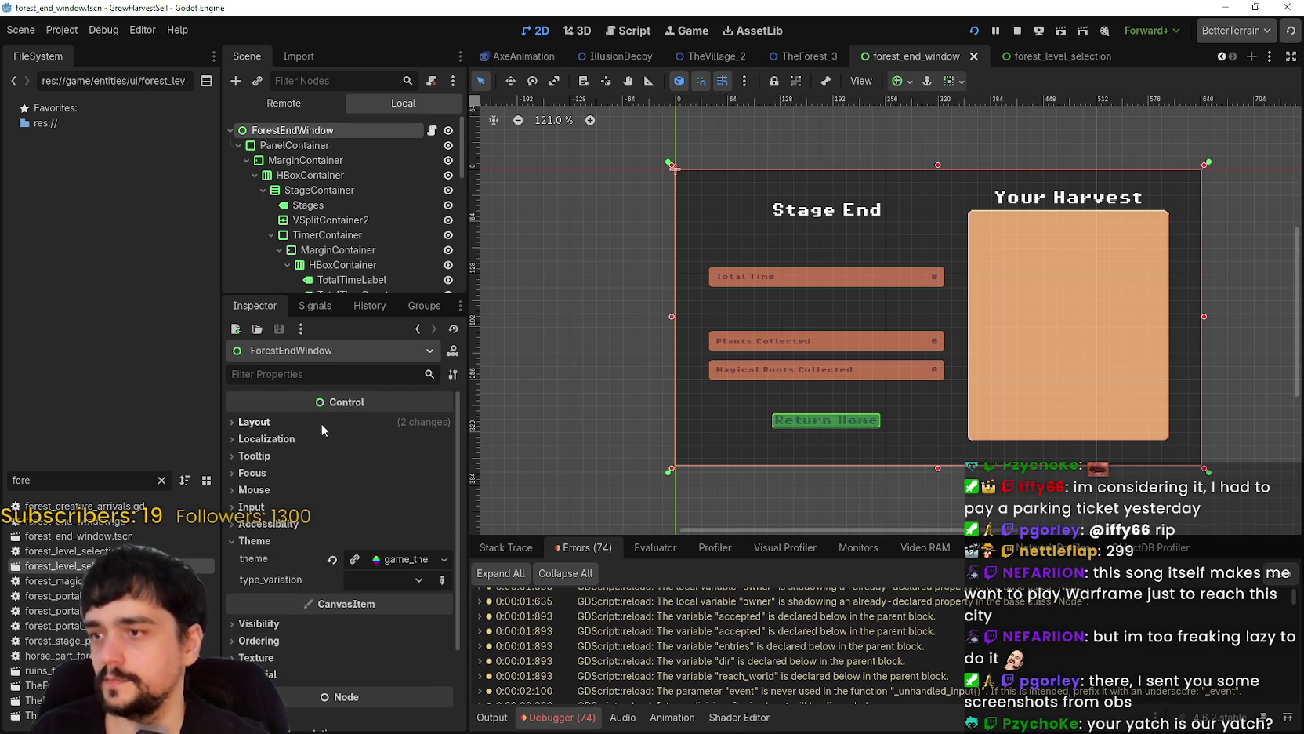
{"action": "left_click", "coordinate": [431, 132]}
{"action": "scroll", "coordinate": [1257, 257], "scroll_direction": "up", "scroll_amount": 10}
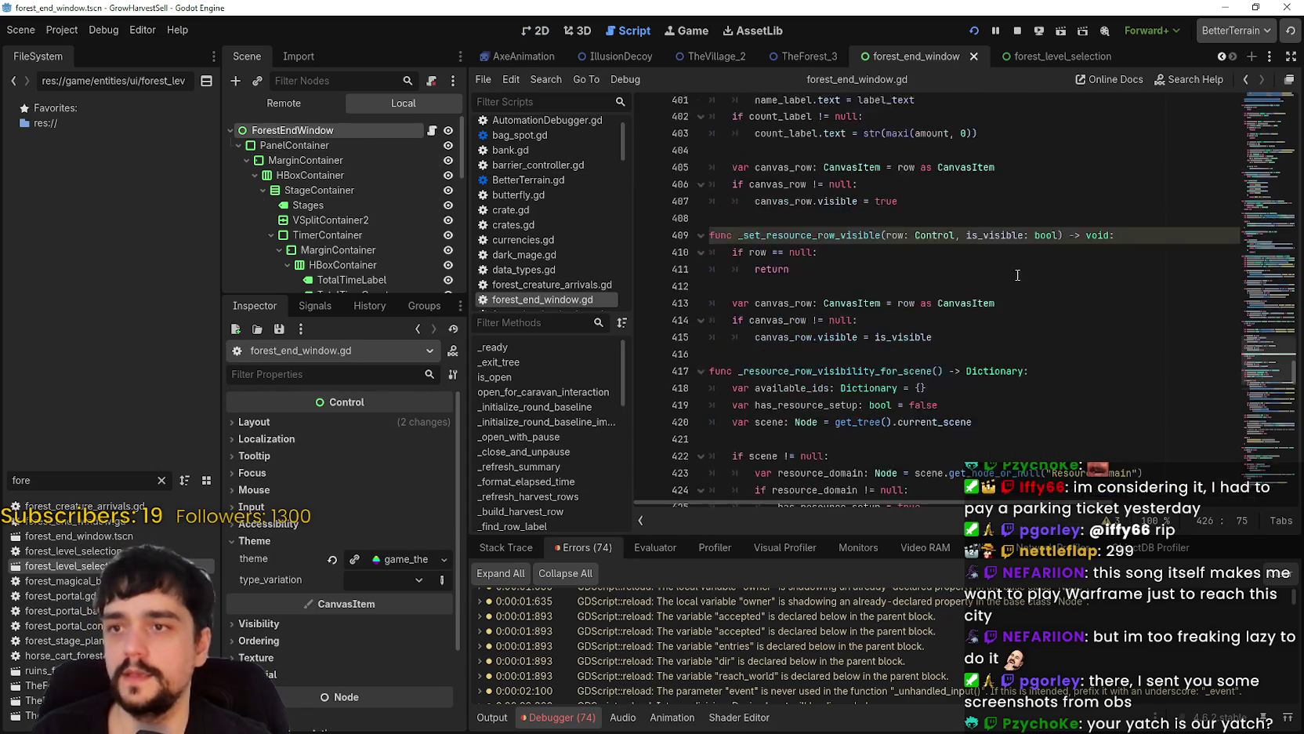
{"action": "left_click_drag", "start_coordinate": [1256, 256], "coordinate": [1268, 109]}
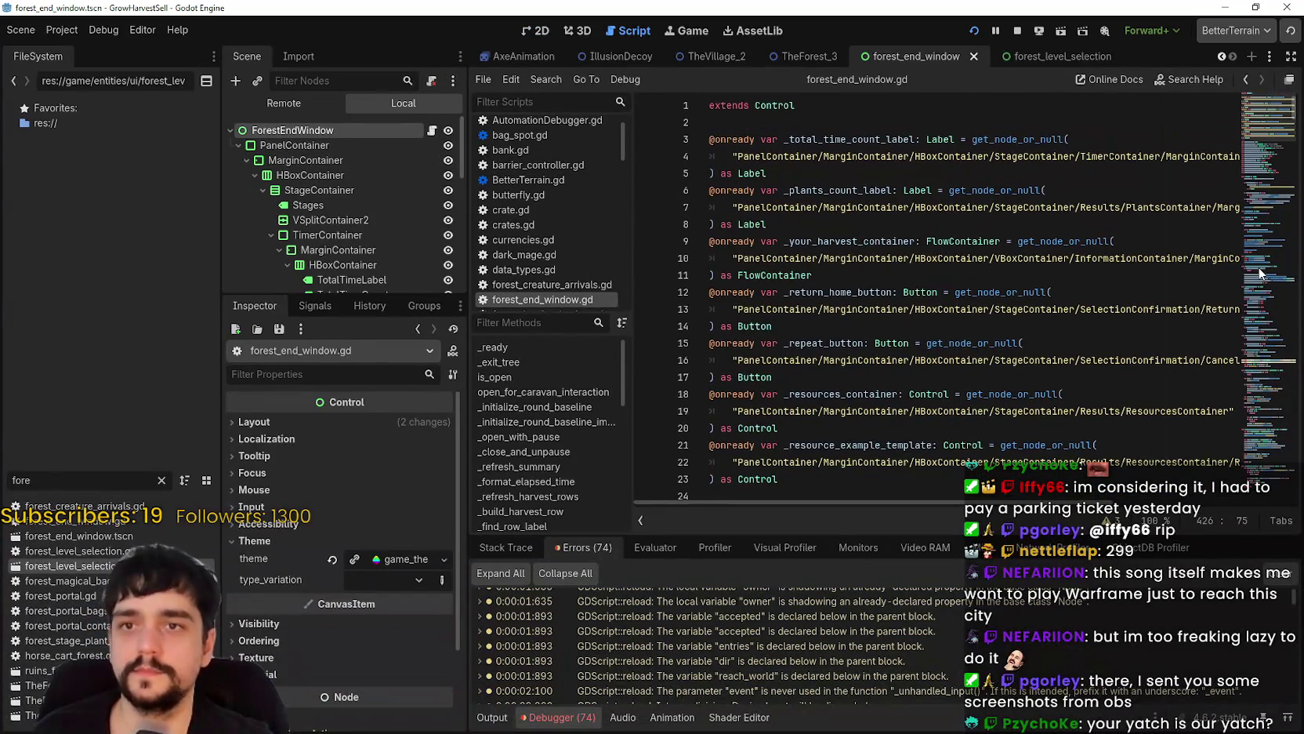
{"action": "left_click", "coordinate": [1017, 30]}
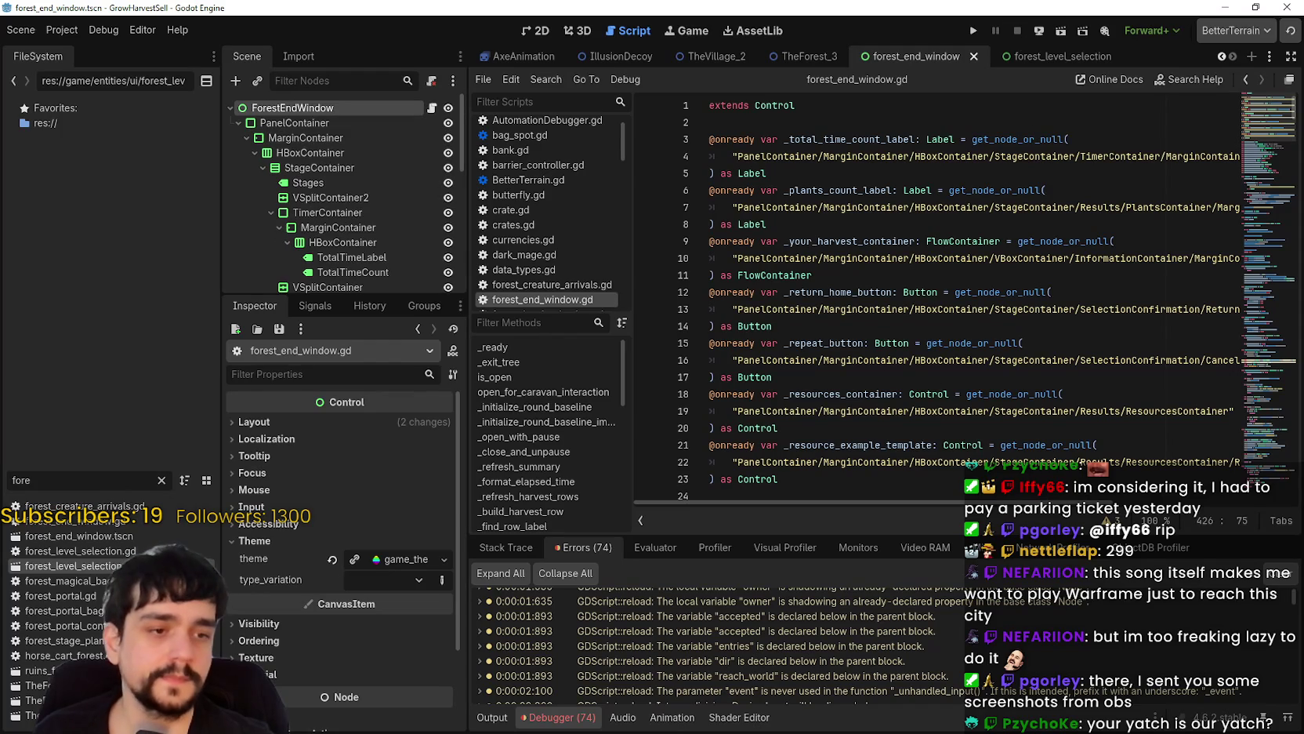
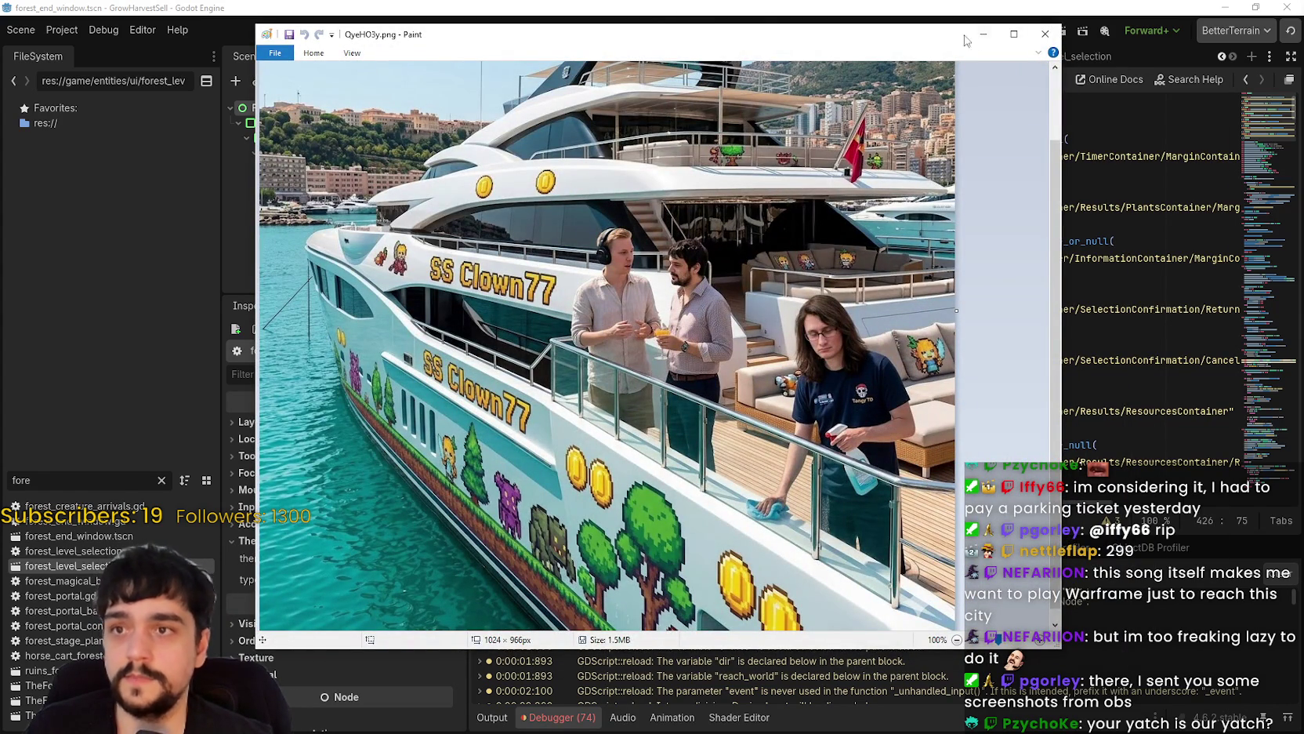
- Close the yacht picture in Paint and switch to the viewer's OBS filter screenshot
{"action": "left_click", "coordinate": [1045, 34]}
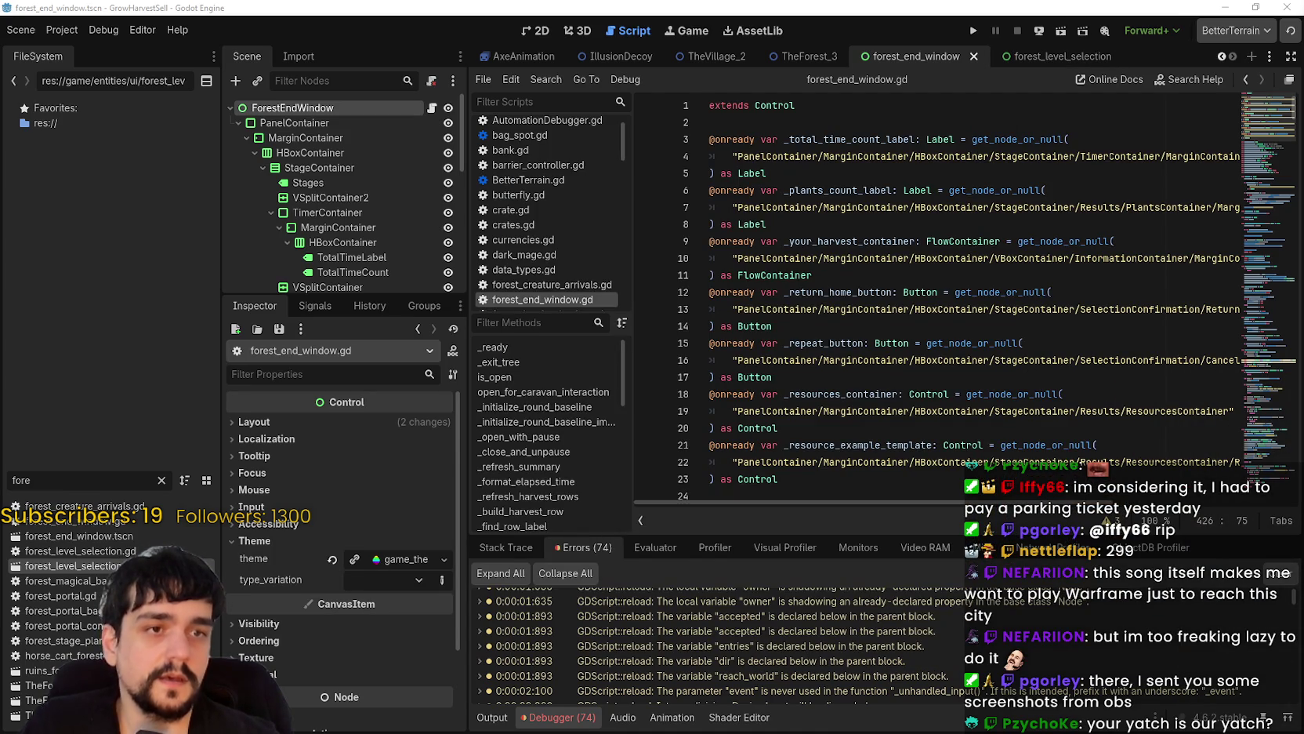
{"action": "key", "text": "alt+Tab"}
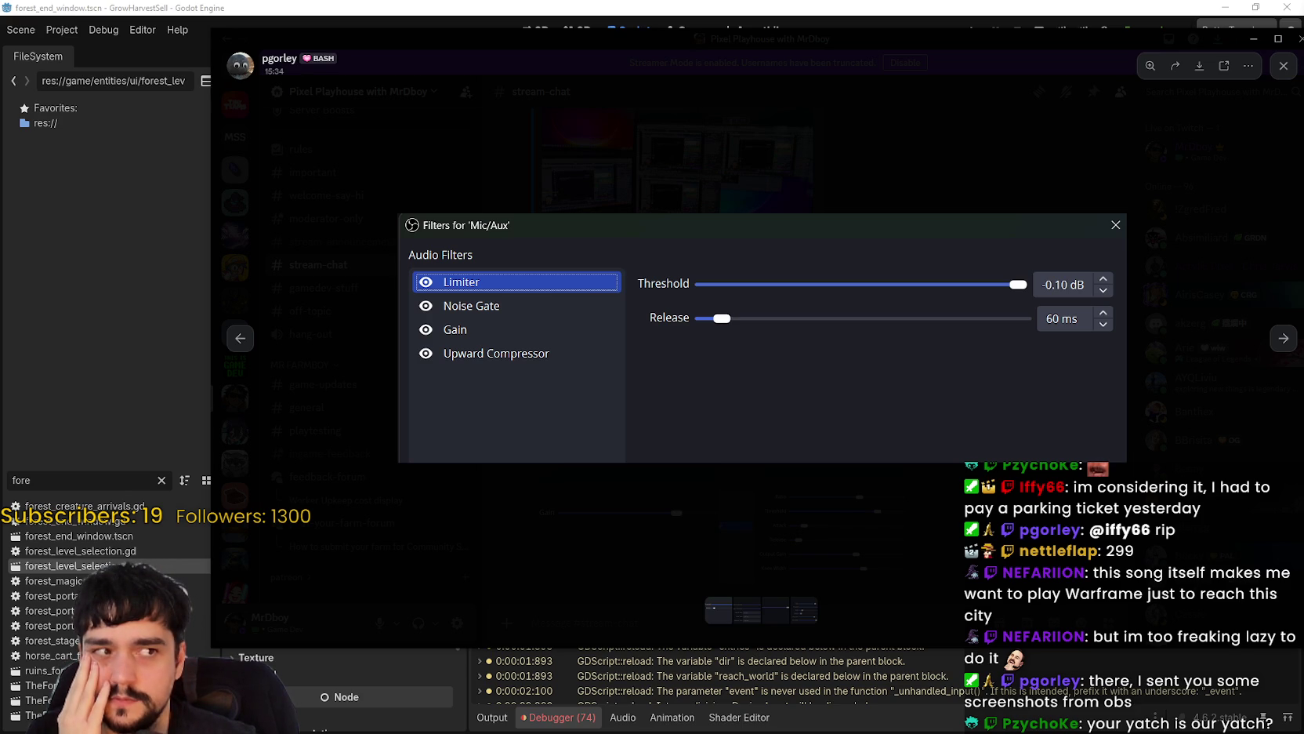
- Bring the MainMic Filters window in front of the shared Mic/Aux screenshot
{"action": "left_click", "coordinate": [622, 107]}
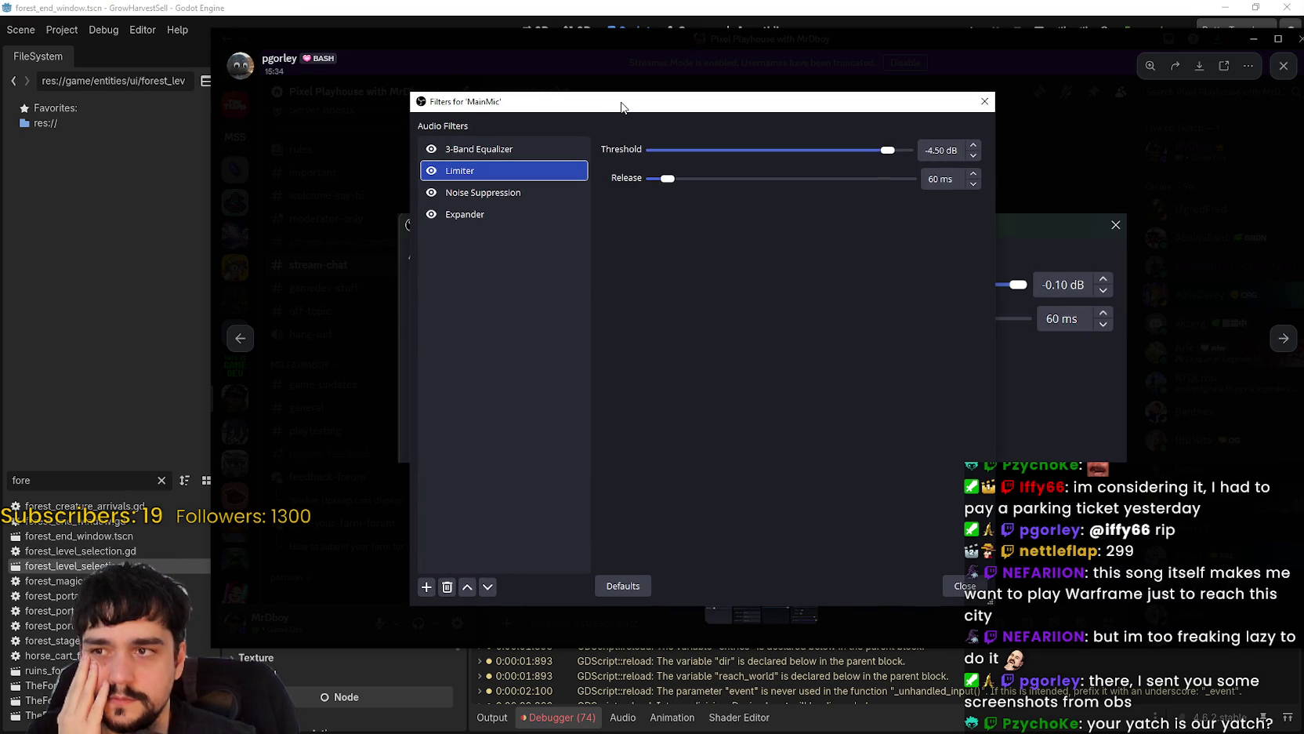
- Move the MainMic Filters window aside and step the Limiter threshold from -0.50 to -0.10 dB
{"action": "mouse_move", "coordinate": [622, 107]}
{"action": "left_mouse_down"}
{"action": "mouse_move", "coordinate": [449, 114]}
{"action": "mouse_move", "coordinate": [351, 86]}
{"action": "left_mouse_up"}
{"action": "left_click_drag", "start_coordinate": [618, 129], "coordinate": [636, 132]}
{"action": "left_click", "coordinate": [704, 135]}
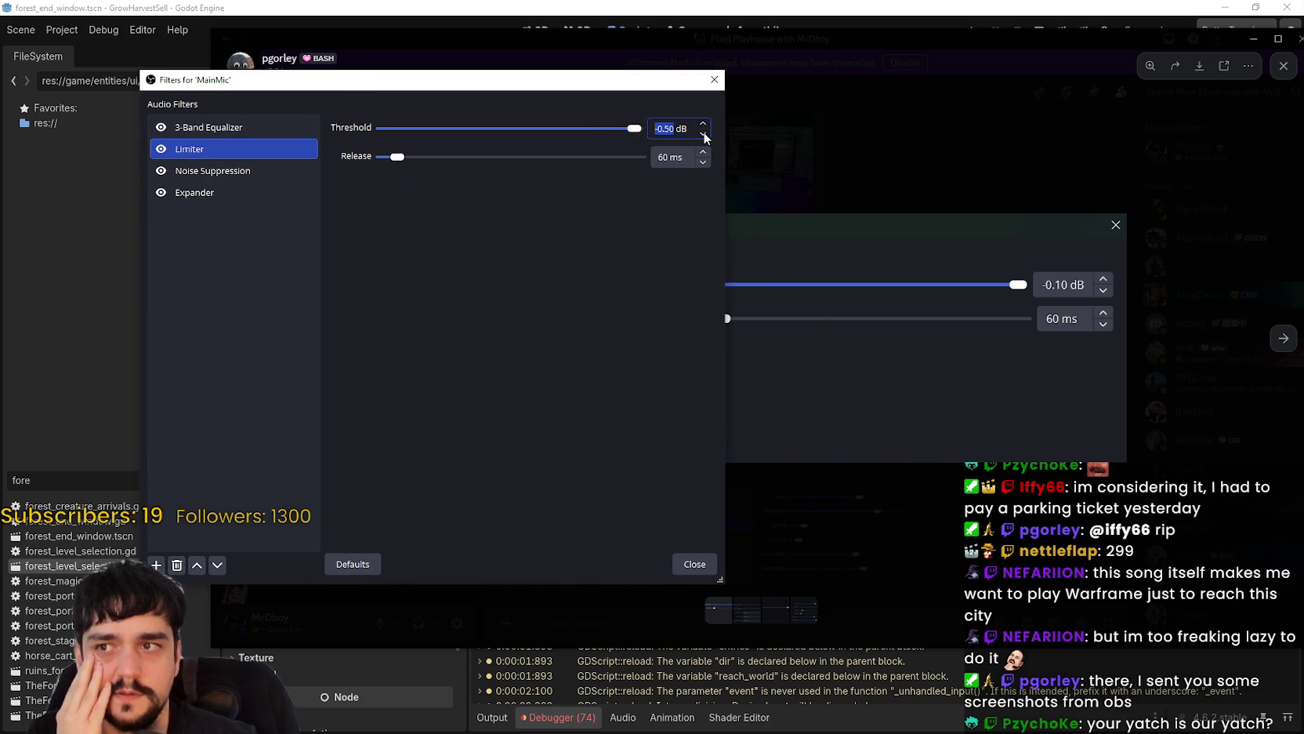
{"action": "left_click", "coordinate": [704, 126]}
{"action": "left_click", "coordinate": [704, 125]}
{"action": "left_click", "coordinate": [704, 126]}
{"action": "left_click", "coordinate": [704, 125]}
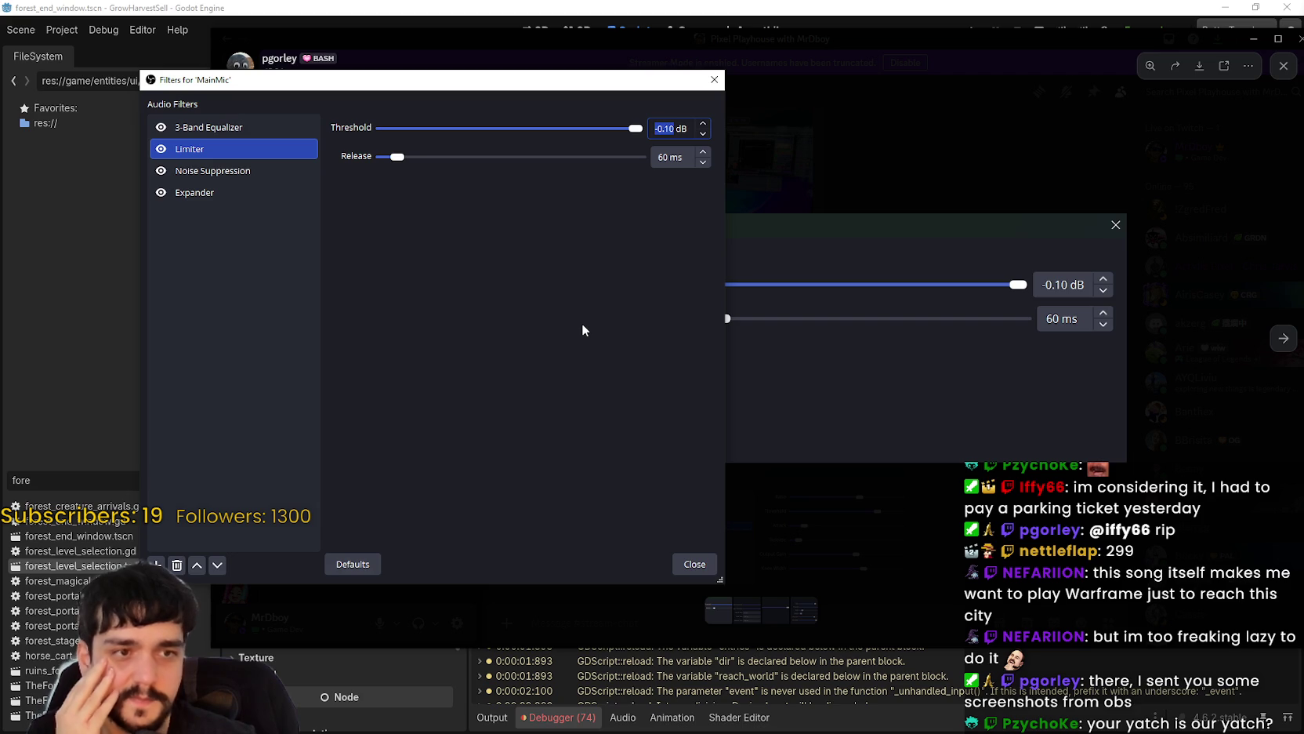
{"action": "mouse_move", "coordinate": [500, 83]}
{"action": "left_mouse_down"}
{"action": "mouse_move", "coordinate": [407, 60]}
{"action": "mouse_move", "coordinate": [686, 85]}
{"action": "left_mouse_up"}
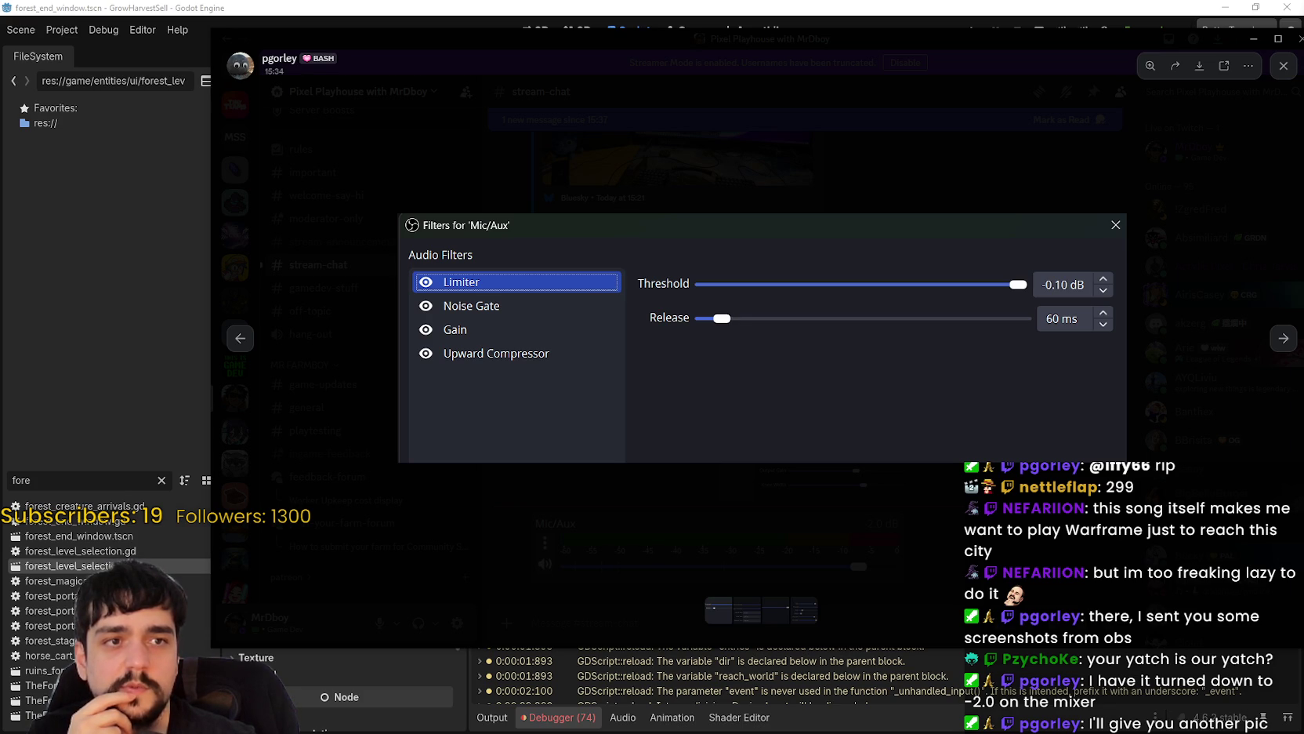
- Raise the MainMic Limiter threshold through -3.40 to -3.20 dB, then advance to the next screenshot
{"action": "key", "text": "alt+Tab"}
{"action": "left_click", "coordinate": [784, 153]}
{"action": "left_click", "coordinate": [785, 152]}
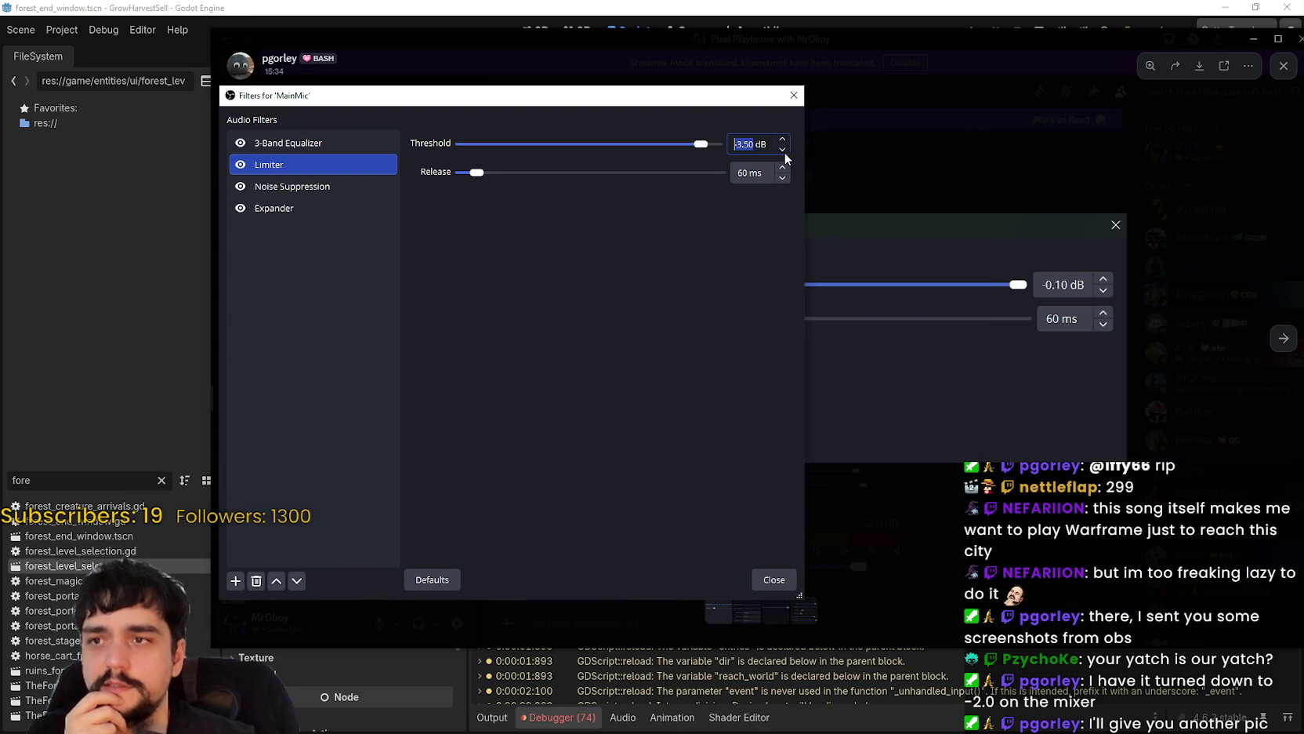
{"action": "left_click", "coordinate": [782, 139]}
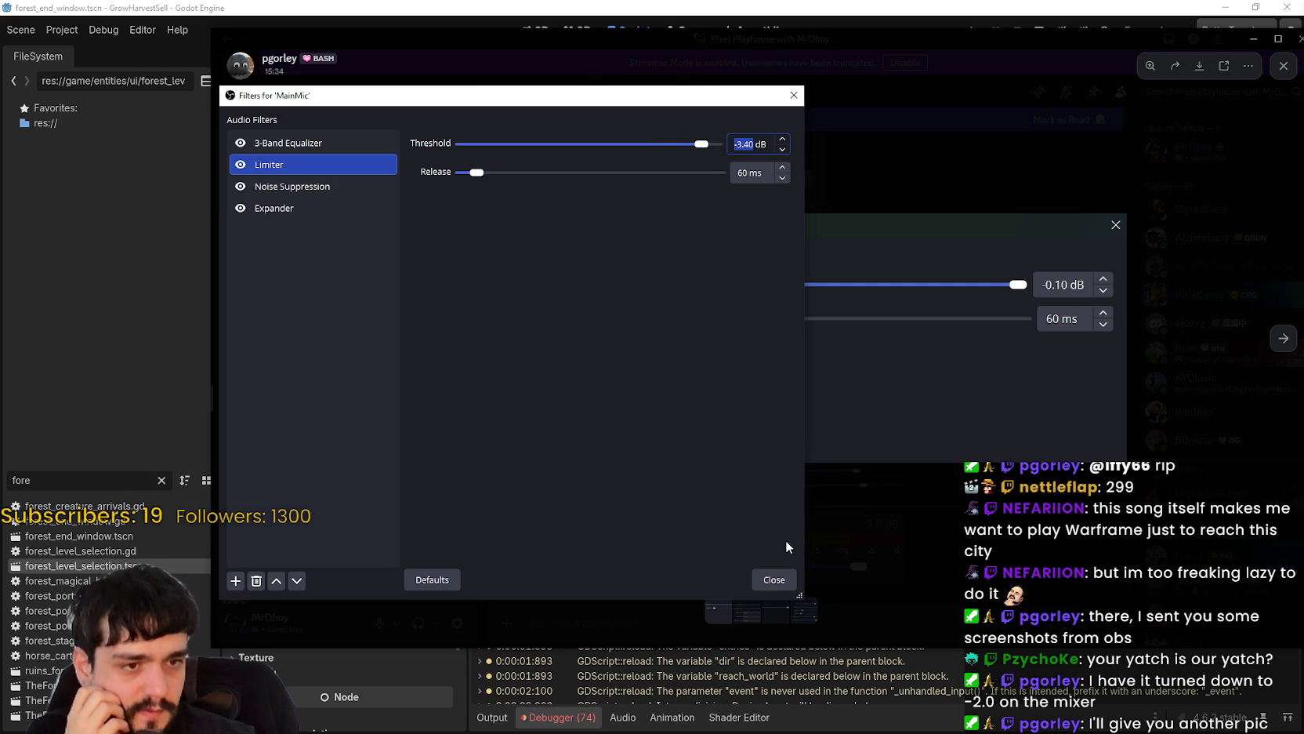
{"action": "left_click", "coordinate": [764, 147]}
{"action": "double_click", "coordinate": [764, 147]}
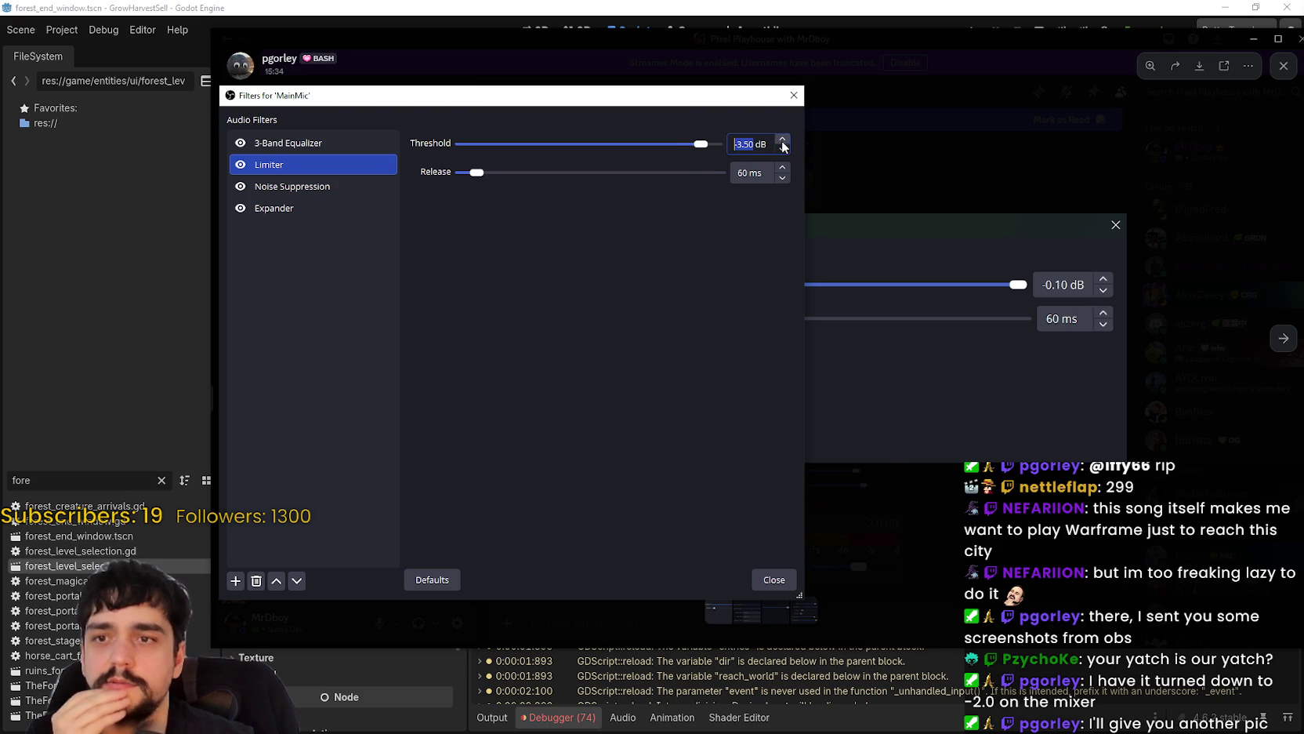
{"action": "left_click", "coordinate": [783, 140]}
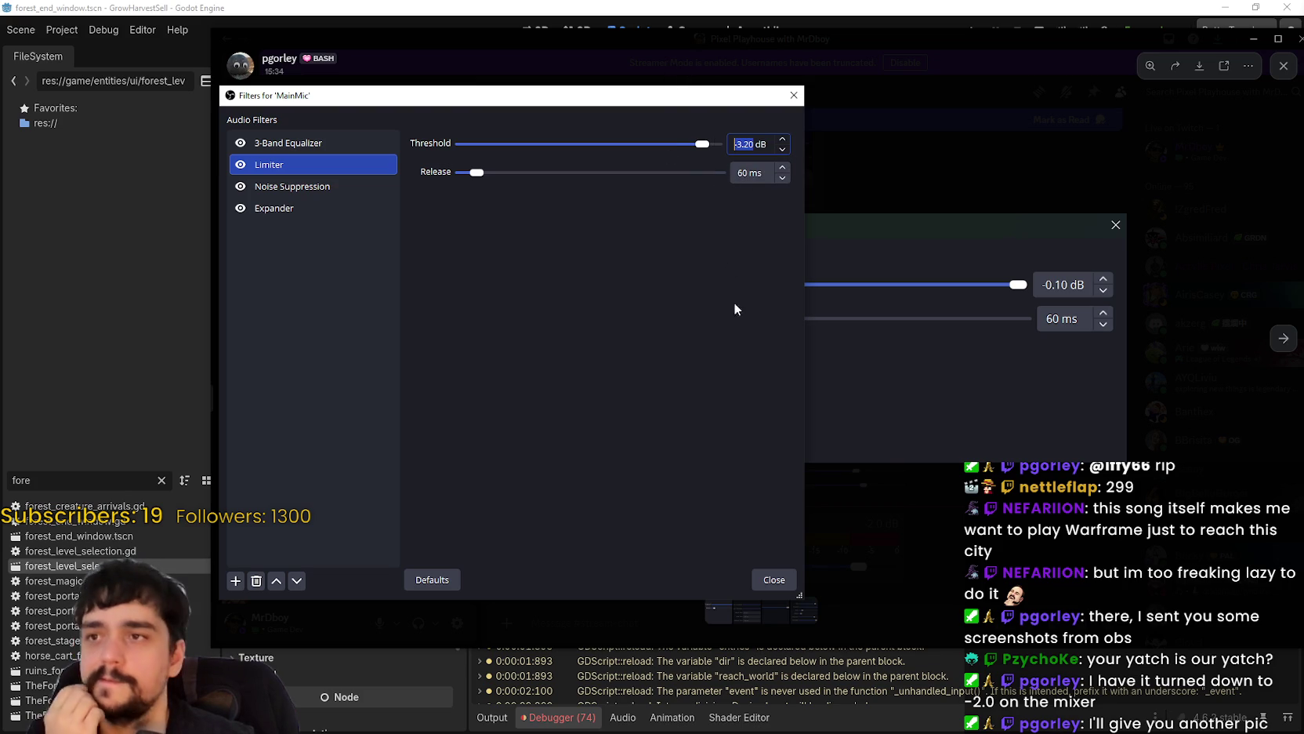
{"action": "key", "text": "Right"}
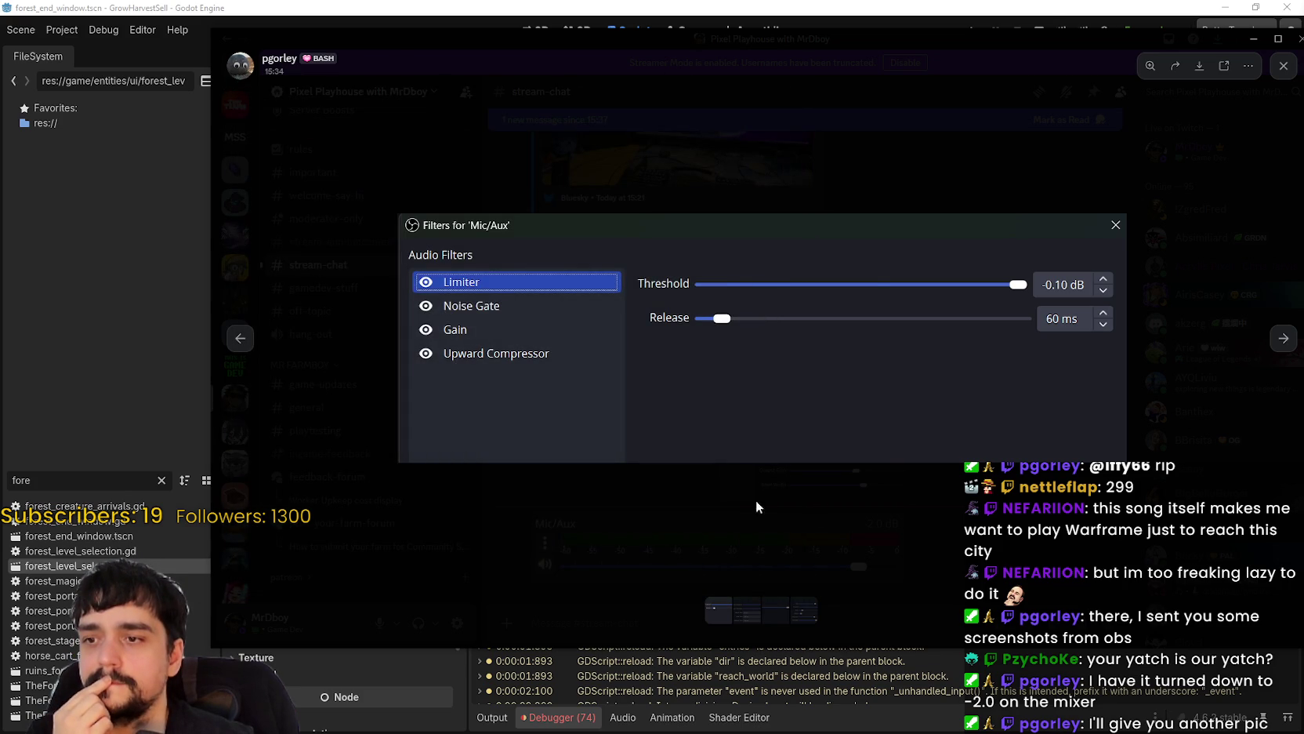
- Enlarge and close the viewer's Mic/Aux mixer and OBS filters screenshots in Discord
{"action": "left_click", "coordinate": [762, 509]}
{"action": "left_click", "coordinate": [708, 547]}
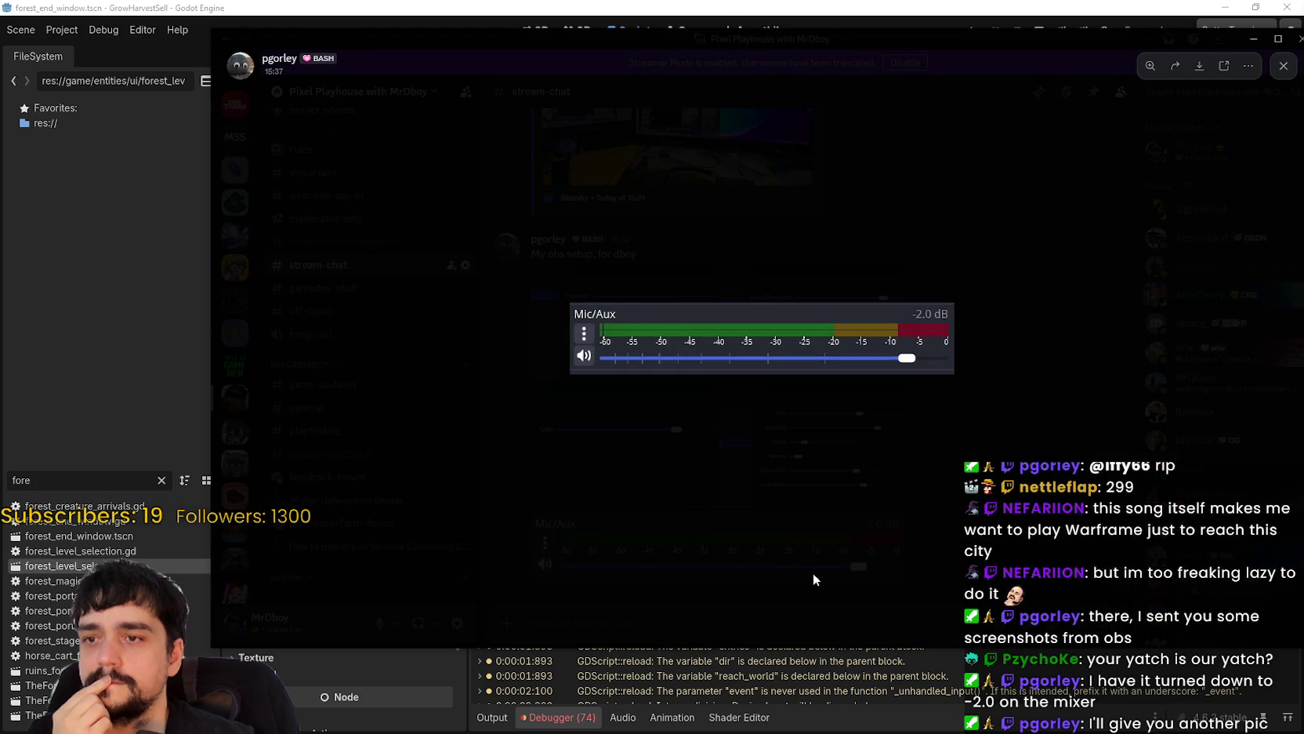
{"action": "left_click", "coordinate": [813, 573]}
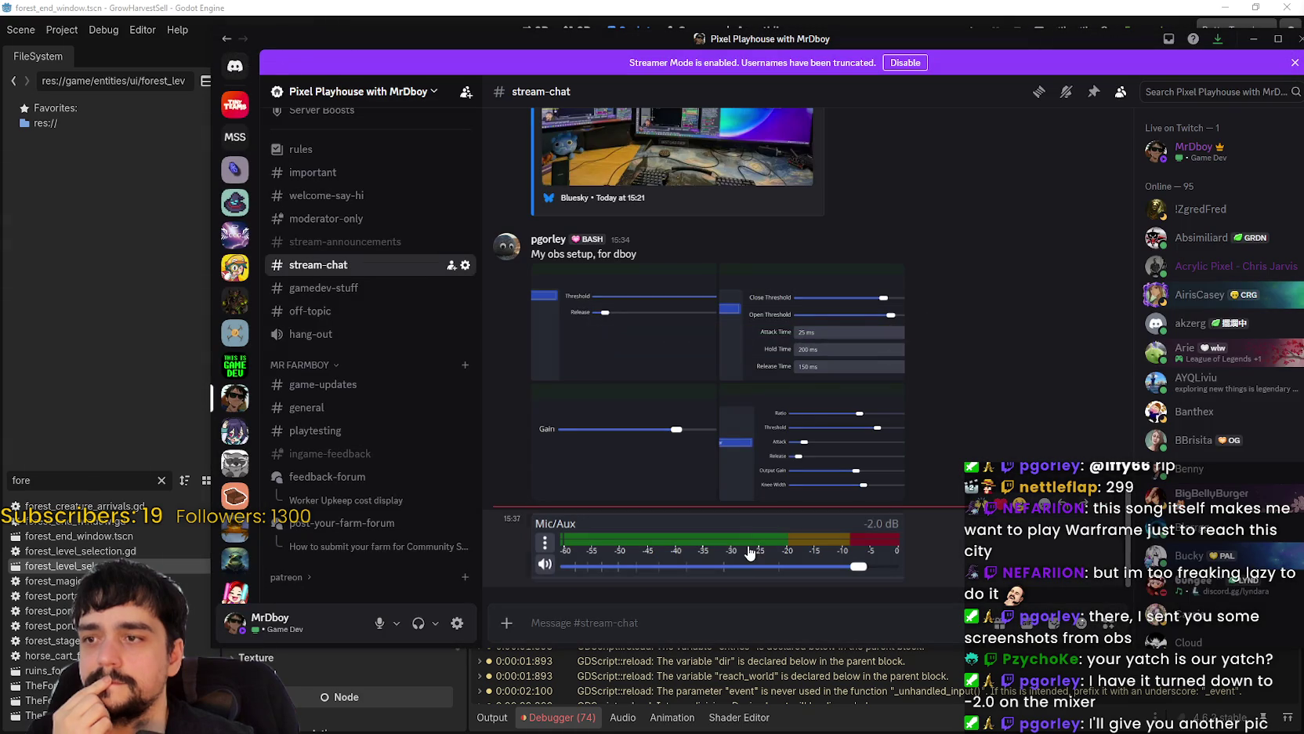
{"action": "left_click", "coordinate": [876, 551]}
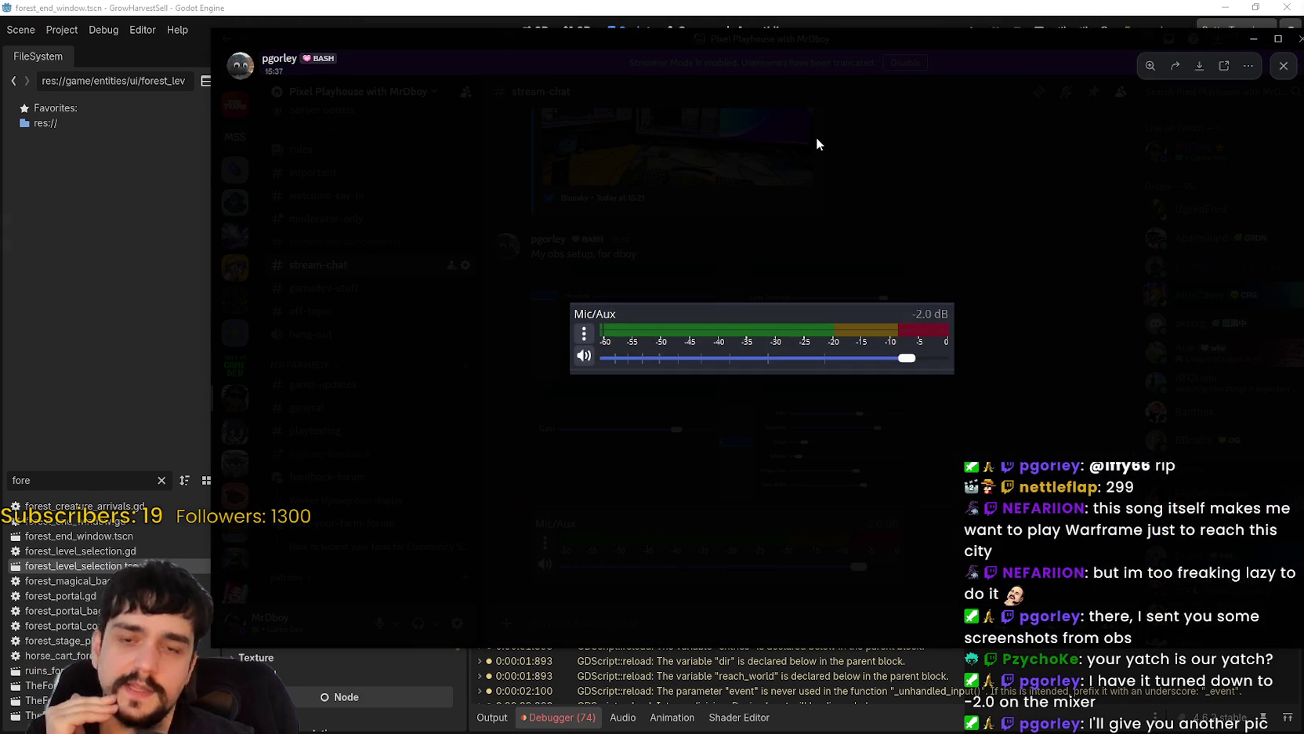
{"action": "left_click", "coordinate": [861, 566]}
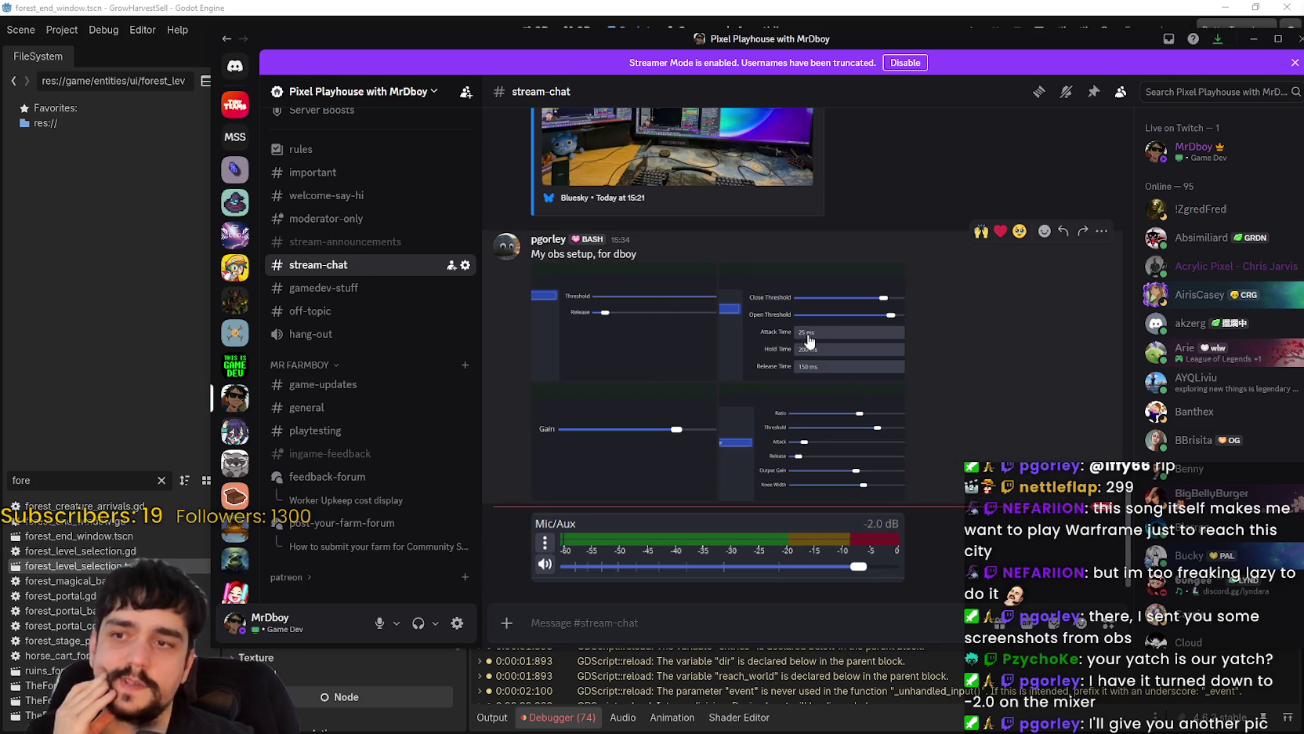
{"action": "left_click", "coordinate": [658, 355]}
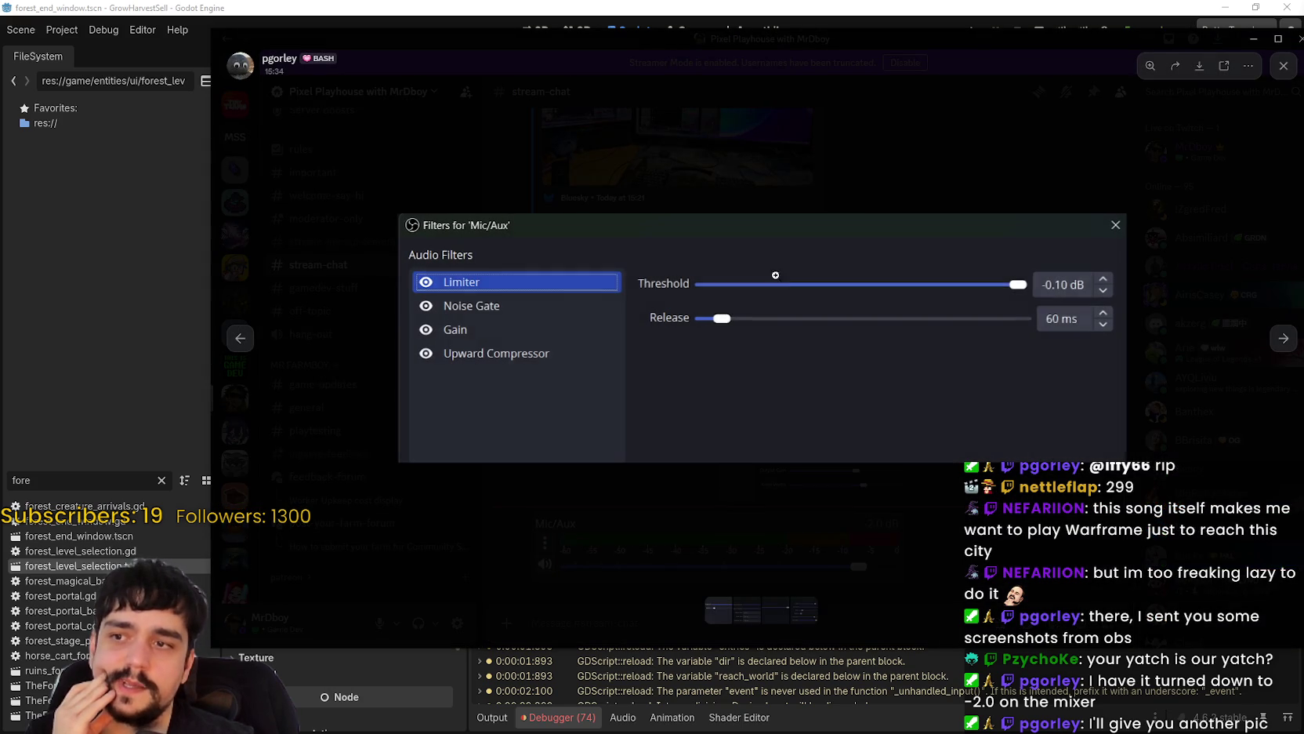
{"action": "left_click", "coordinate": [1023, 154]}
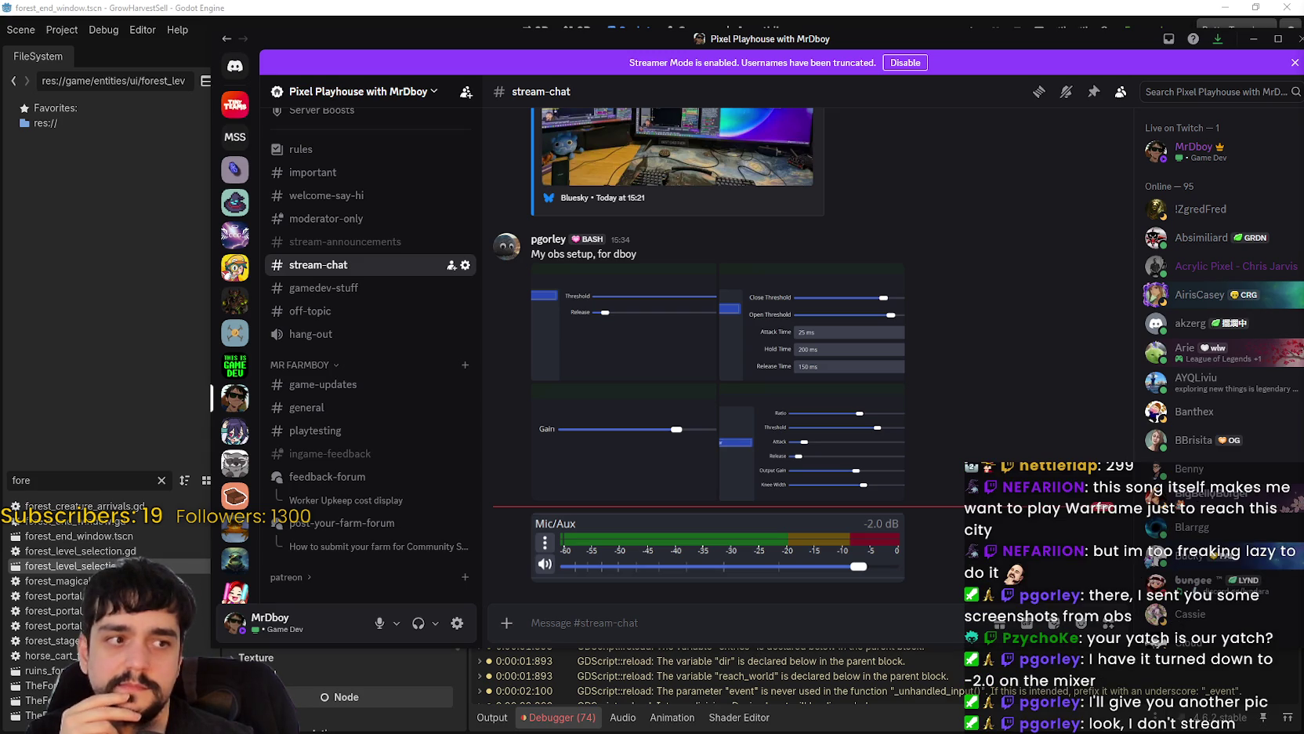
{"action": "key", "text": "alt+Tab"}
- Set the MainMic Limiter threshold to -2.10 dB and enlarge the Upward Compressor screenshot
{"action": "left_click", "coordinate": [952, 172]}
{"action": "type", "text": "2.20 dB"}
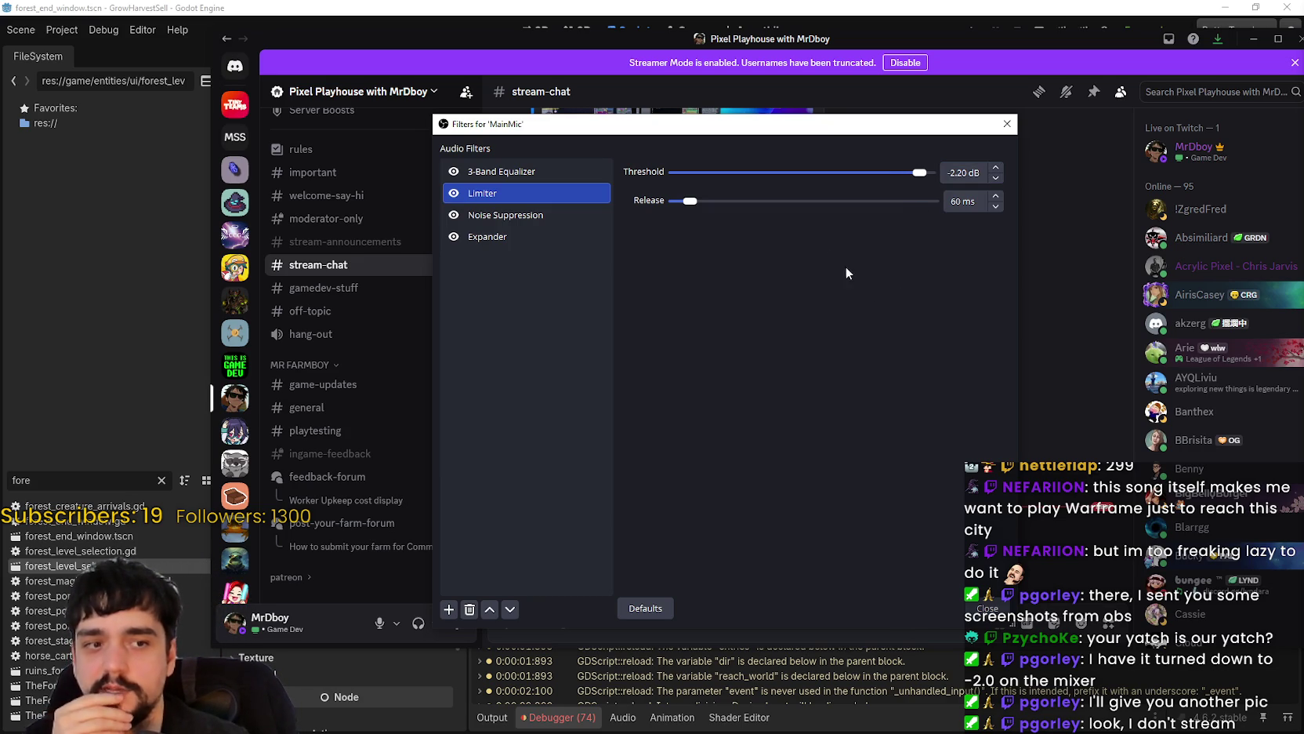
{"action": "mouse_move", "coordinate": [878, 127]}
{"action": "left_mouse_down"}
{"action": "mouse_move", "coordinate": [765, 99]}
{"action": "mouse_move", "coordinate": [546, 100]}
{"action": "left_mouse_up"}
{"action": "left_click", "coordinate": [664, 151]}
{"action": "left_click", "coordinate": [664, 152]}
{"action": "left_click", "coordinate": [664, 143]}
{"action": "double_click", "coordinate": [664, 144]}
{"action": "left_click", "coordinate": [839, 432]}
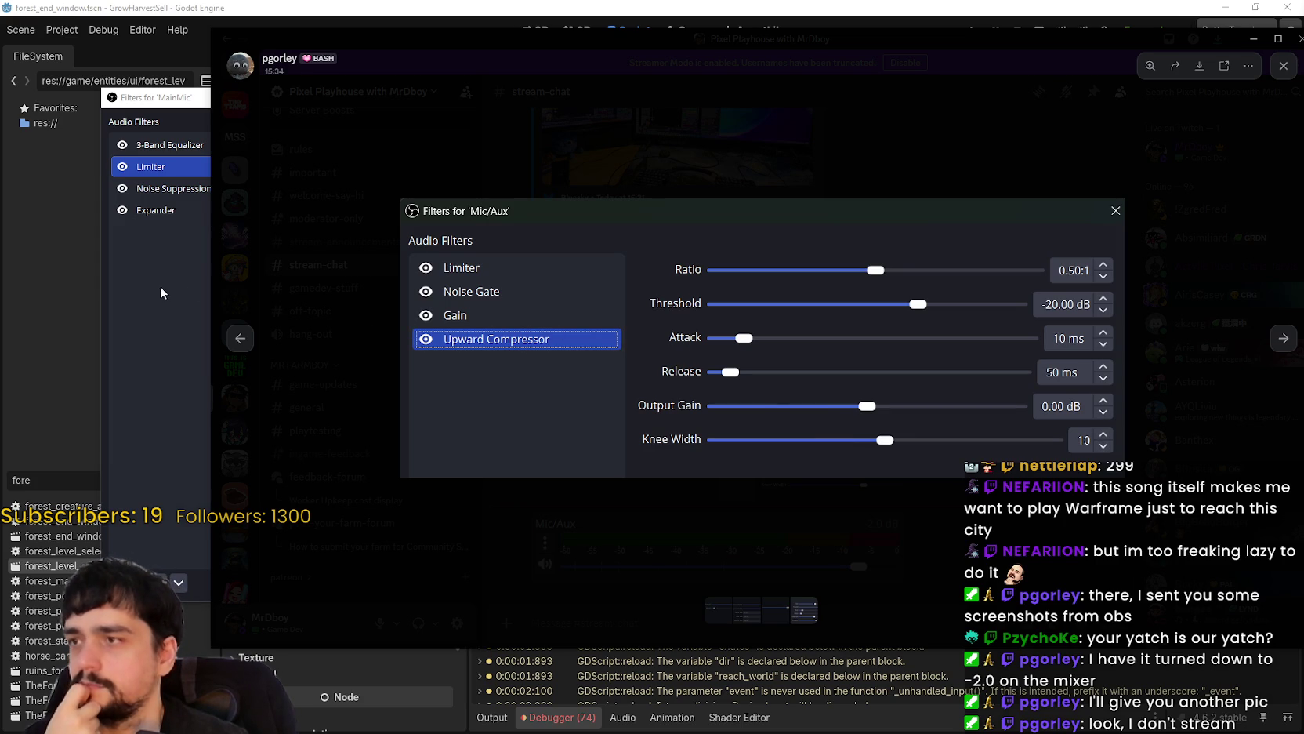
{"action": "left_click", "coordinate": [159, 190]}
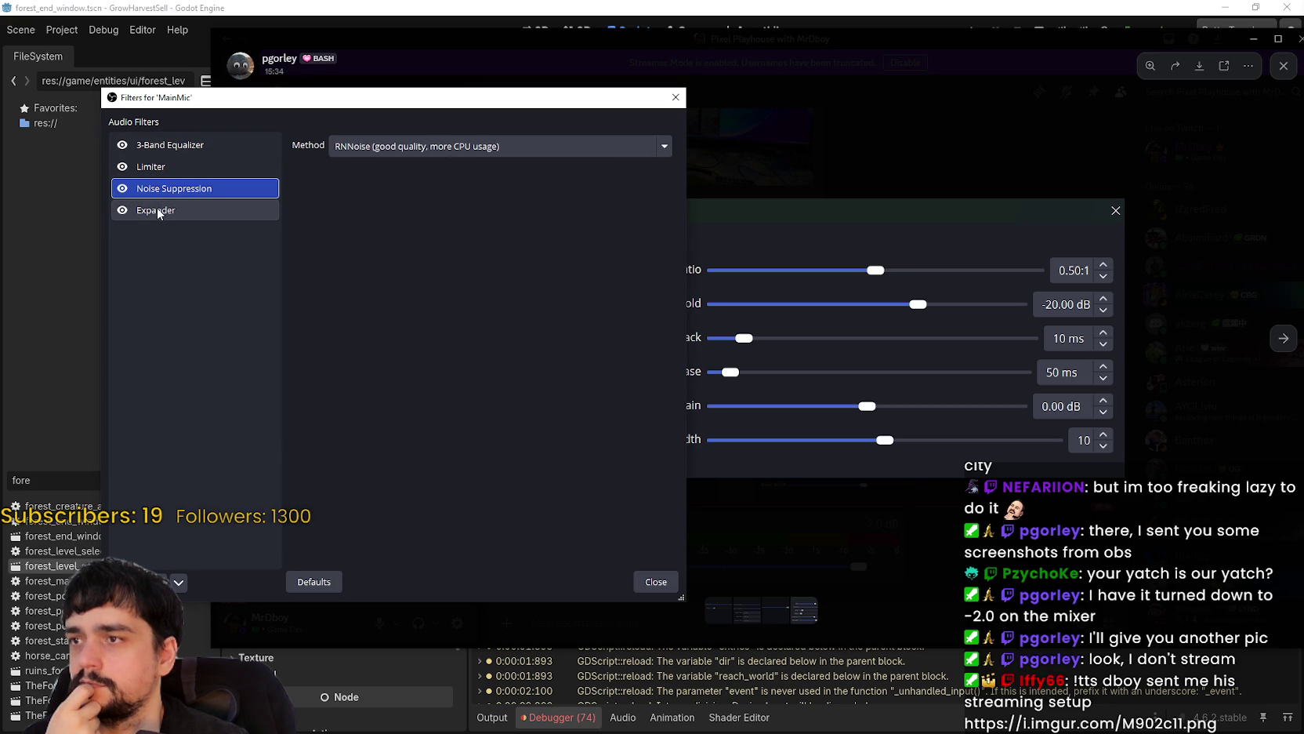
- Check the MainMic Expander settings and choose Upward Compressor from the add-filter list
{"action": "left_click", "coordinate": [159, 212]}
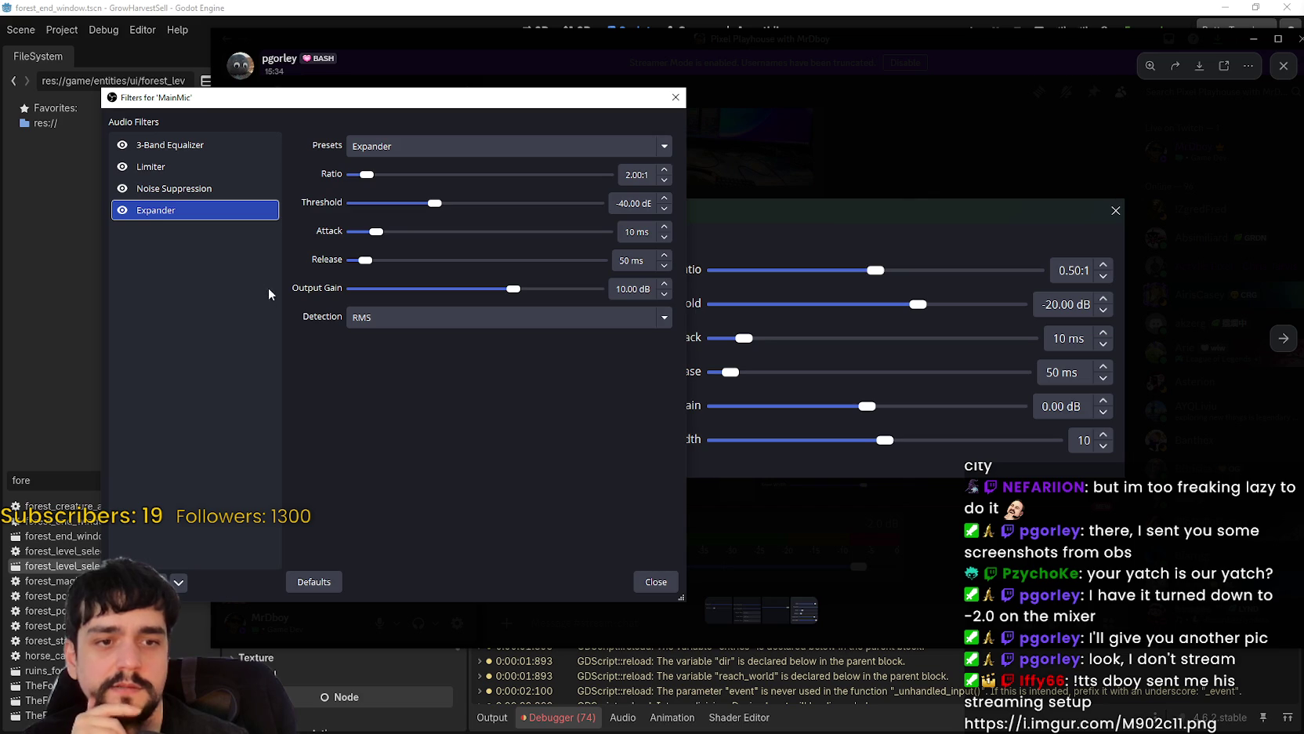
{"action": "mouse_move", "coordinate": [469, 103]}
{"action": "left_mouse_down"}
{"action": "mouse_move", "coordinate": [923, 57]}
{"action": "mouse_move", "coordinate": [1025, 89]}
{"action": "left_mouse_up"}
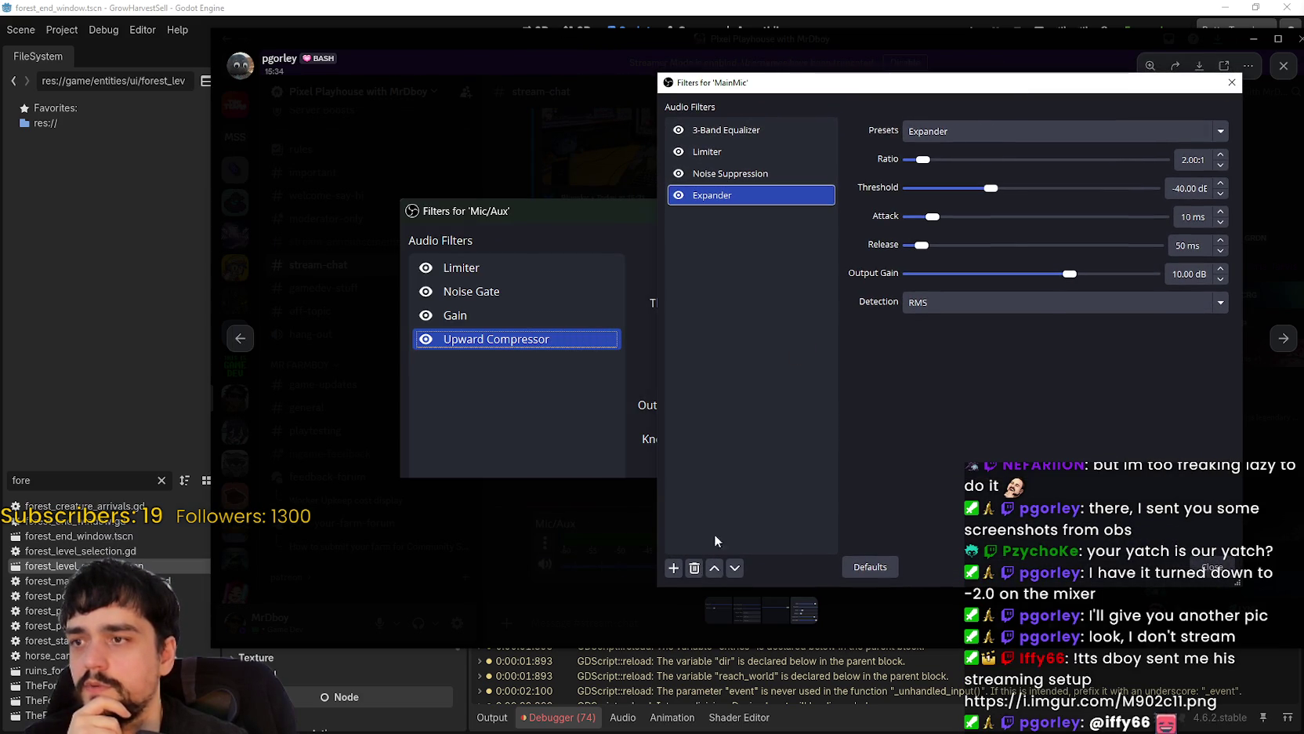
{"action": "left_click", "coordinate": [672, 569]}
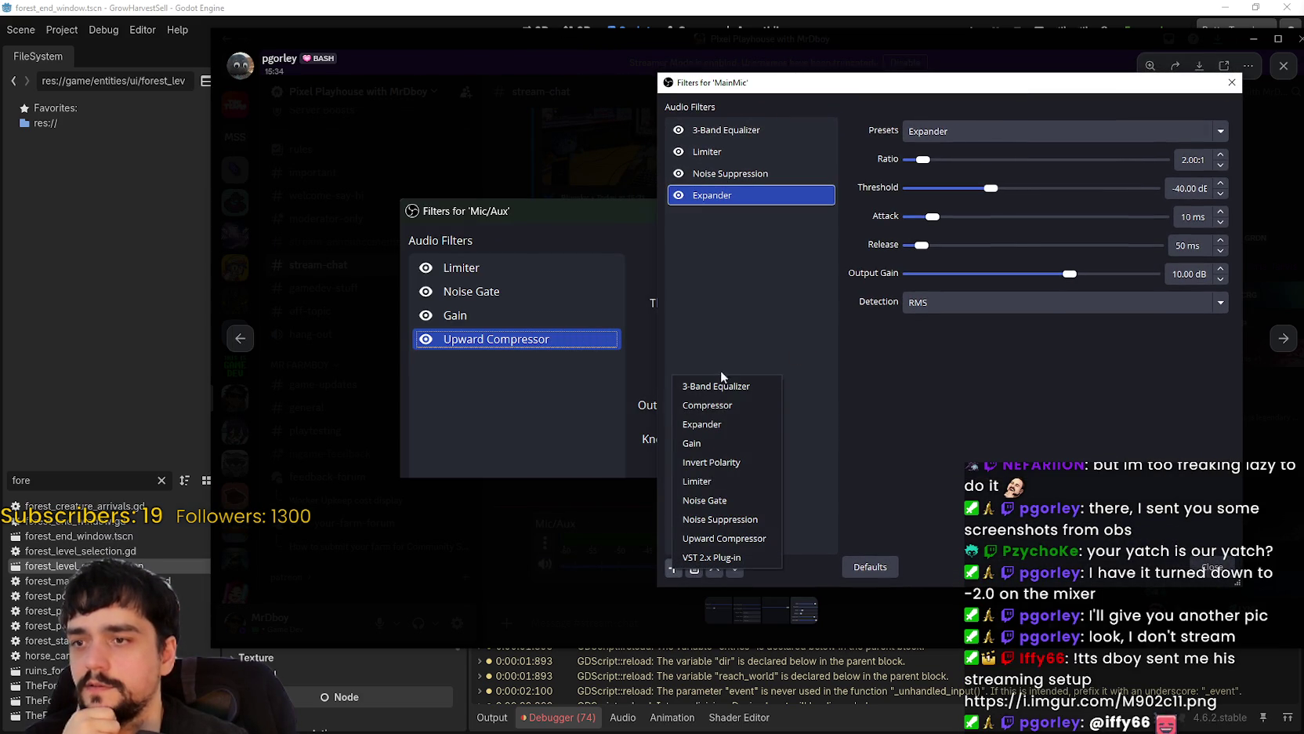
{"action": "left_click", "coordinate": [724, 538]}
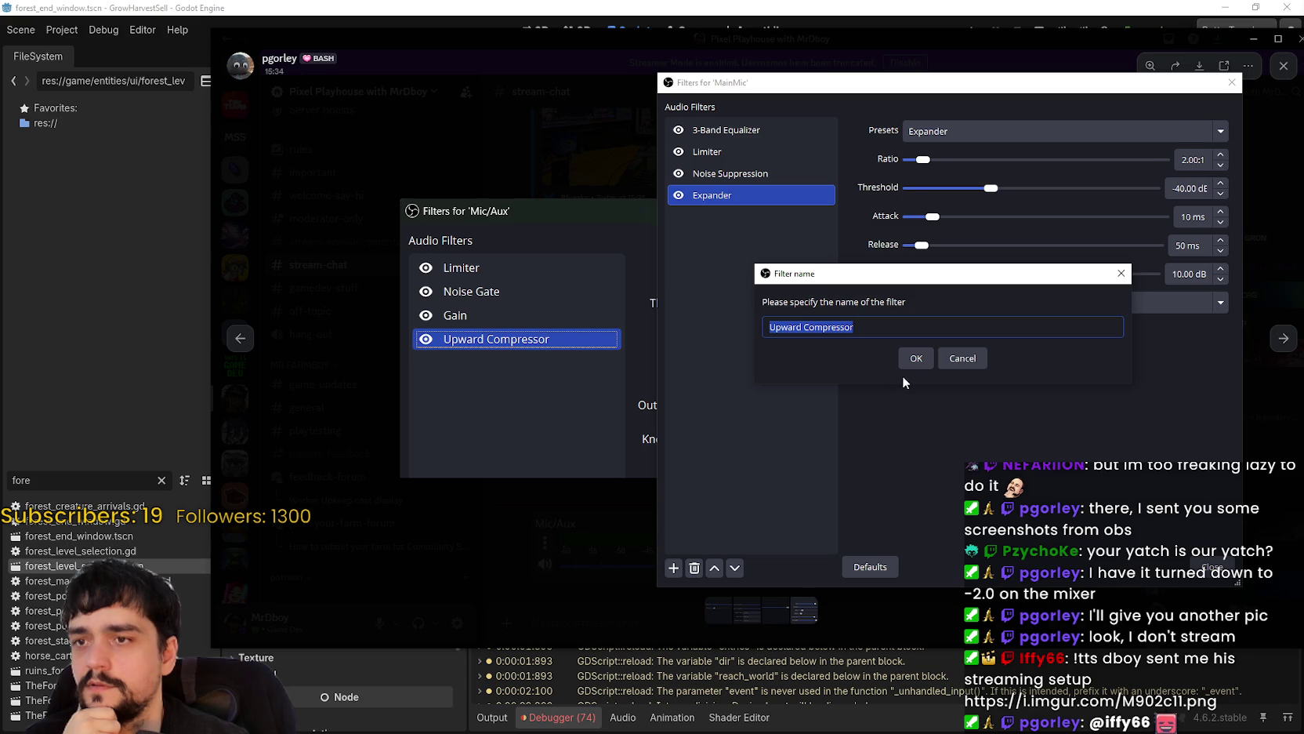
- Confirm the 'Upward Compressor' filter name and place the Filters window beside the screenshot
{"action": "left_click", "coordinate": [917, 355]}
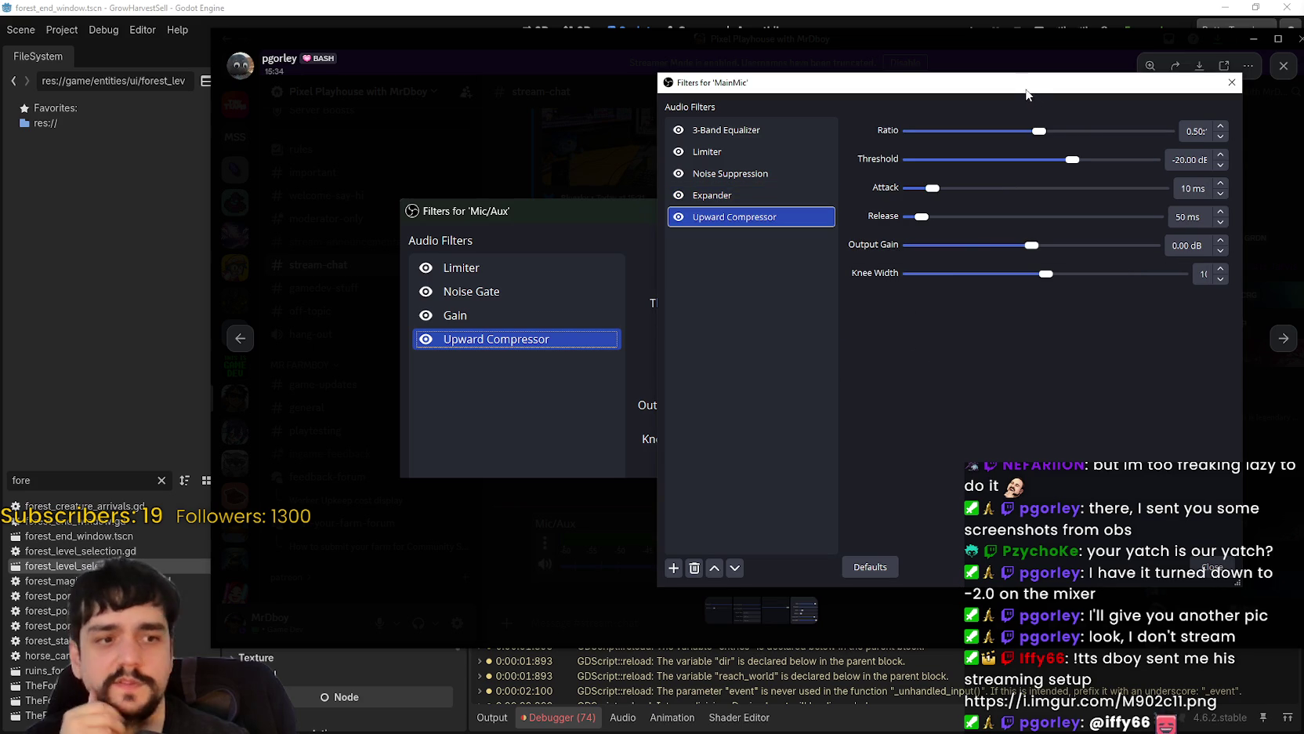
{"action": "mouse_move", "coordinate": [954, 87]}
{"action": "left_mouse_down"}
{"action": "mouse_move", "coordinate": [961, 98]}
{"action": "mouse_move", "coordinate": [415, 90]}
{"action": "left_mouse_up"}
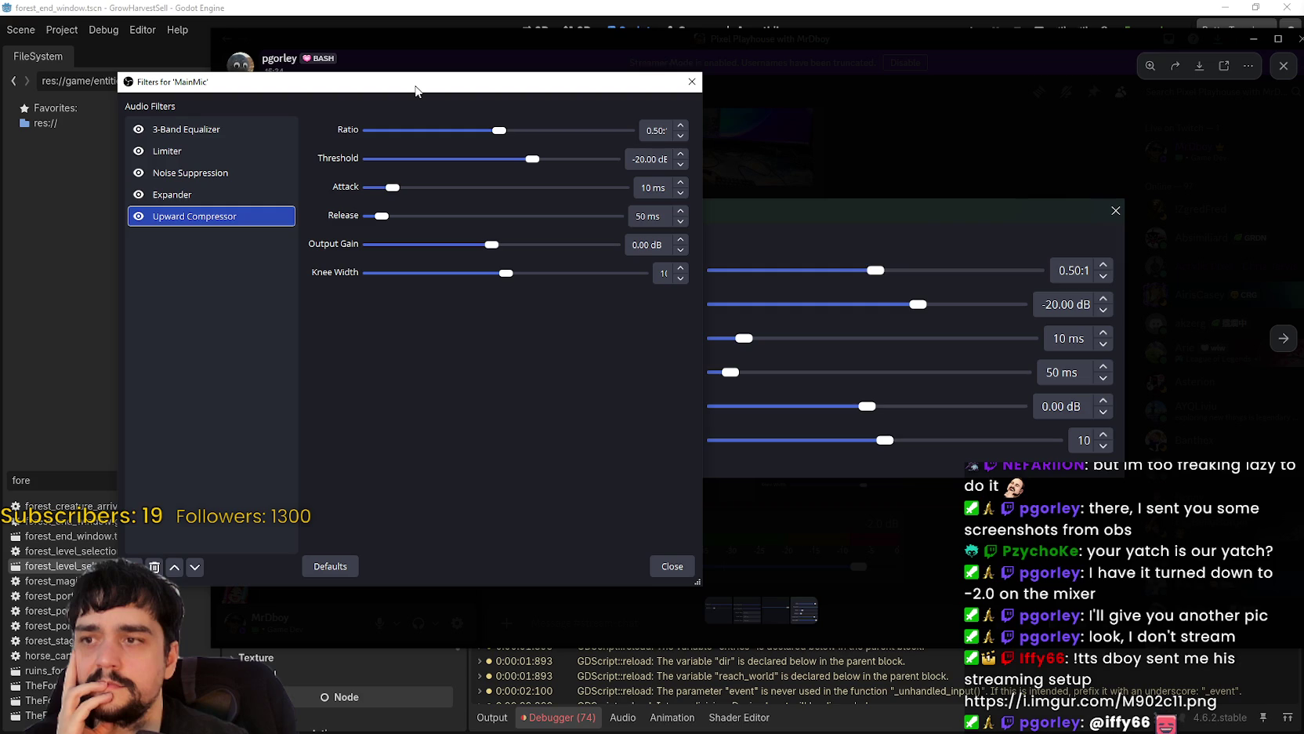
{"action": "left_click_drag", "start_coordinate": [416, 90], "coordinate": [465, 108]}
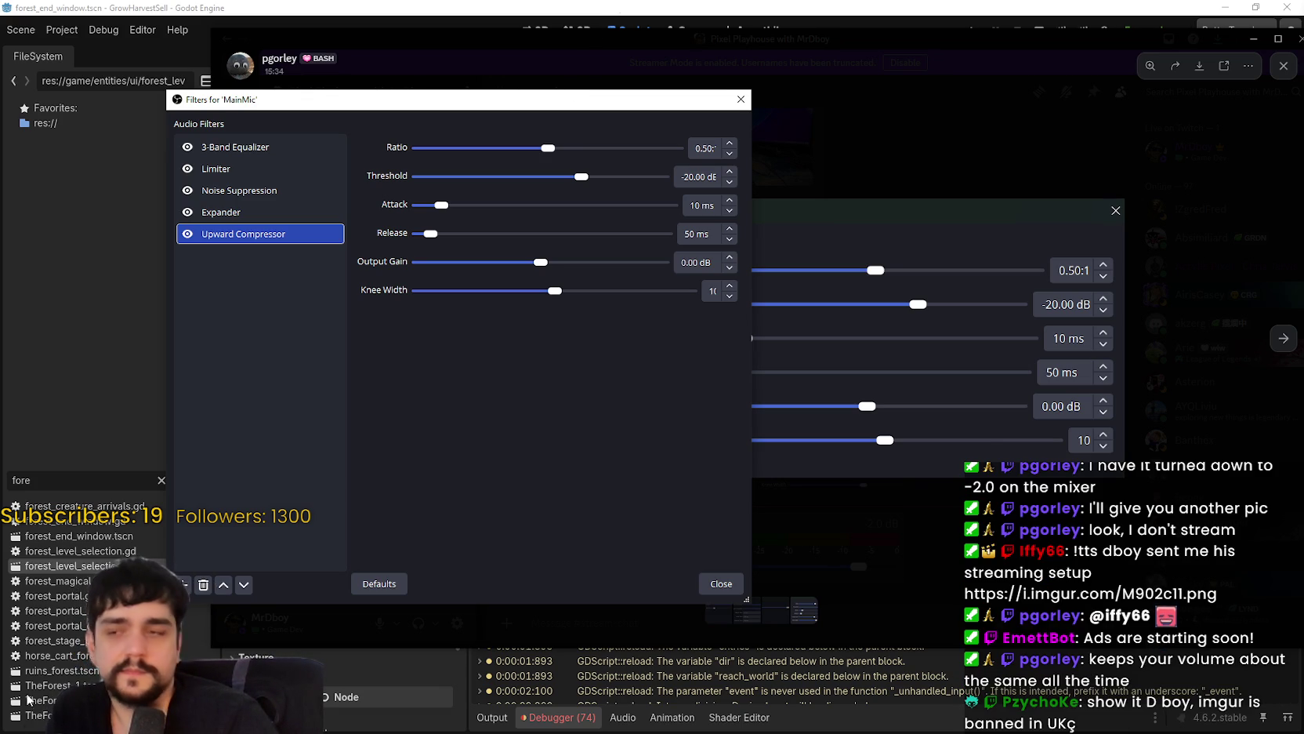
- Toggle the Upward Compressor filter off, view the Mic/Aux screenshot, and close the viewer
{"action": "left_click", "coordinate": [187, 233]}
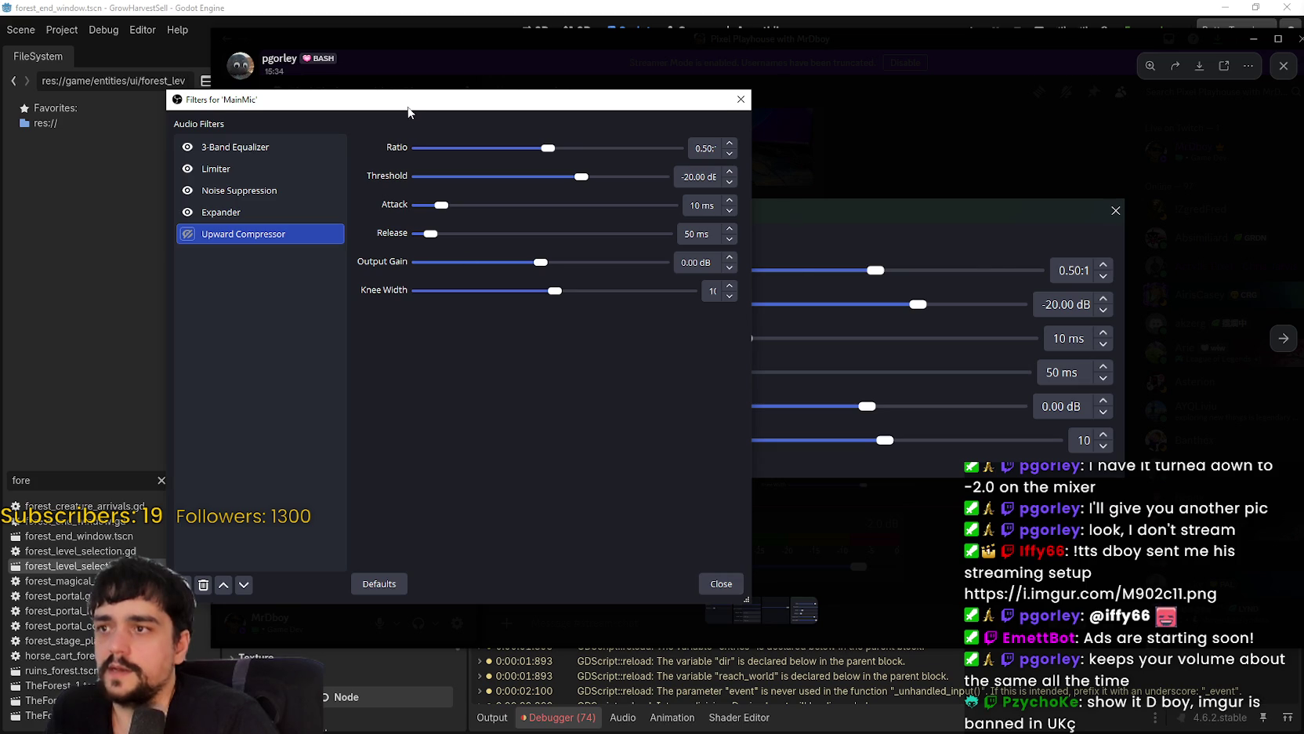
{"action": "key", "text": "Left"}
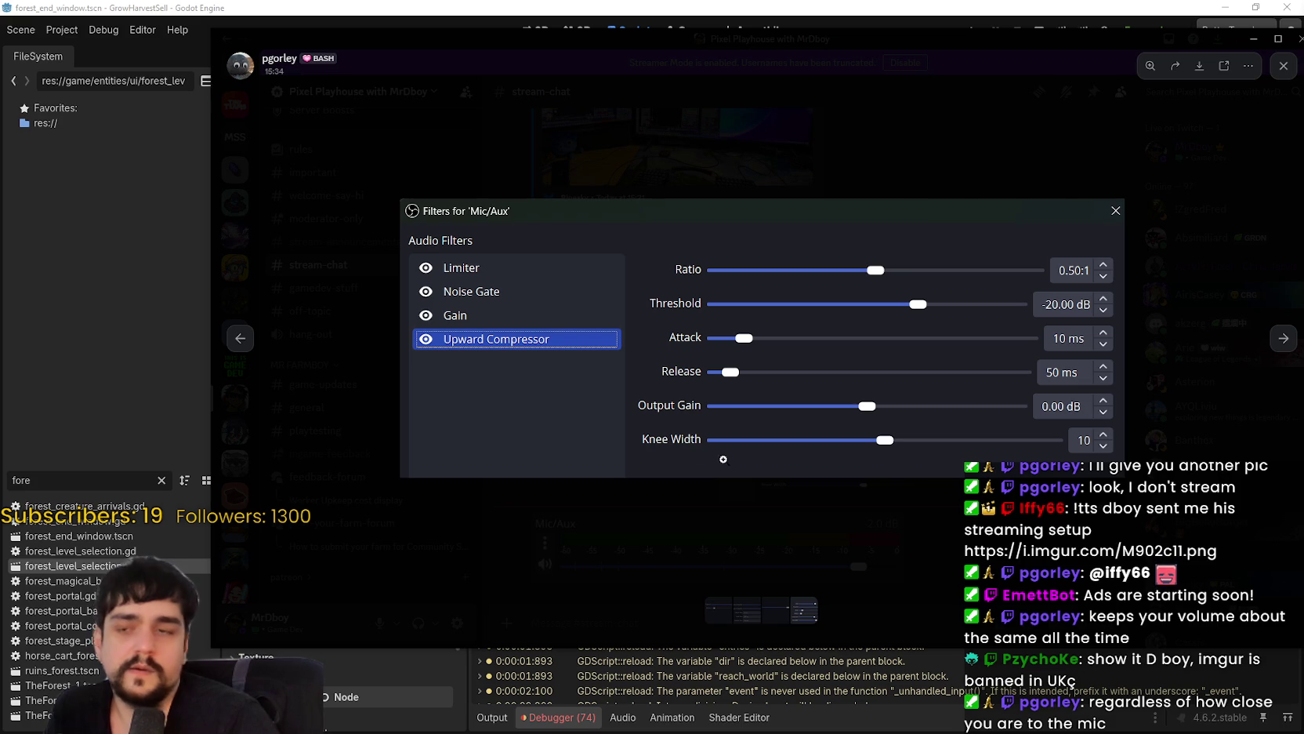
{"action": "left_click", "coordinate": [865, 538]}
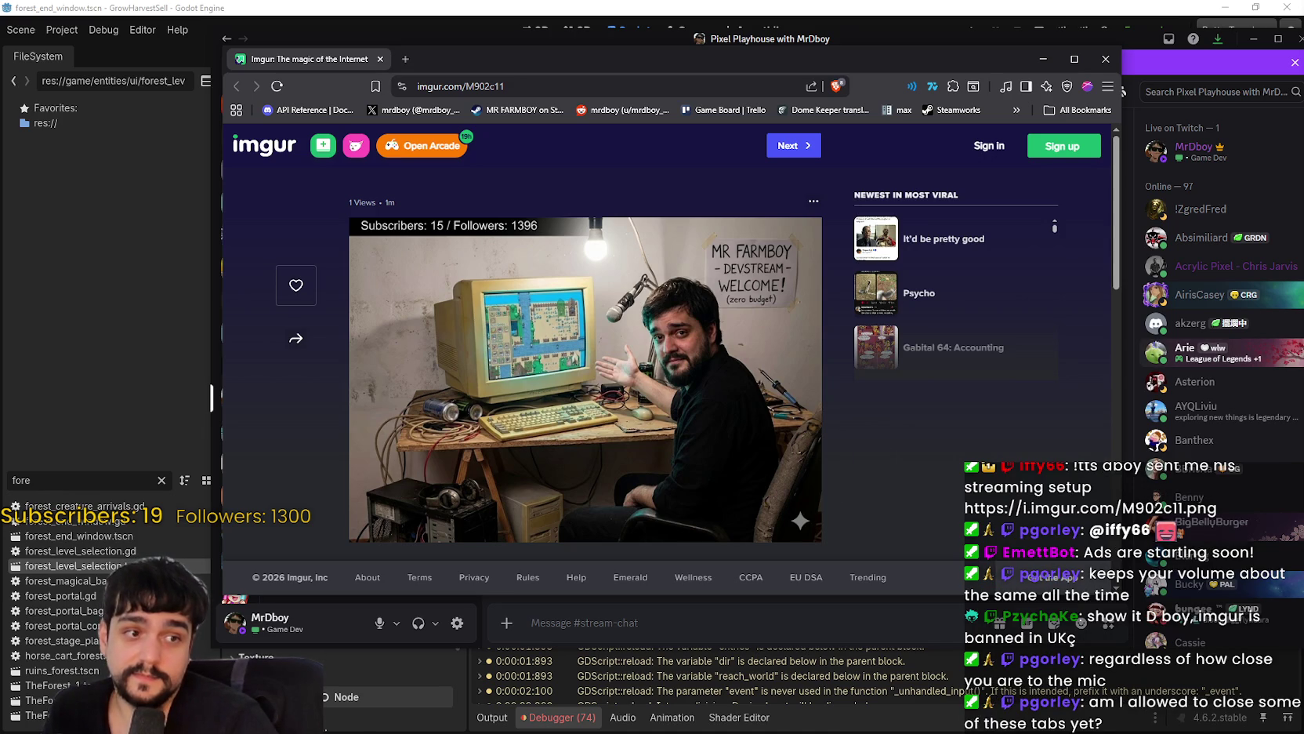
- Open the streaming-setup photo full size on Imgur and bring up its context menu
{"action": "left_click", "coordinate": [1123, 91]}
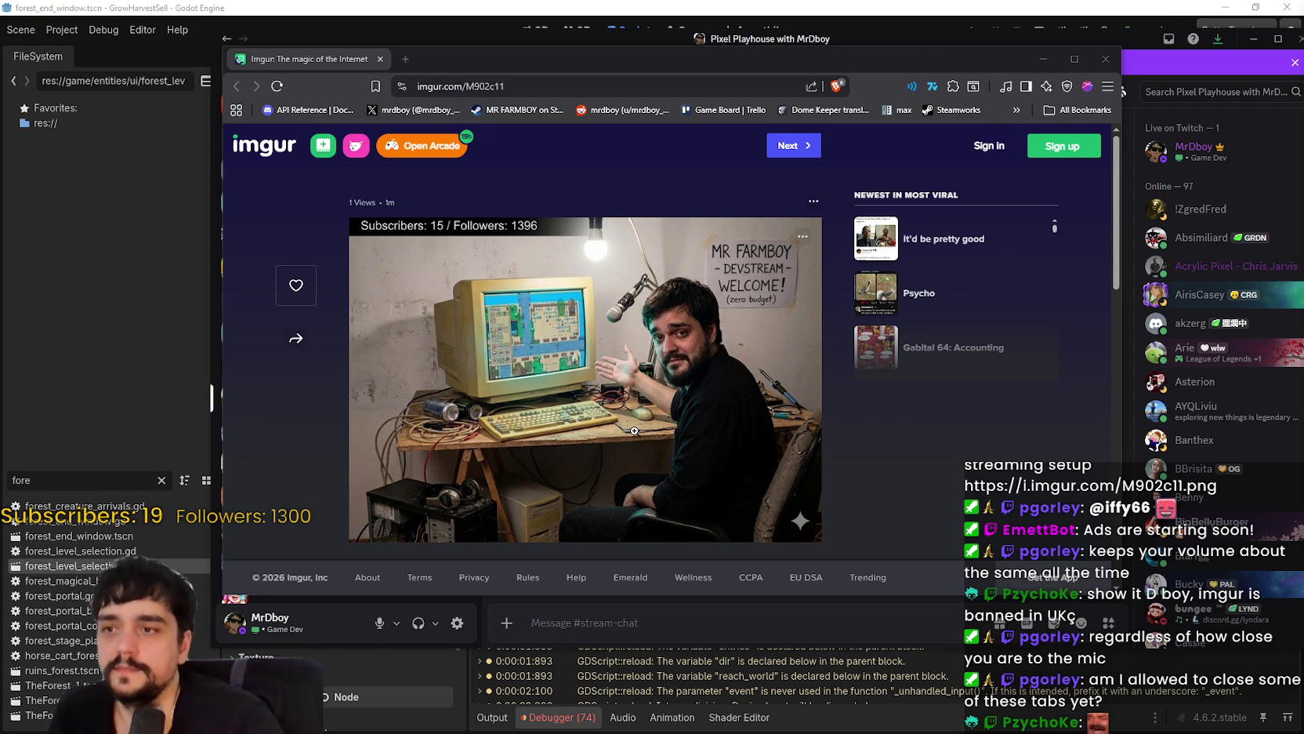
{"action": "left_click", "coordinate": [706, 333]}
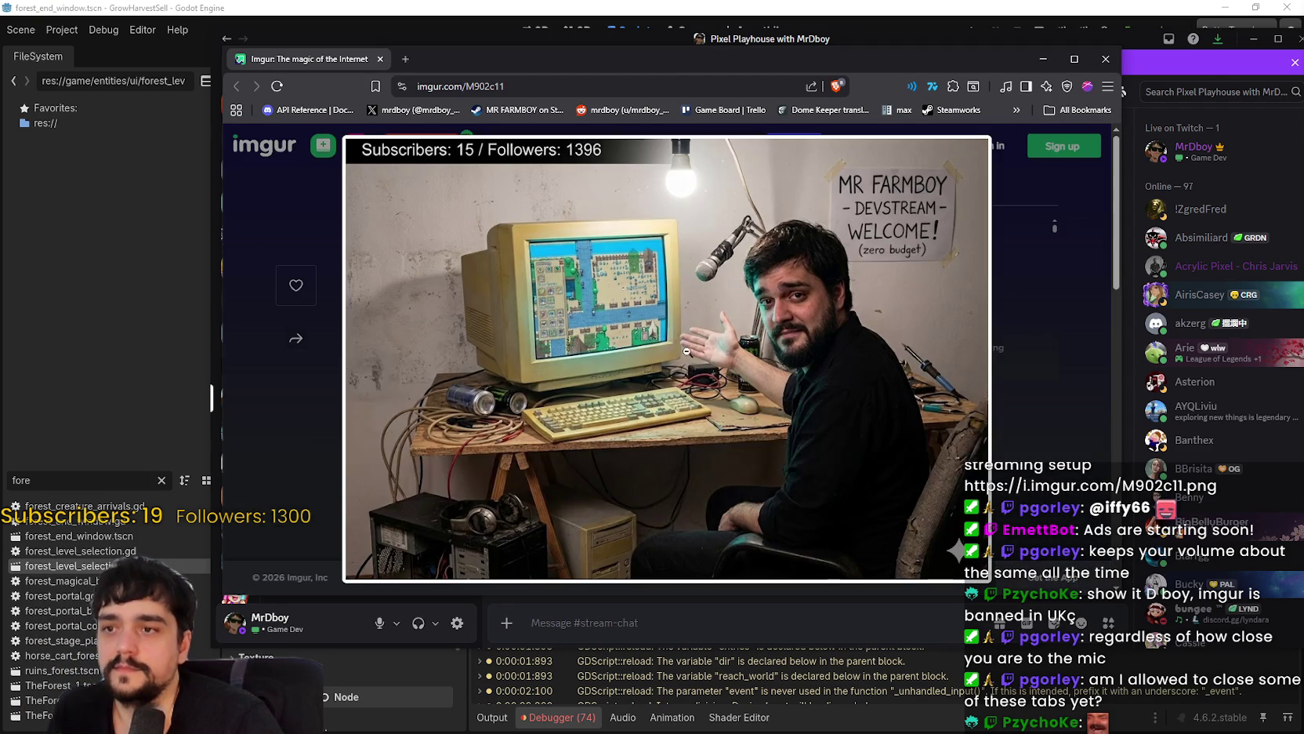
{"action": "right_click", "coordinate": [706, 333]}
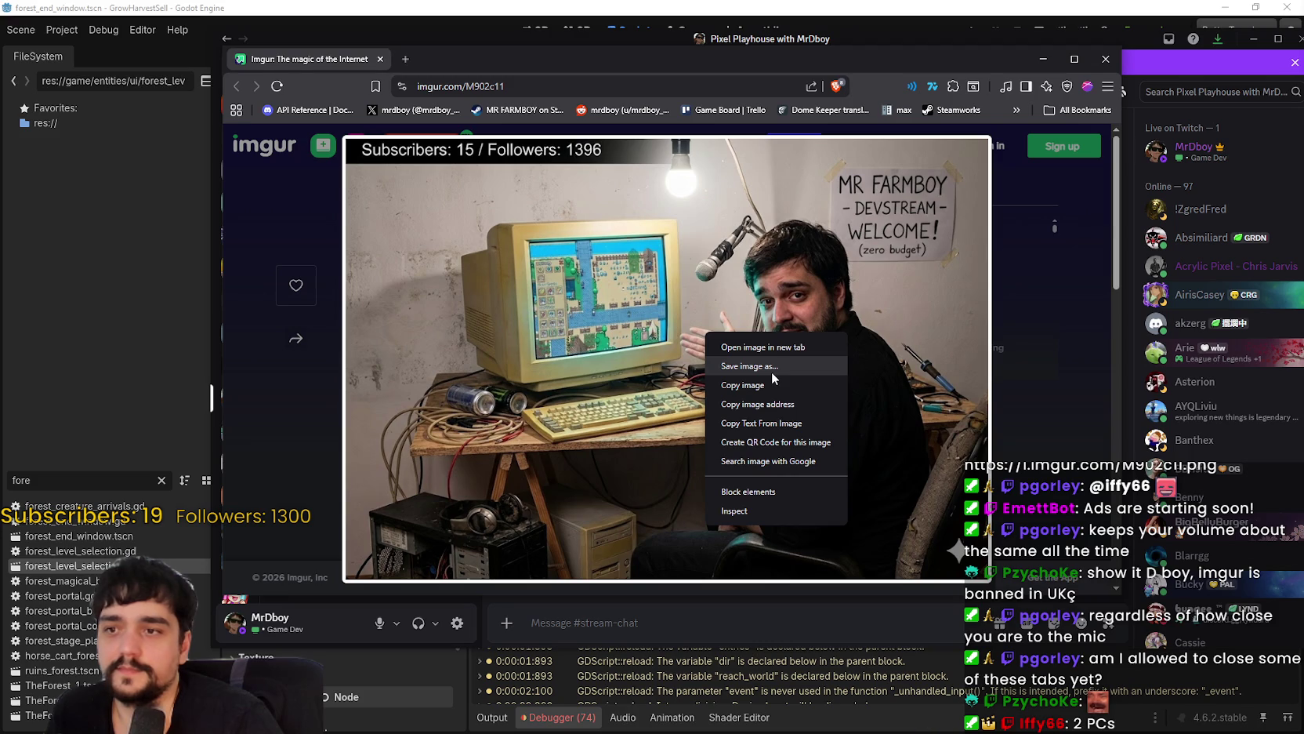
- Save the streaming-setup photo to Downloads as M902c11.png, then close the enlarged photo view
{"action": "left_click", "coordinate": [773, 372]}
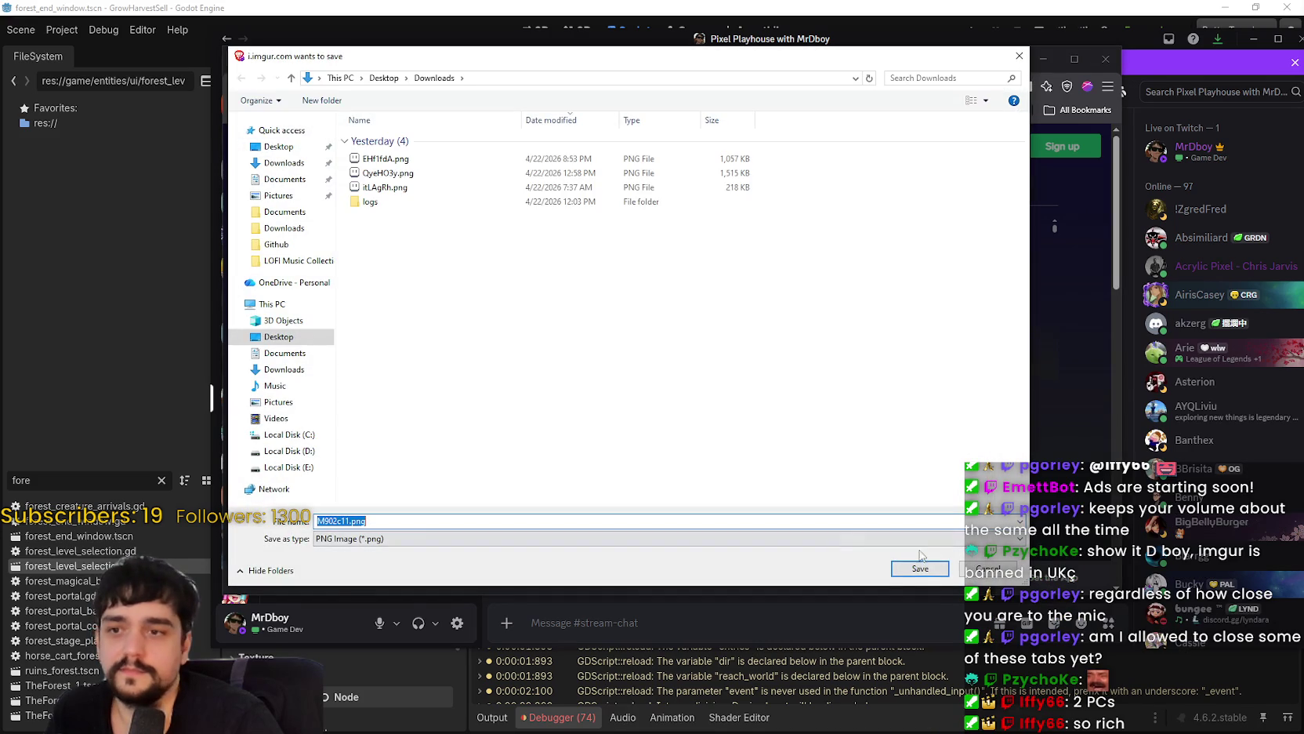
{"action": "left_click", "coordinate": [918, 569]}
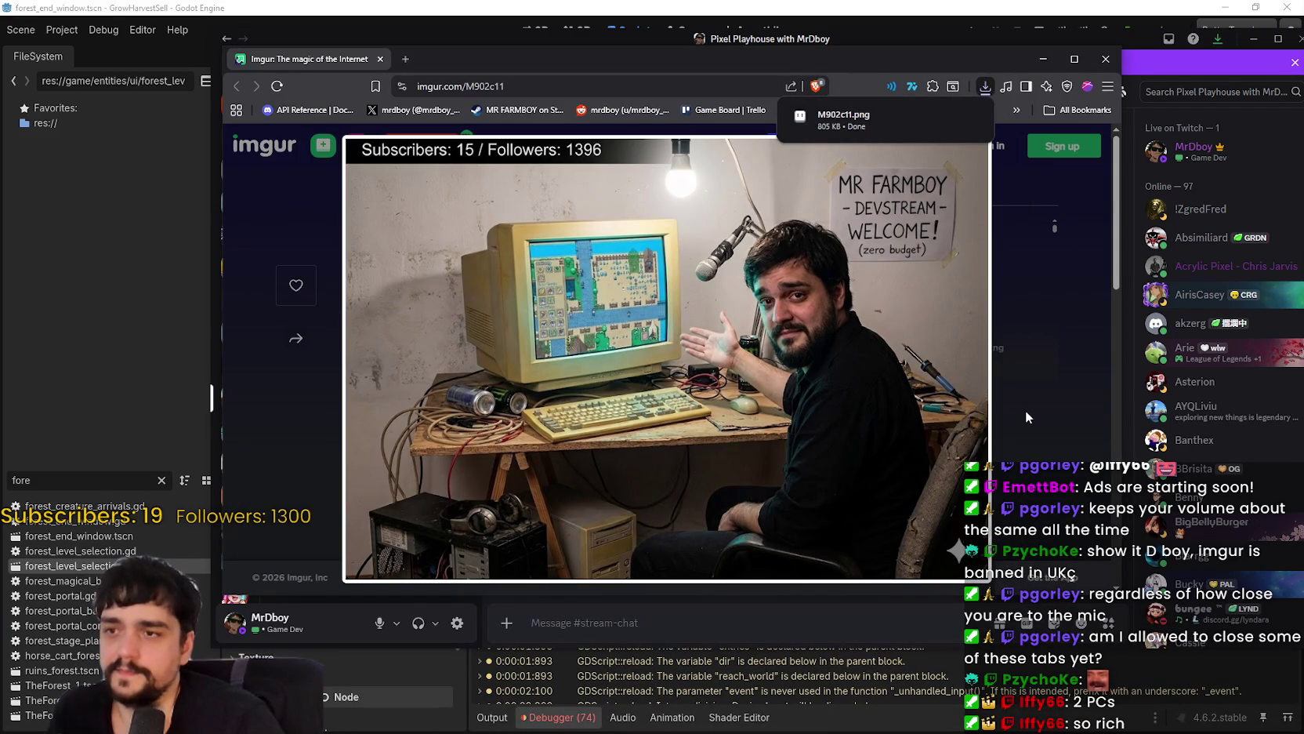
{"action": "scroll", "coordinate": [891, 394], "scroll_direction": "down", "scroll_amount": 1}
{"action": "scroll", "coordinate": [844, 392], "scroll_direction": "up", "scroll_amount": 1}
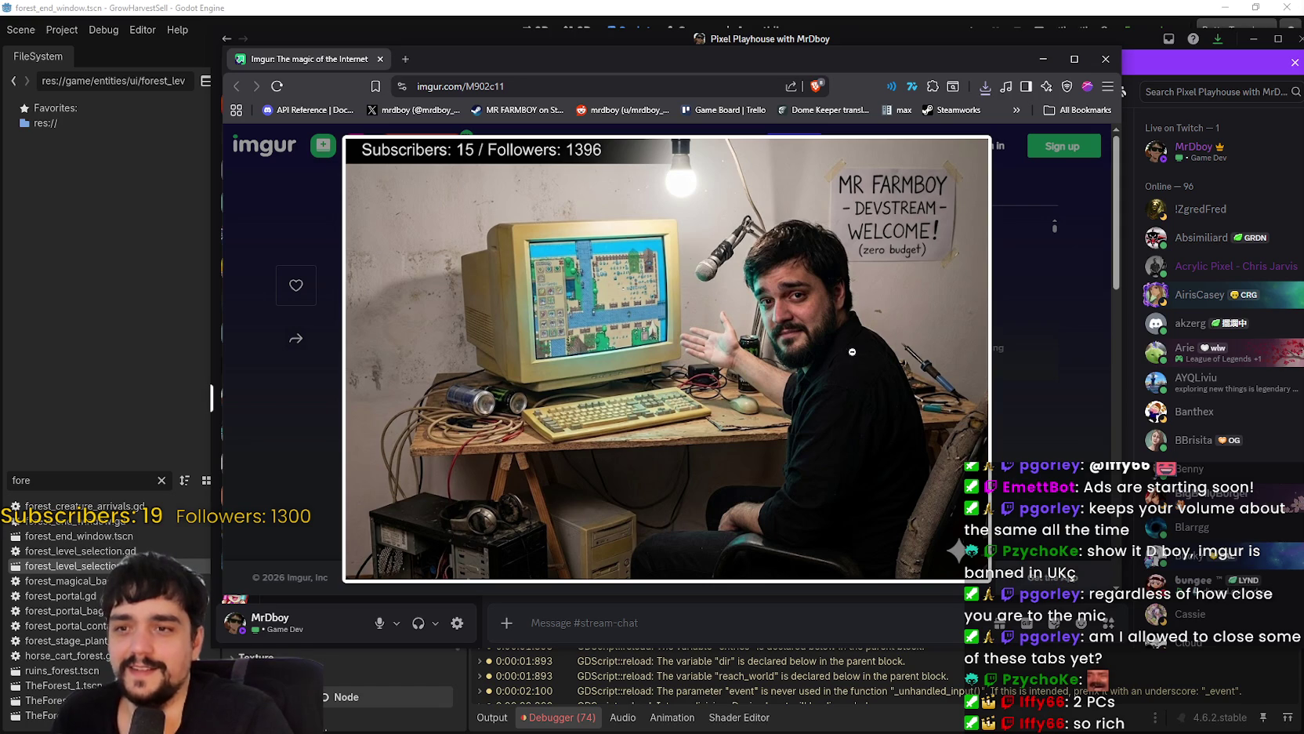
{"action": "left_click", "coordinate": [1045, 468]}
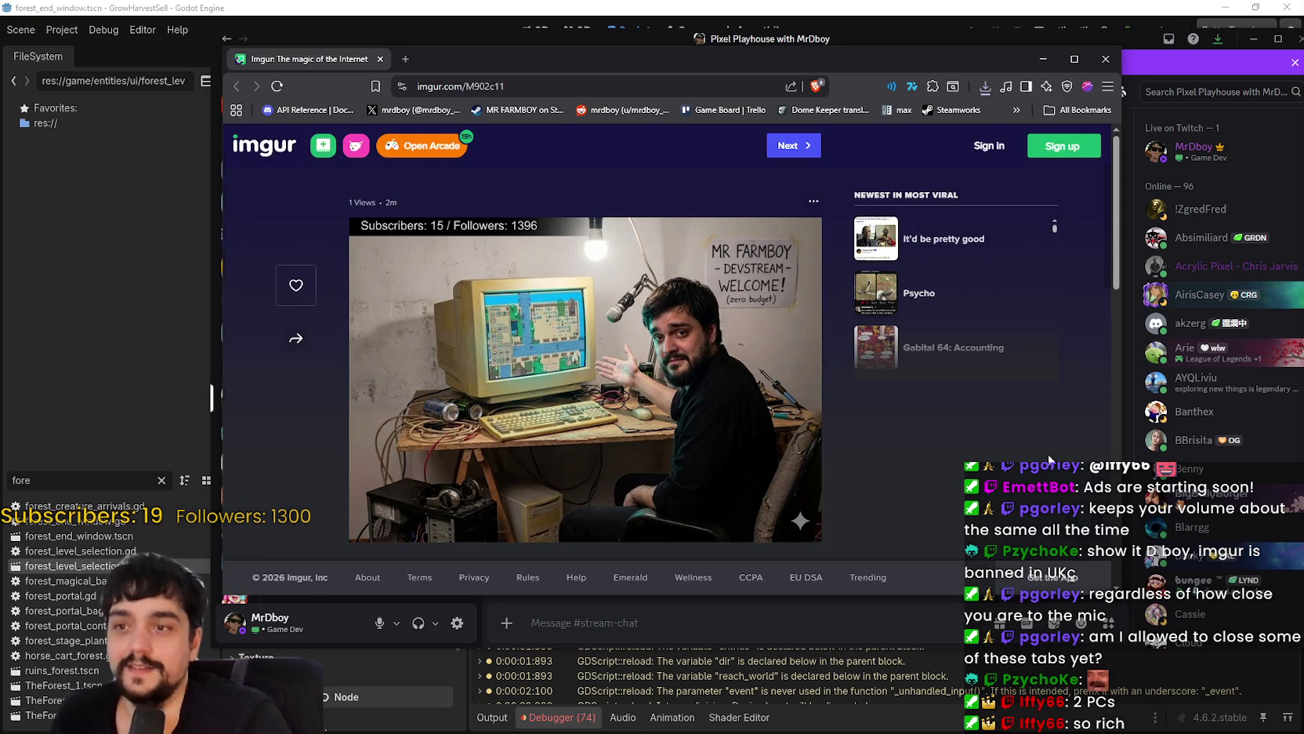
- Close the Imgur browser, drag Discord off screen to reveal Godot, and bring up SteamDB
{"action": "left_click", "coordinate": [1105, 60]}
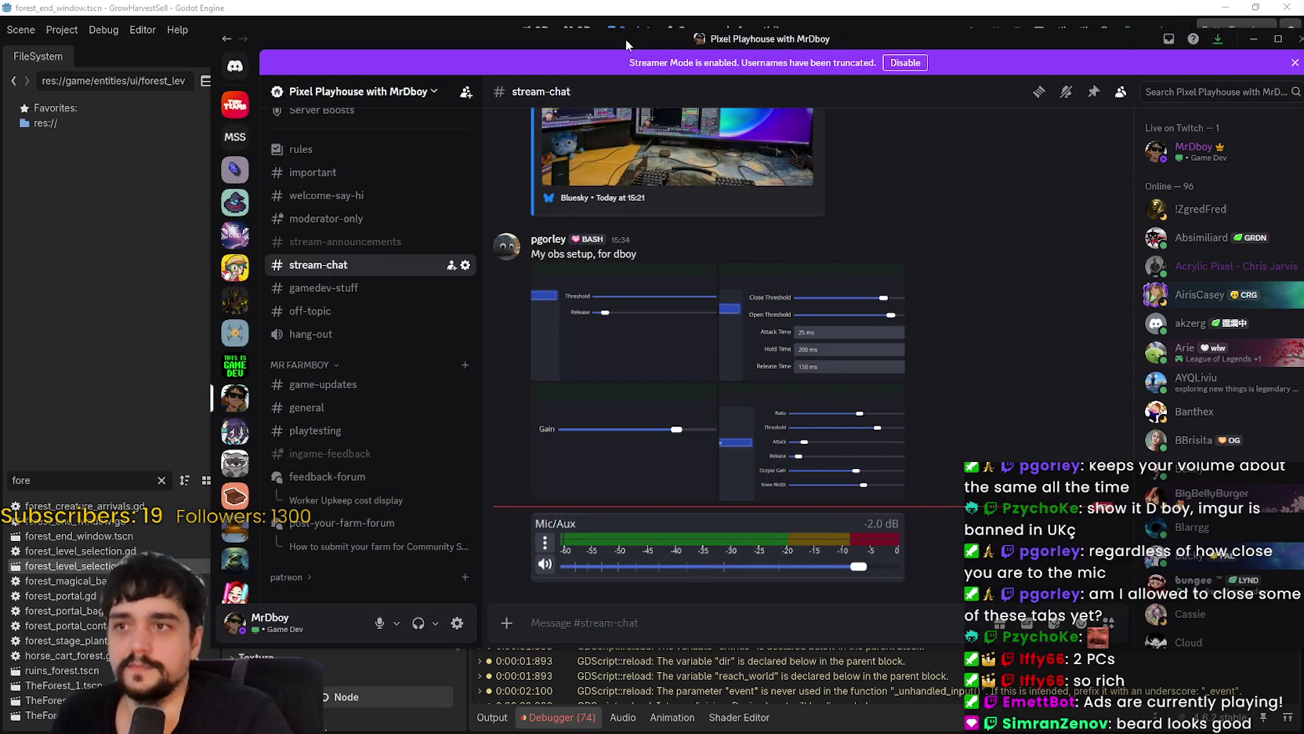
{"action": "left_click_drag", "start_coordinate": [620, 38], "coordinate": [1303, 39]}
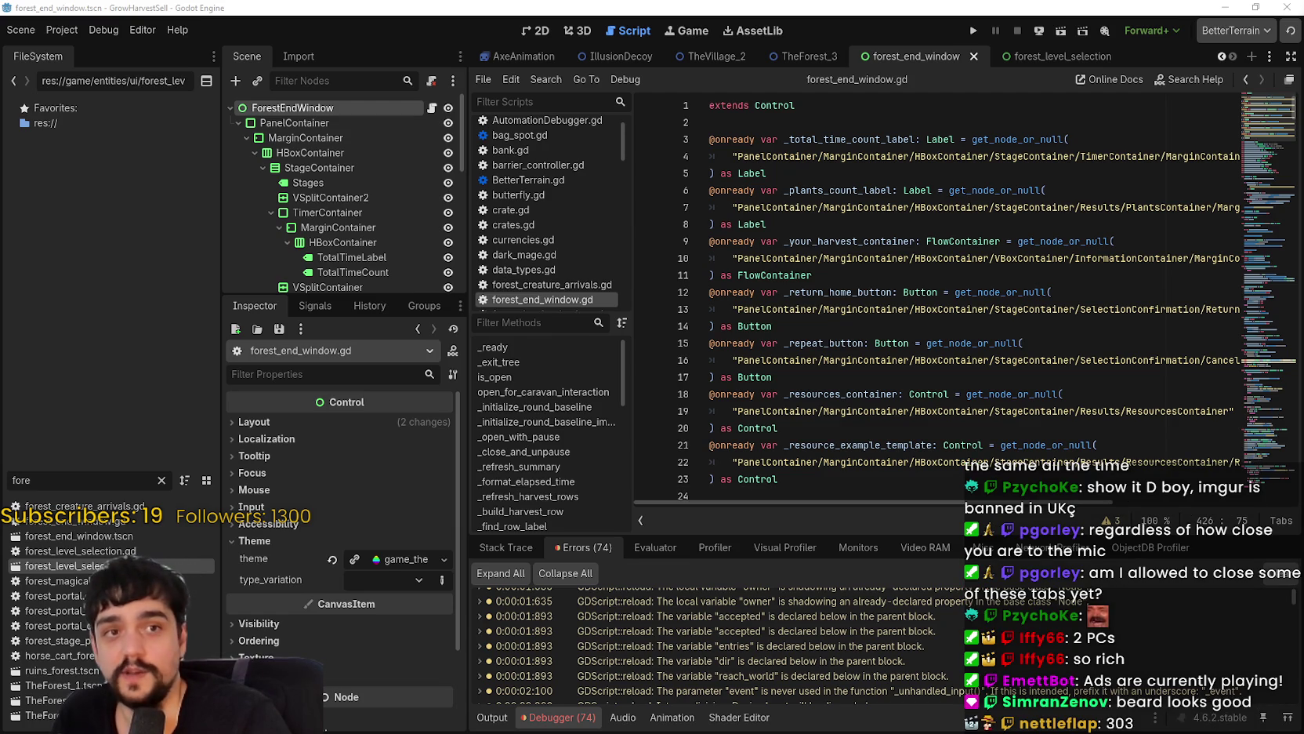
{"action": "key", "text": "alt+Tab"}
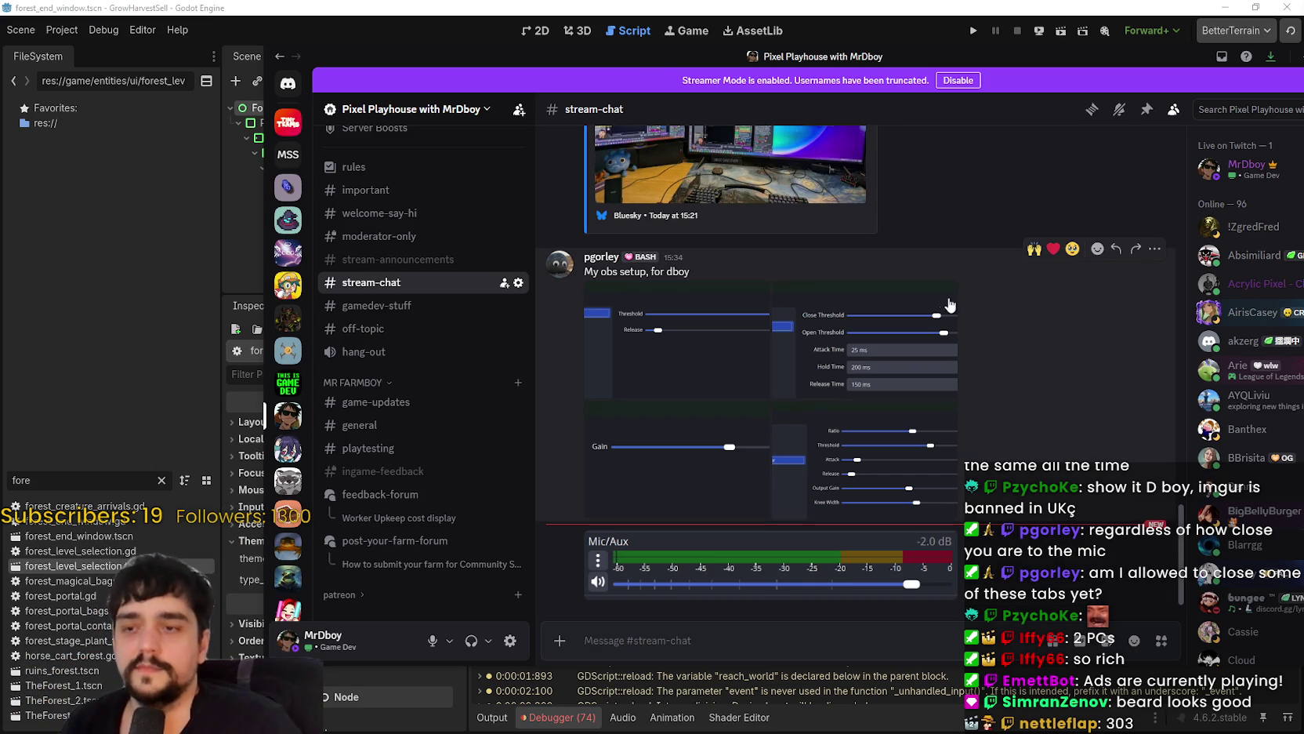
{"action": "left_click_drag", "start_coordinate": [442, 56], "coordinate": [1303, 78]}
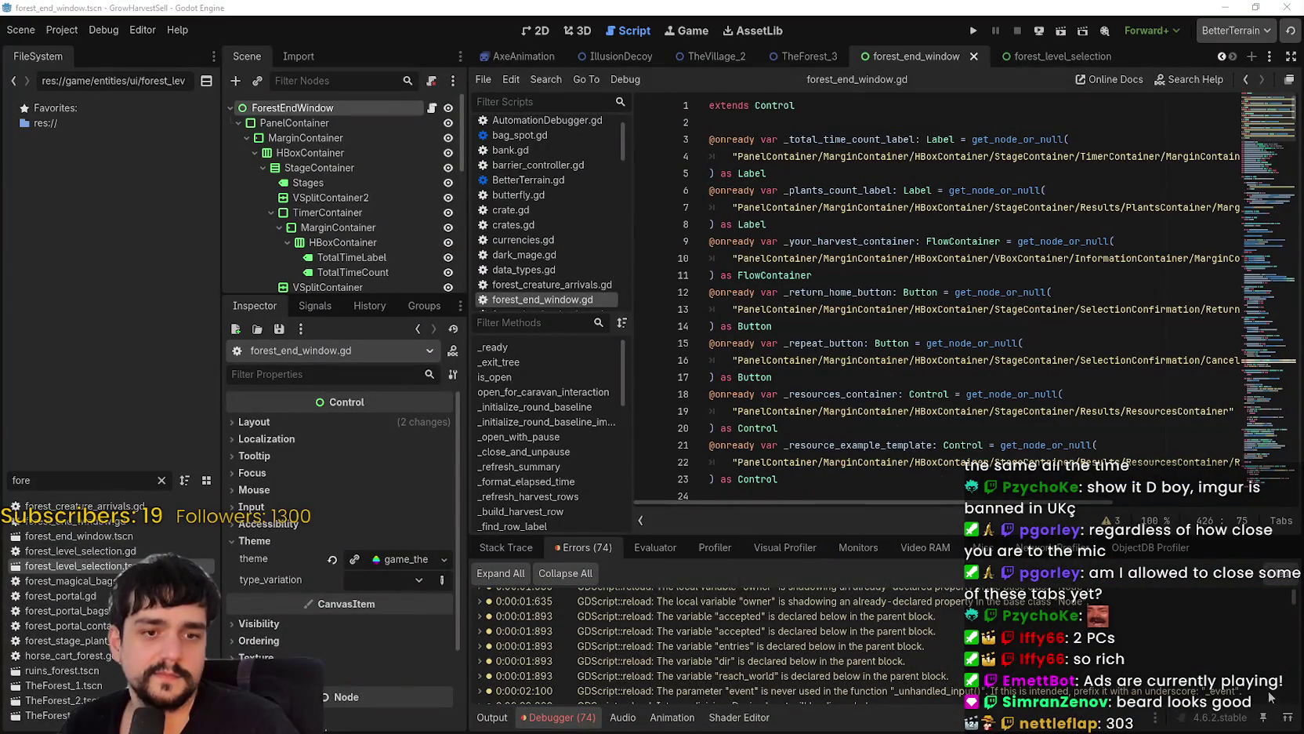
{"action": "key", "text": "alt+Tab"}
- Reload SteamDB's MR FARMBOY page to show 303 players, and bring it in front of Steam
{"action": "right_click", "coordinate": [675, 415]}
{"action": "left_click", "coordinate": [699, 463]}
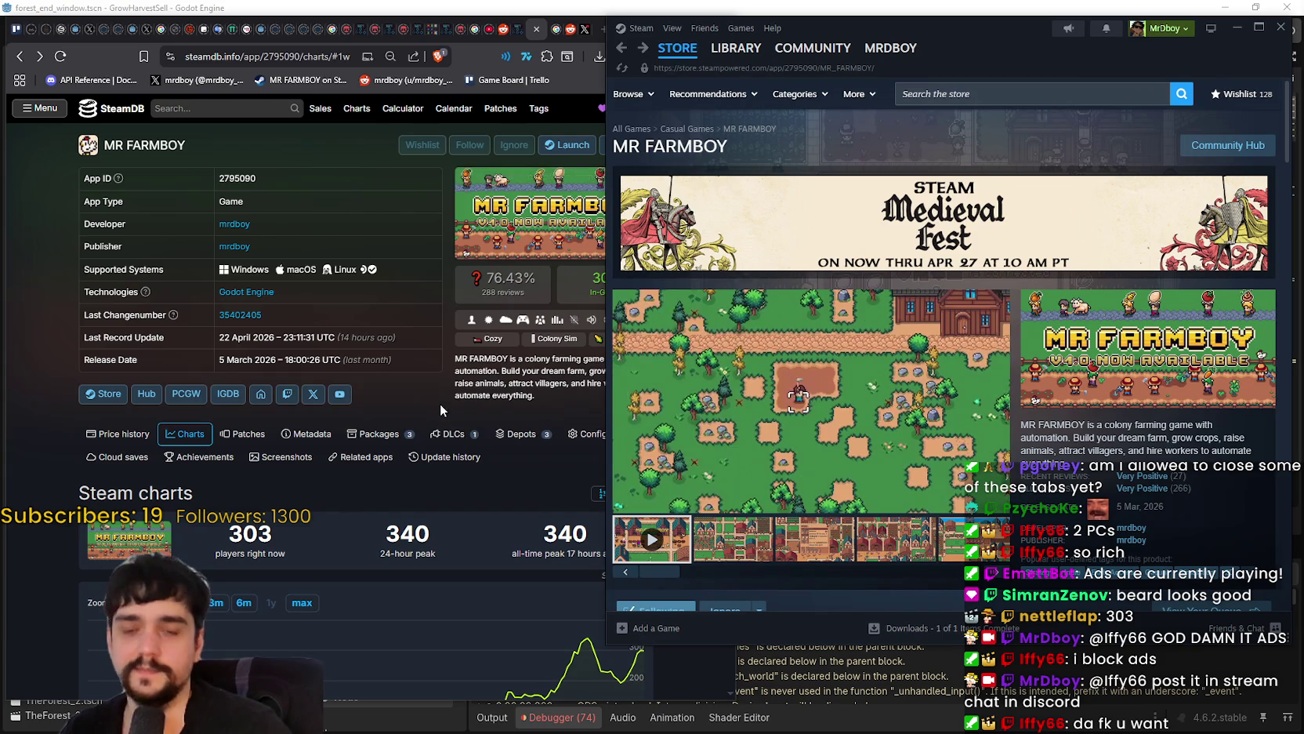
{"action": "left_click", "coordinate": [443, 405]}
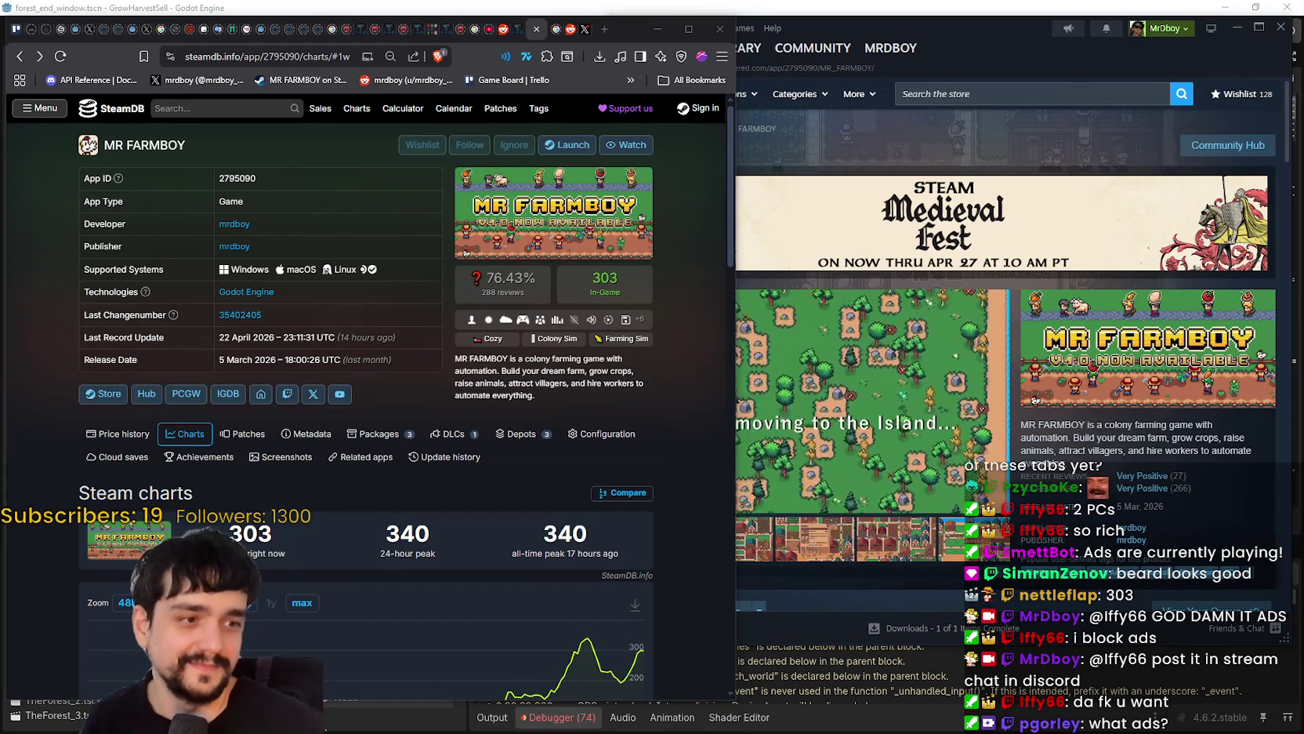
{"action": "key", "text": "alt+Tab"}
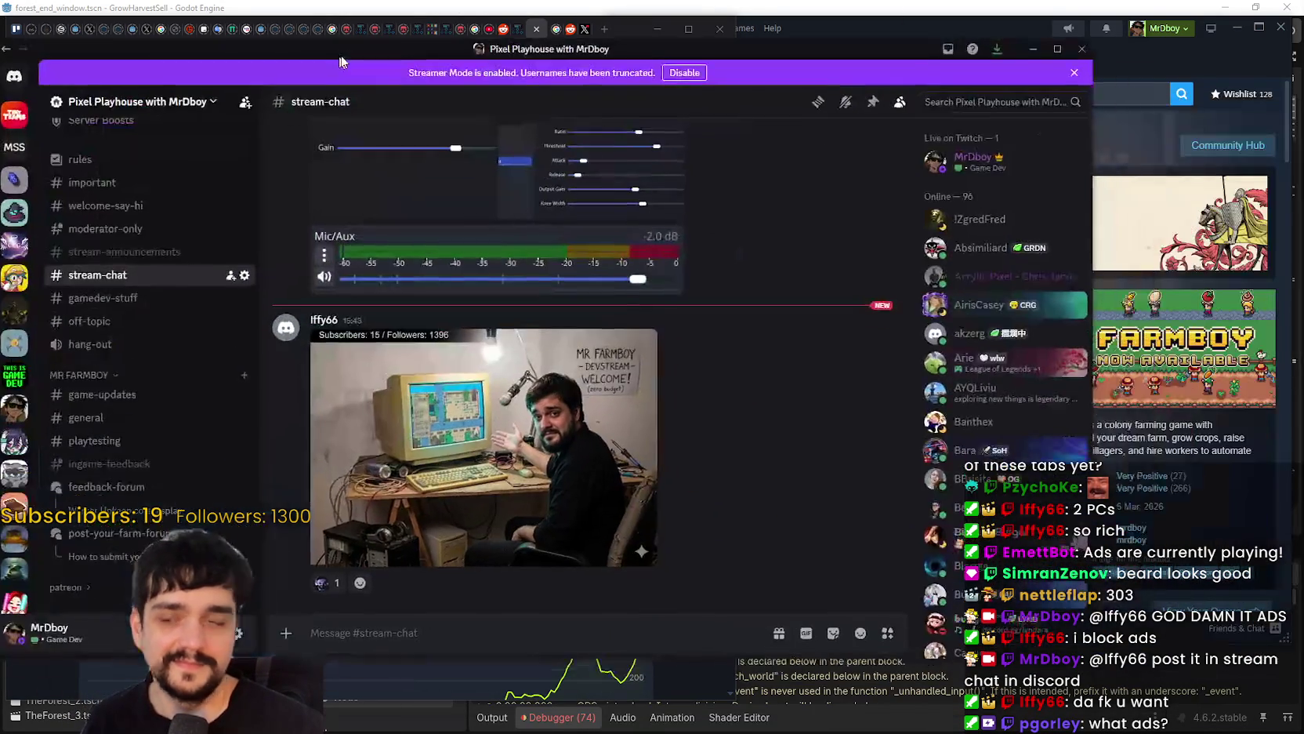
{"action": "left_click", "coordinate": [571, 392]}
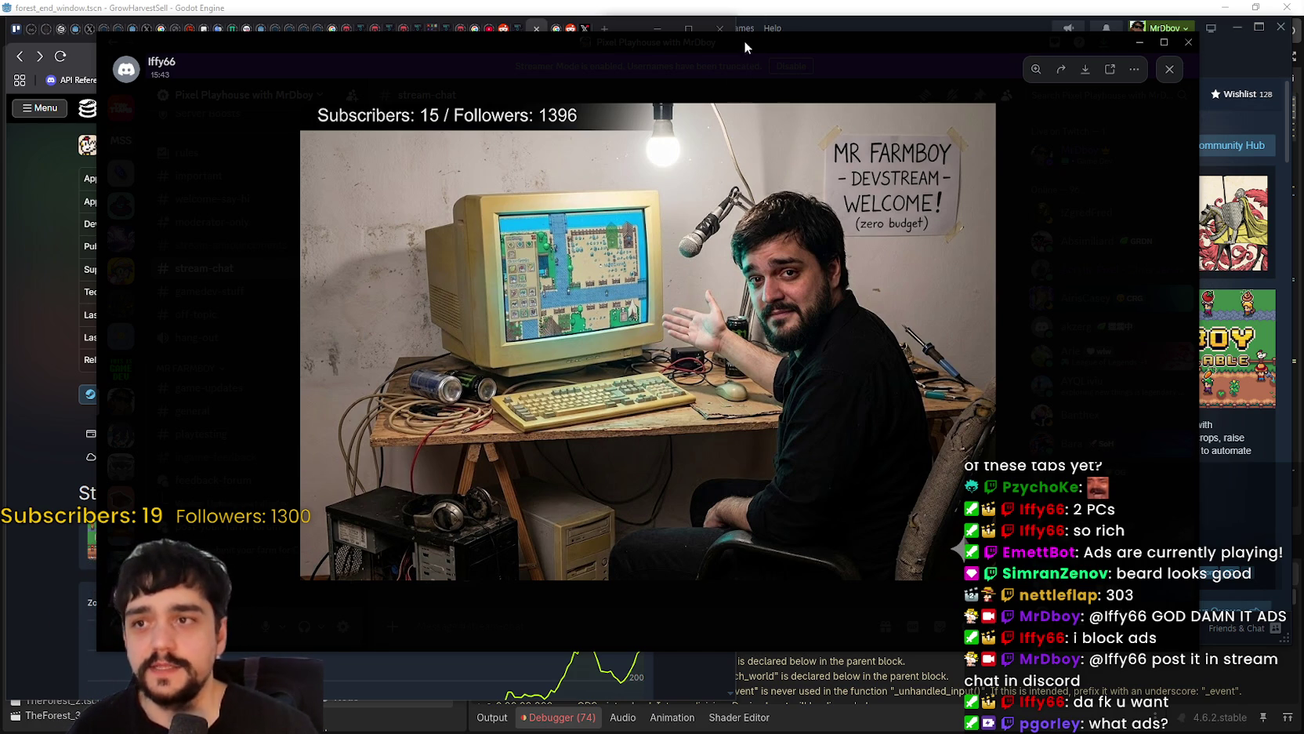
{"action": "left_click", "coordinate": [794, 64]}
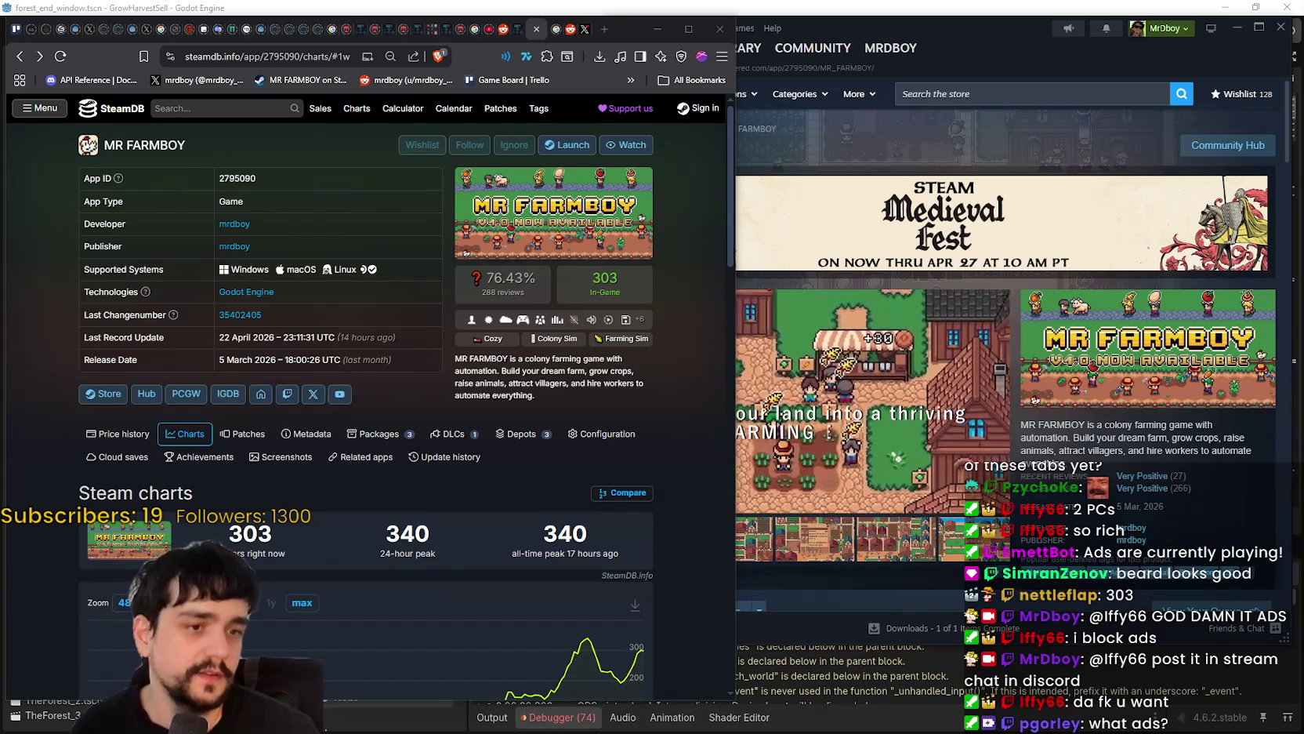